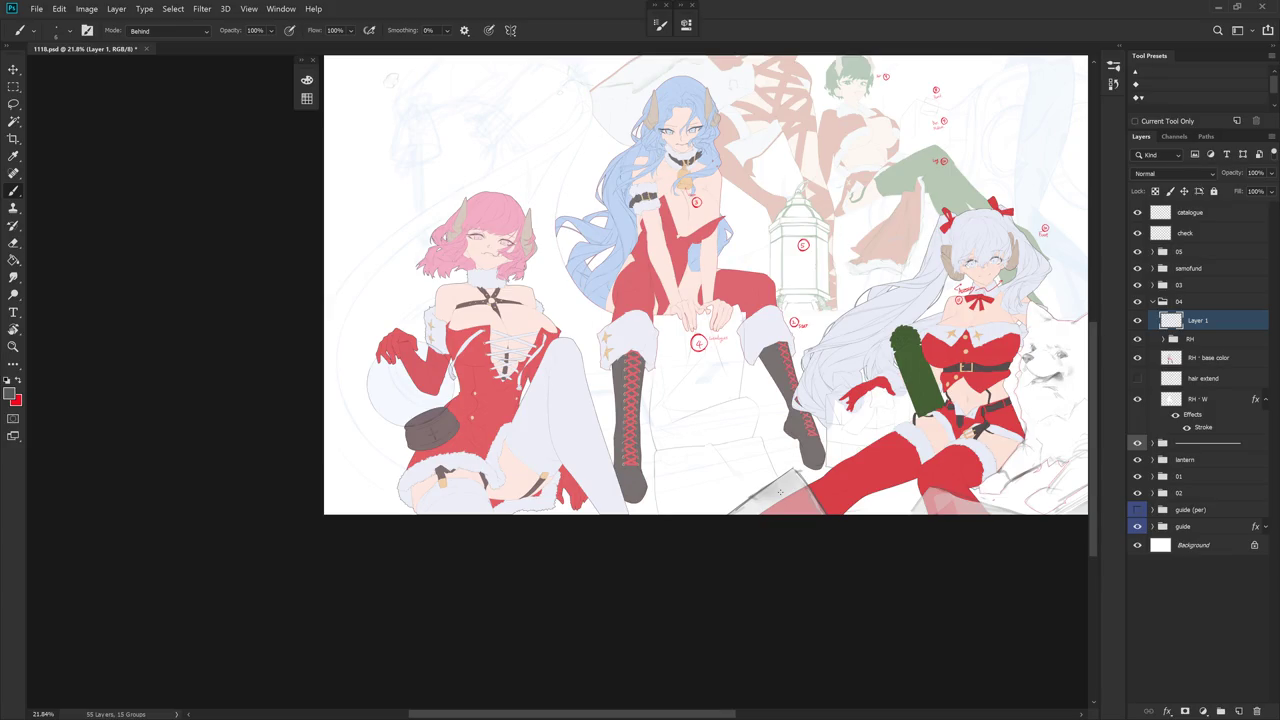
- Zoom and pan across the illustration to inspect the whole group of characters
drag(780, 491, 719, 533)
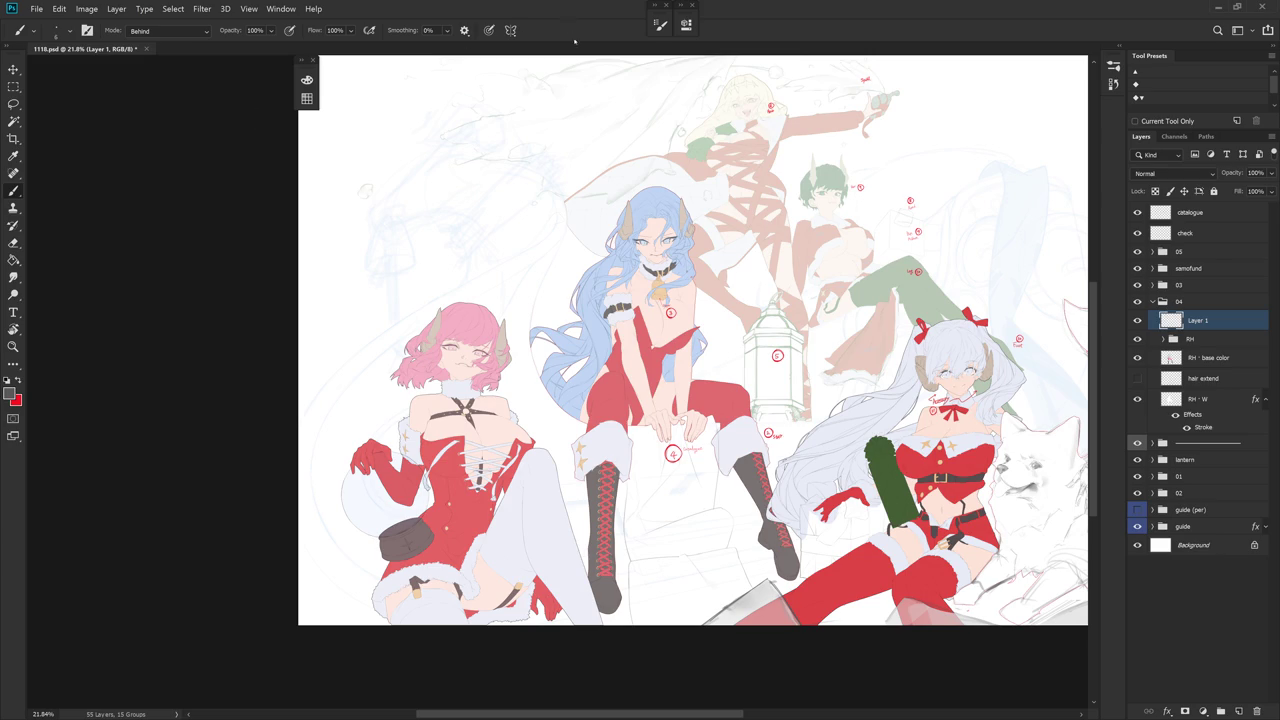
scroll(630, 215, up, 3)
scroll(630, 215, up, 3)
drag(630, 220, 629, 331)
scroll(813, 338, down, 2)
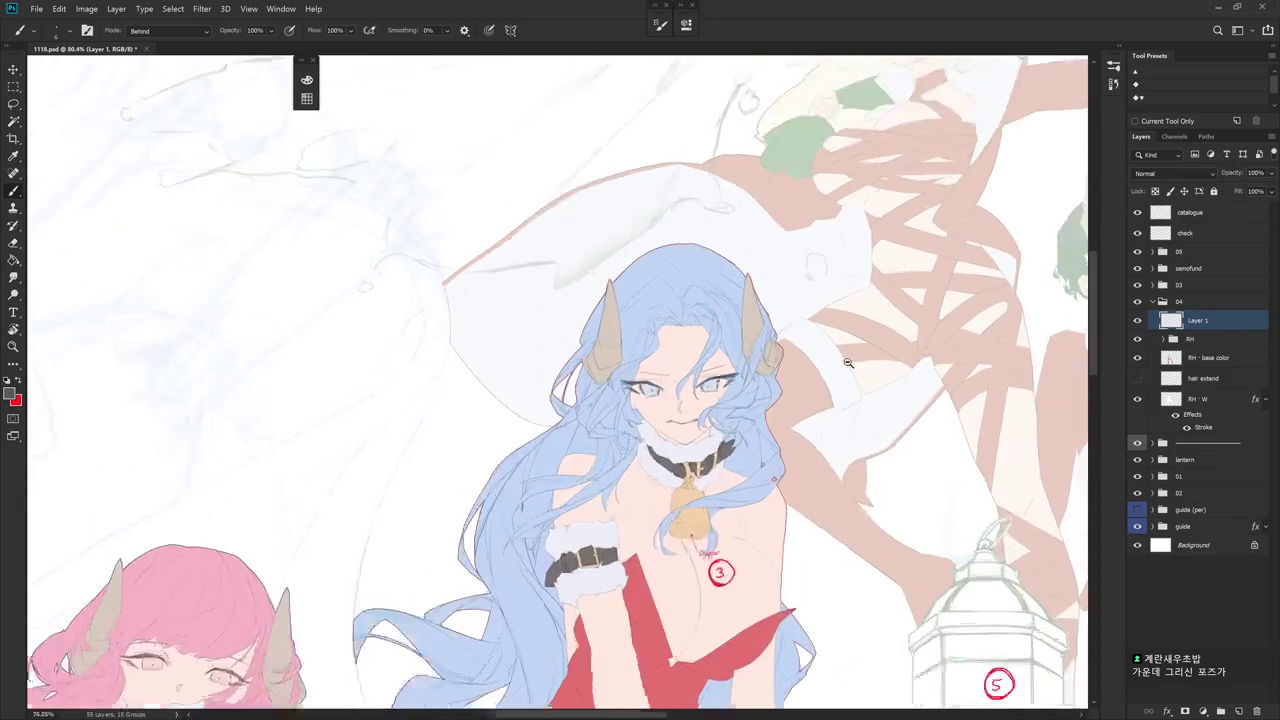
scroll(840, 360, down, 2)
scroll(749, 273, down, 1)
scroll(749, 273, down, 1)
mouse_move(748, 270)
mouse_down()
mouse_move(750, 328)
mouse_move(753, 314)
mouse_up()
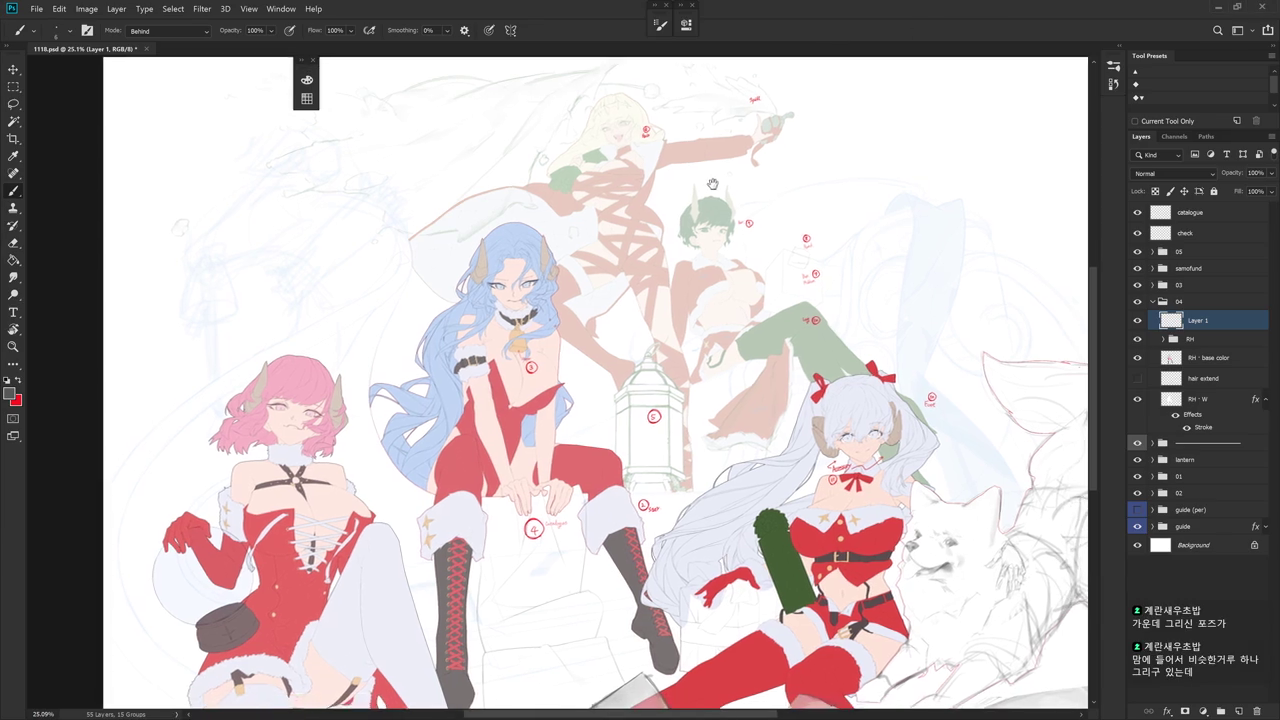
drag(748, 205, 705, 150)
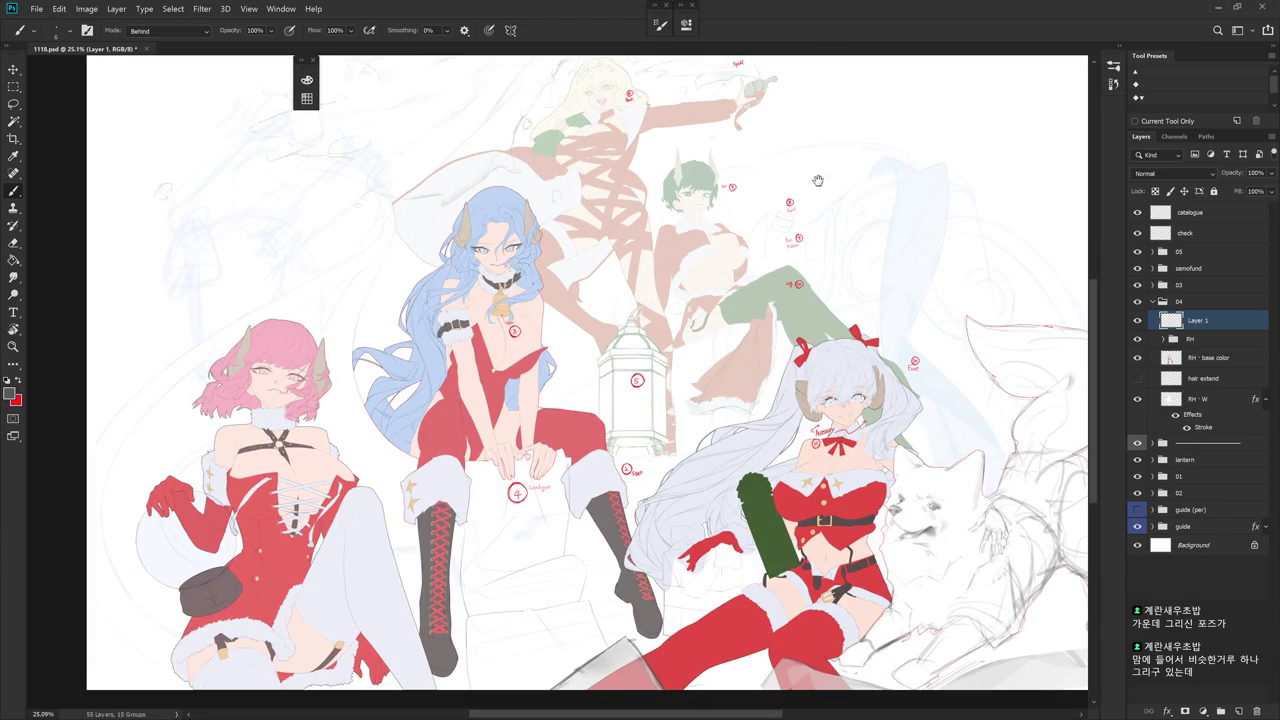
drag(818, 177, 837, 228)
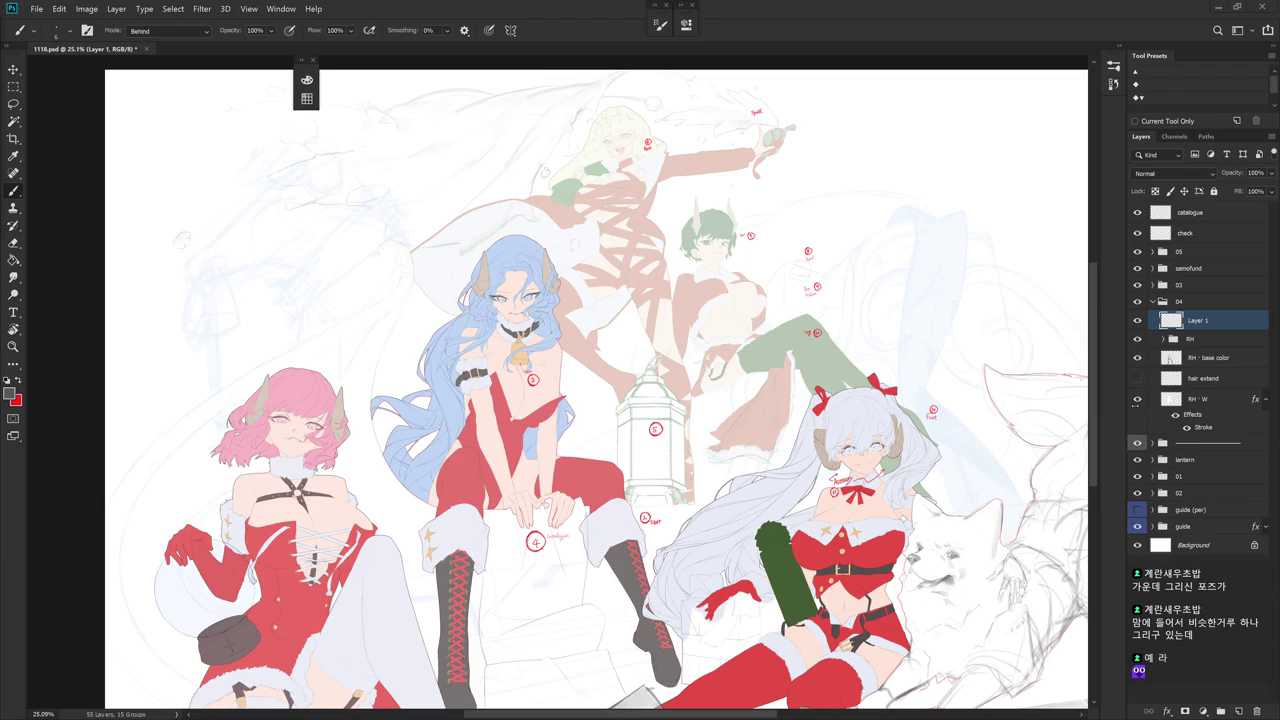
- Hide the layer fading the back characters and mirror the canvas briefly to check
click(1137, 442)
mouse_move(684, 257)
mouse_down()
mouse_move(705, 283)
mouse_move(763, 209)
mouse_up()
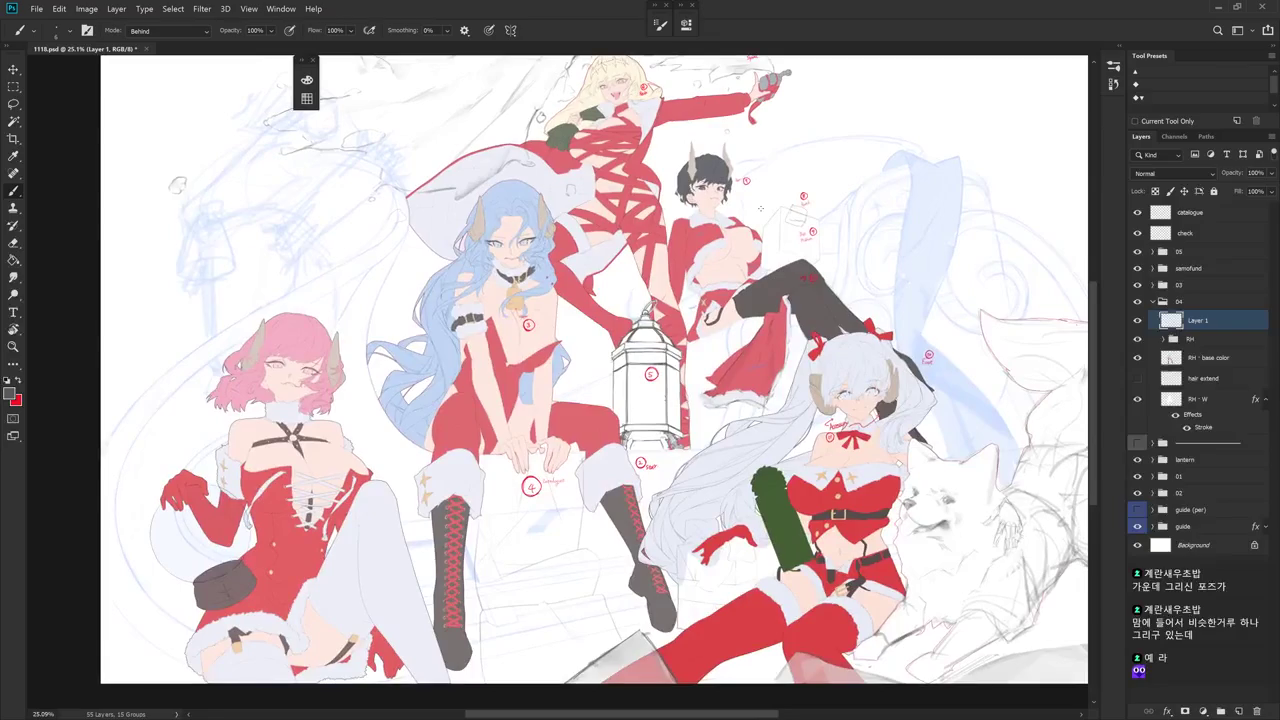
key(h)
scroll(717, 198, up, 3)
key(h)
- Mirror the view again to check the drawing, then hide Layer 1 to inspect its contents
mouse_move(863, 402)
mouse_down()
mouse_move(895, 365)
mouse_move(894, 275)
mouse_up()
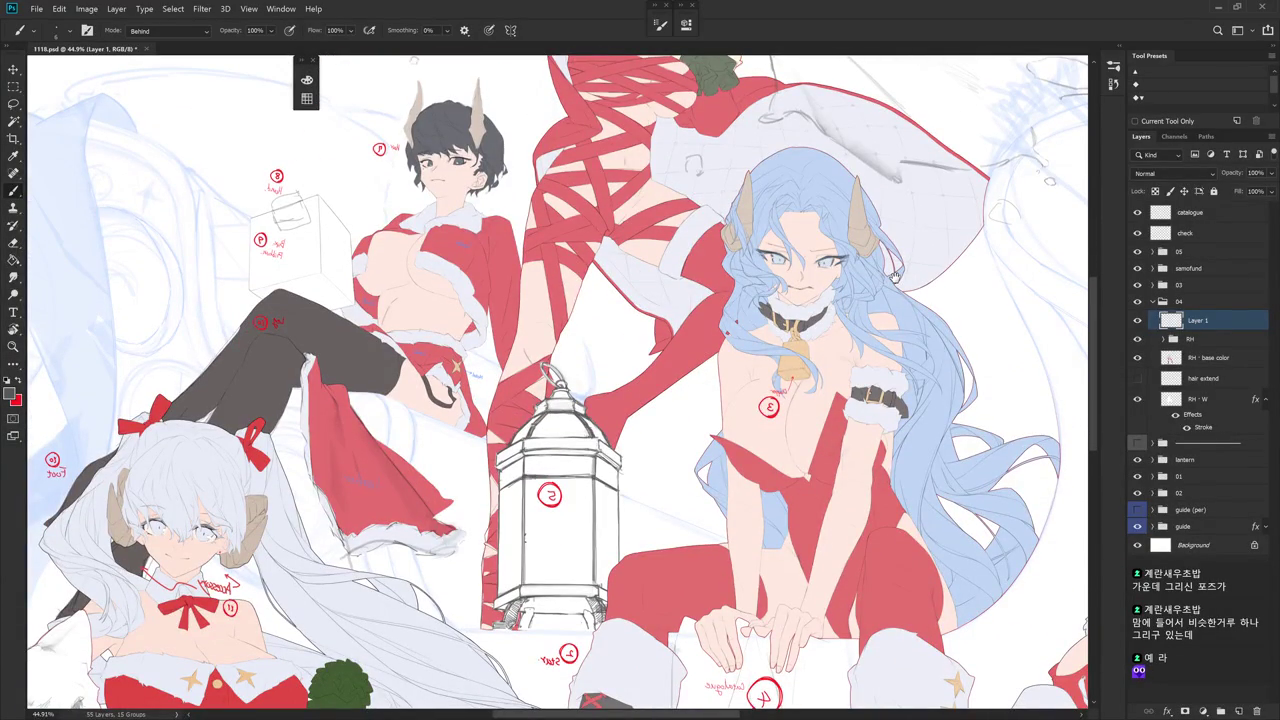
mouse_move(895, 275)
mouse_down()
mouse_move(889, 130)
mouse_move(837, 118)
mouse_move(832, 131)
mouse_up()
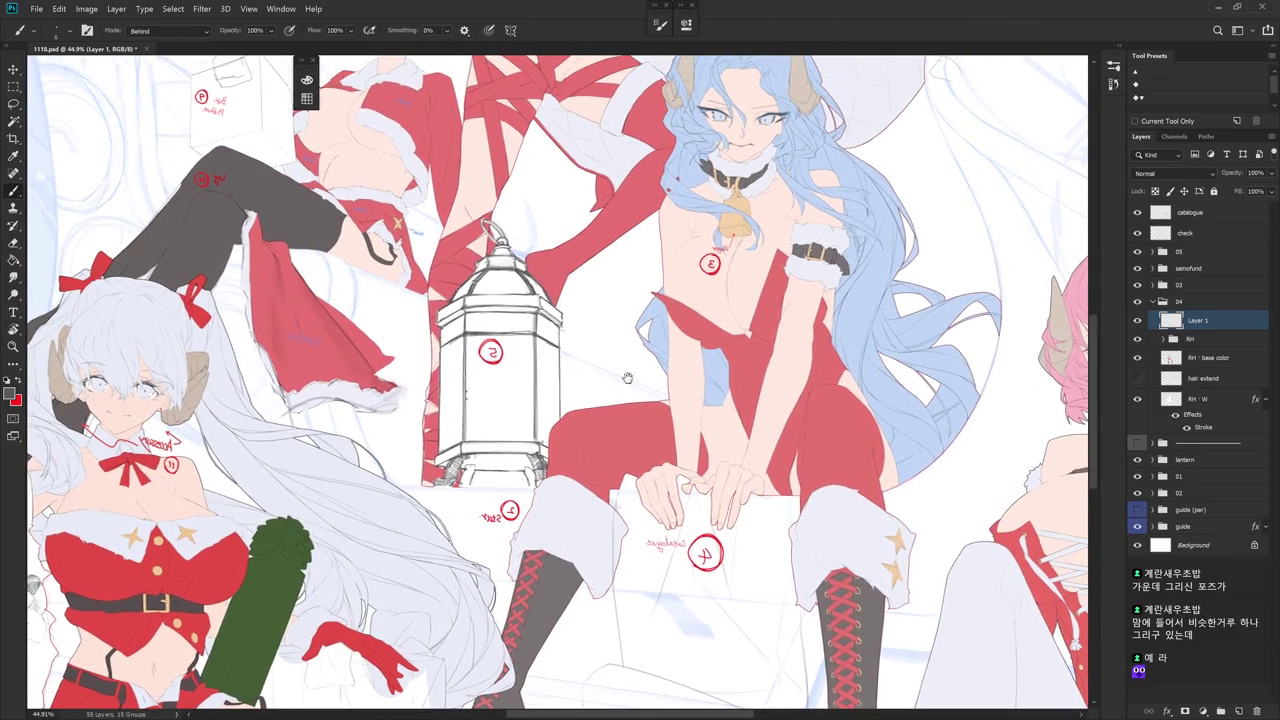
scroll(629, 371, down, 2)
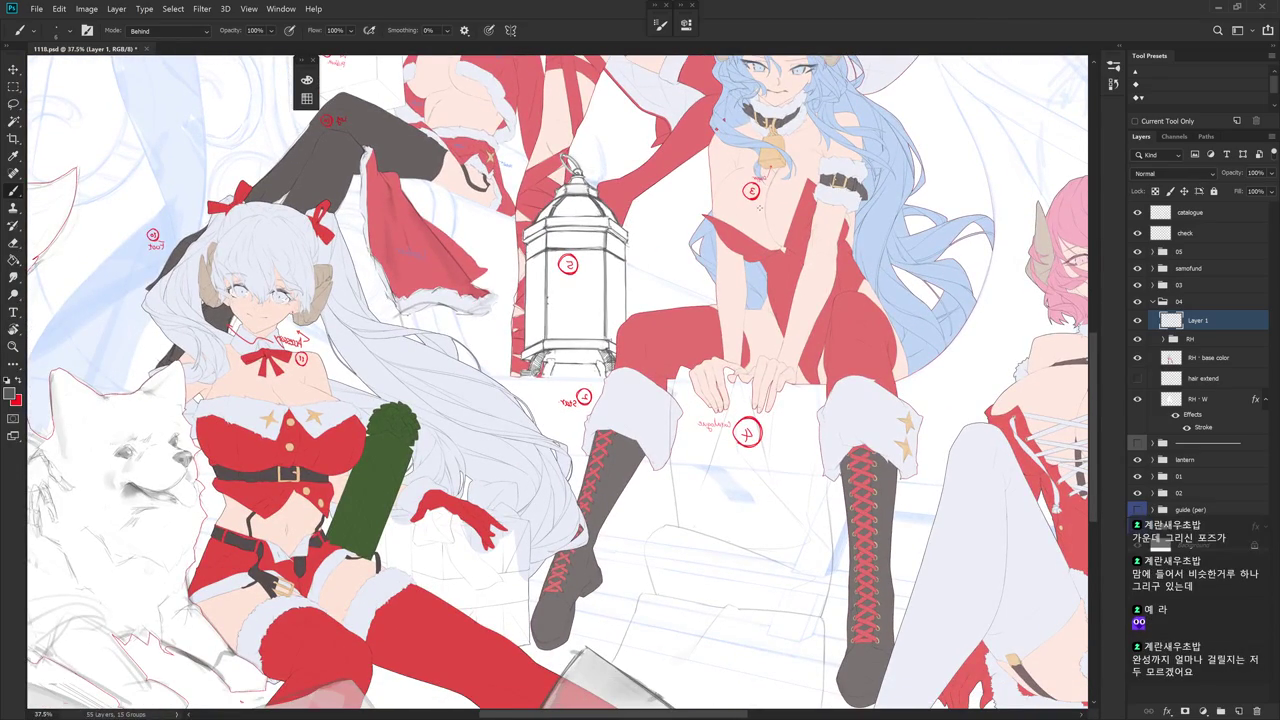
key(h)
scroll(727, 323, down, 1)
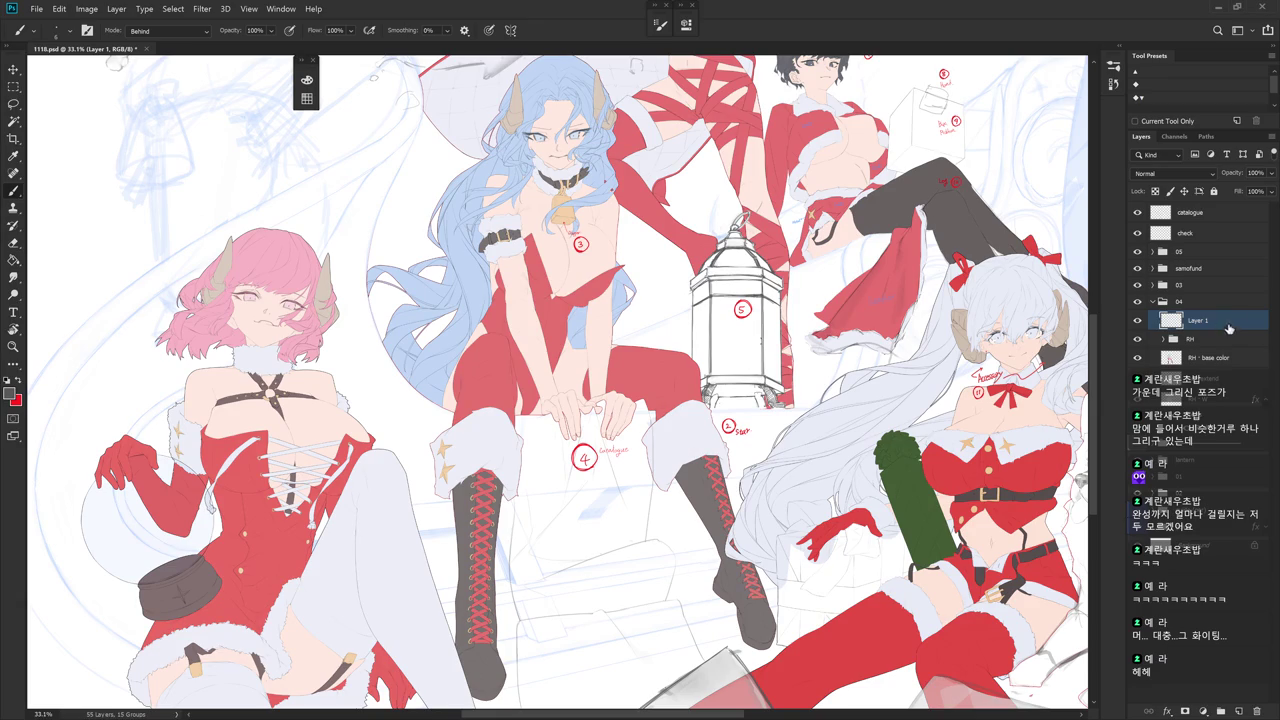
click(1137, 321)
- Show Layer 1 in group 04 again and rename it to 'catalogue'
click(1137, 321)
click(1197, 213)
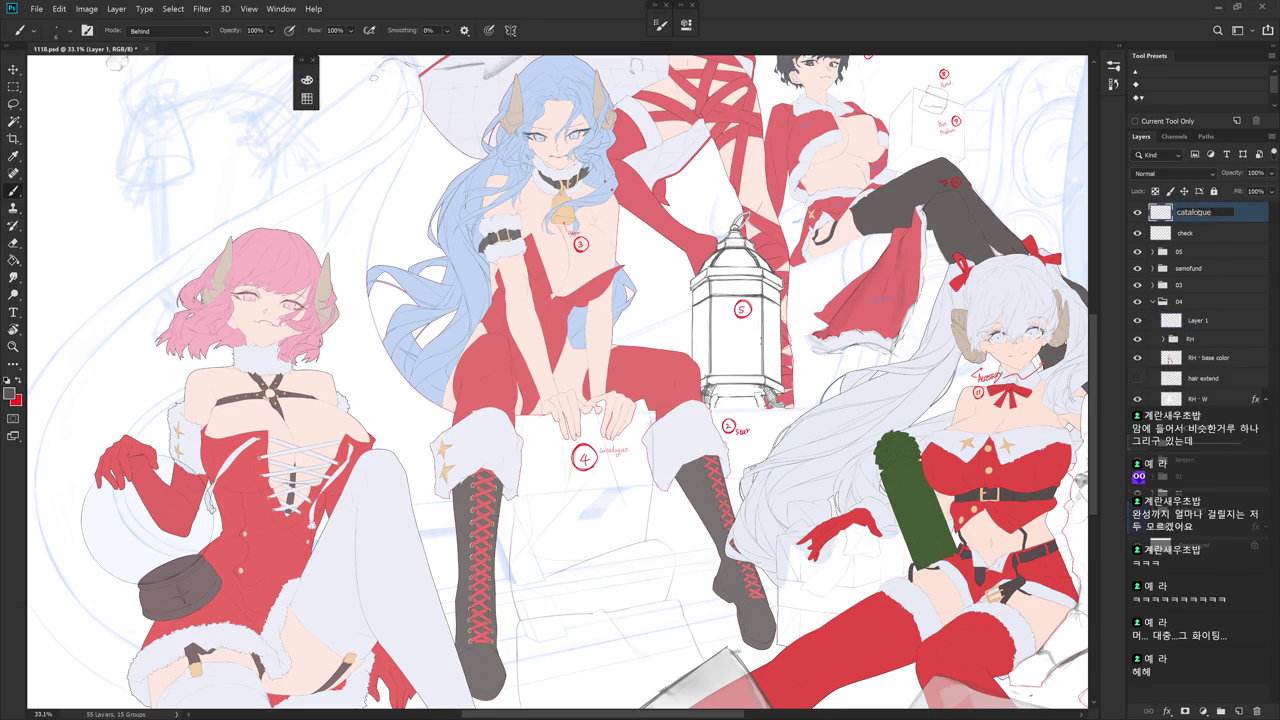
double_click(1199, 320)
text(catalogue)
key(Return)
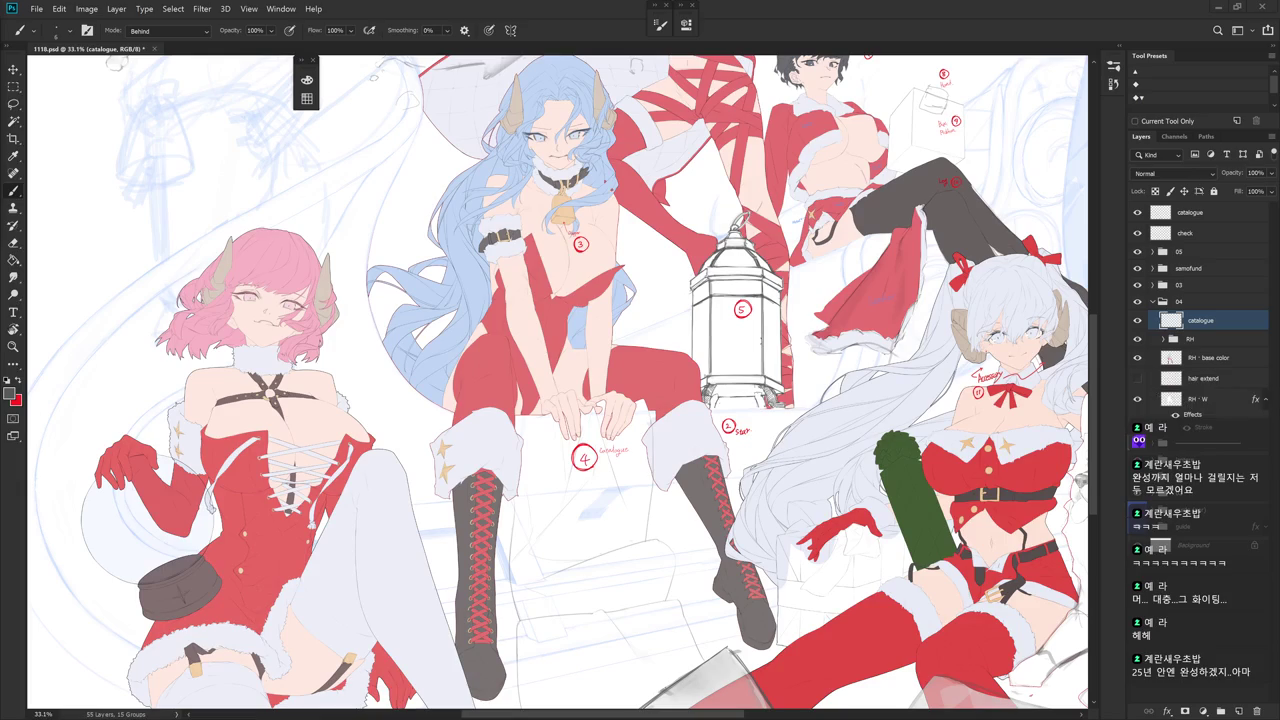
mouse_move(685, 191)
mouse_down()
mouse_move(690, 295)
mouse_move(778, 237)
mouse_up()
scroll(778, 237, down, 2)
scroll(517, 160, up, 5)
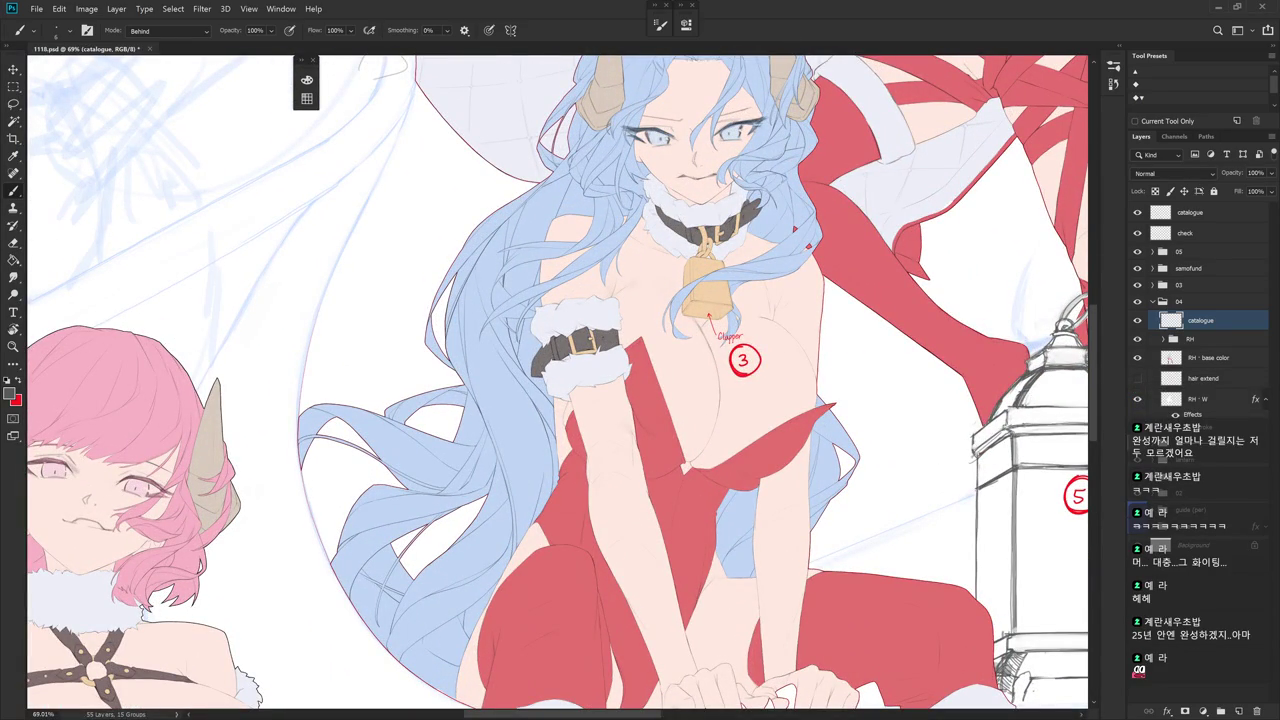
scroll(513, 314, down, 4)
scroll(513, 314, down, 2)
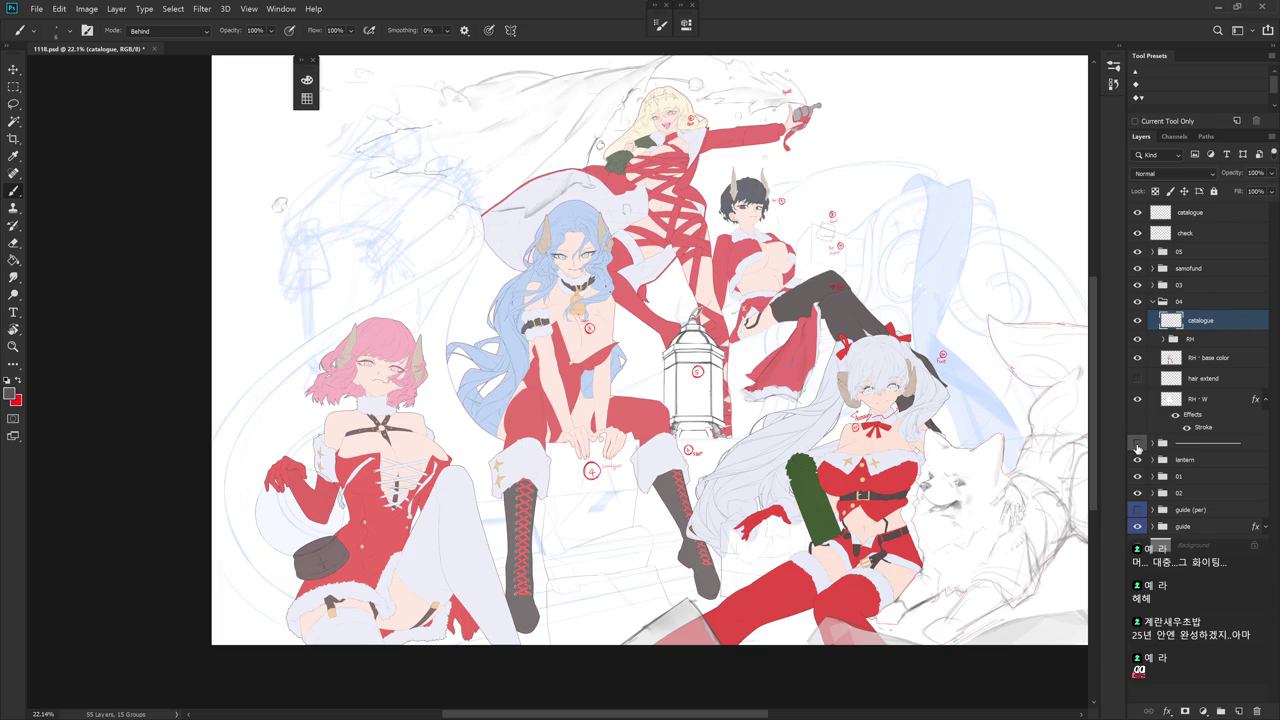
- Show the back-character fading layer again and delete the hair extend layer
click(1137, 443)
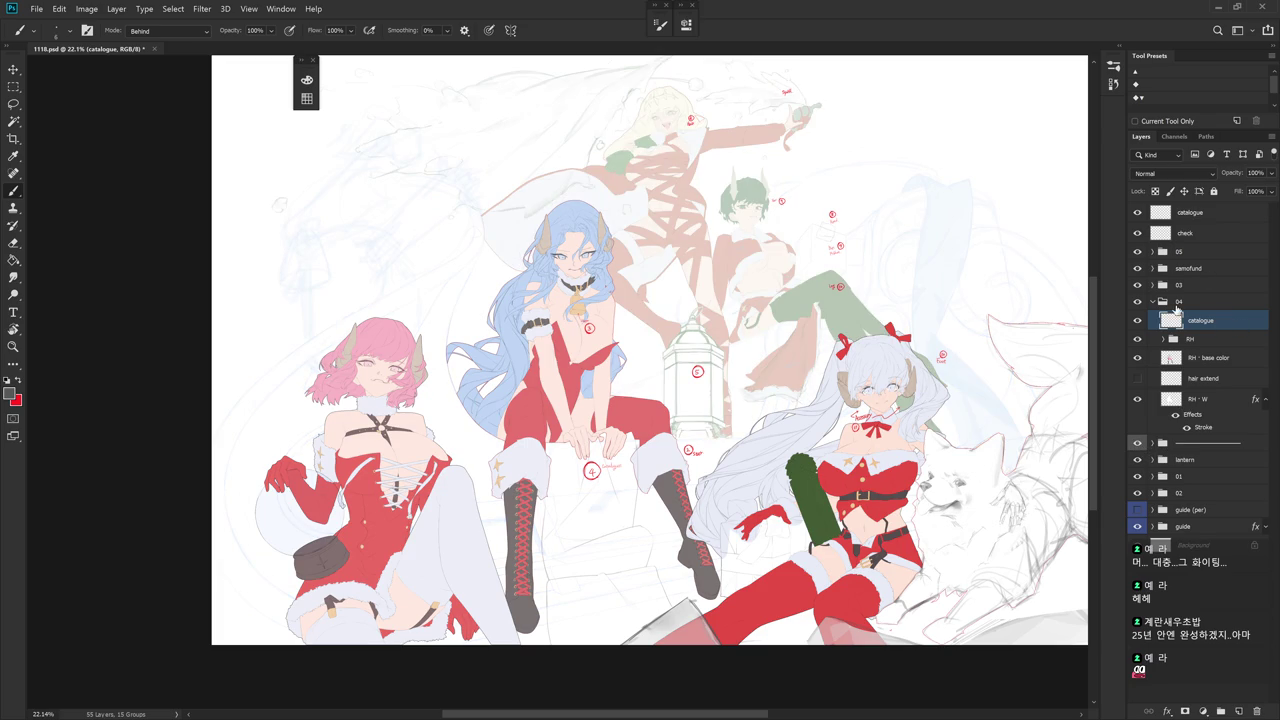
click(1265, 399)
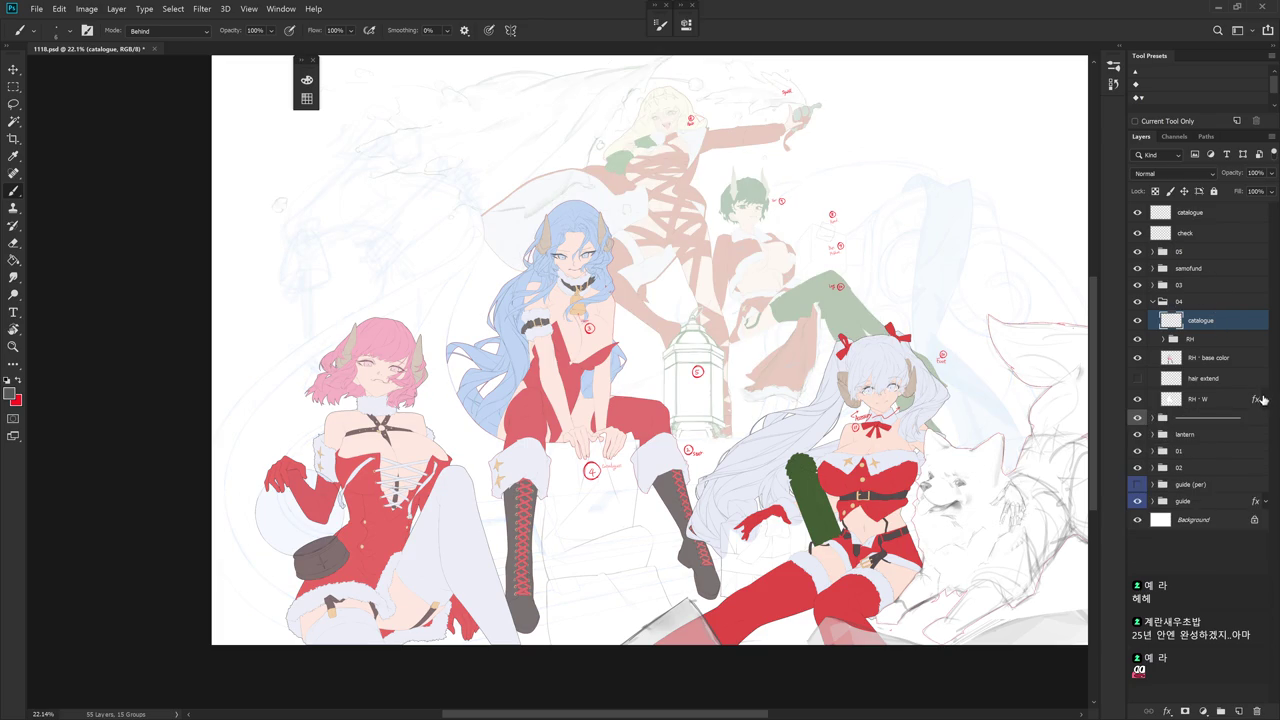
click(1155, 380)
key(Delete)
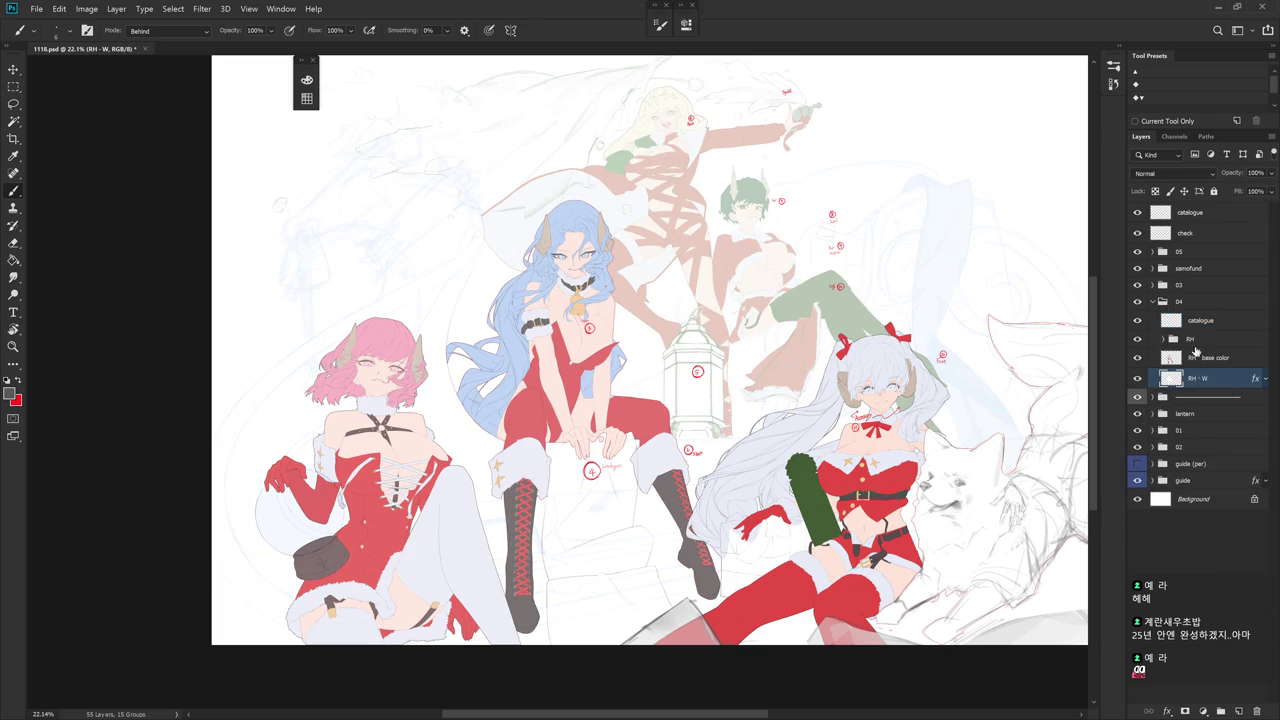
- Merge RH - hair, RH - horn and RH - head inside the RH group
click(1162, 339)
click(1230, 378)
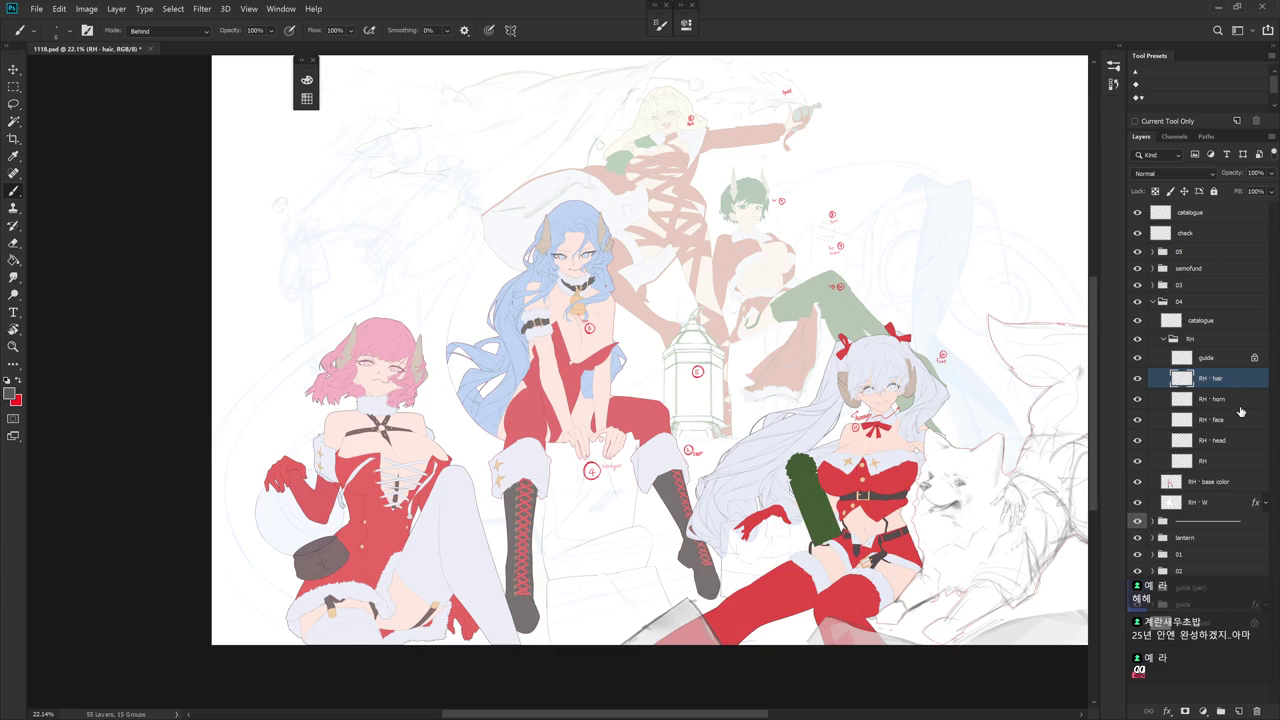
drag(1241, 404, 1238, 441)
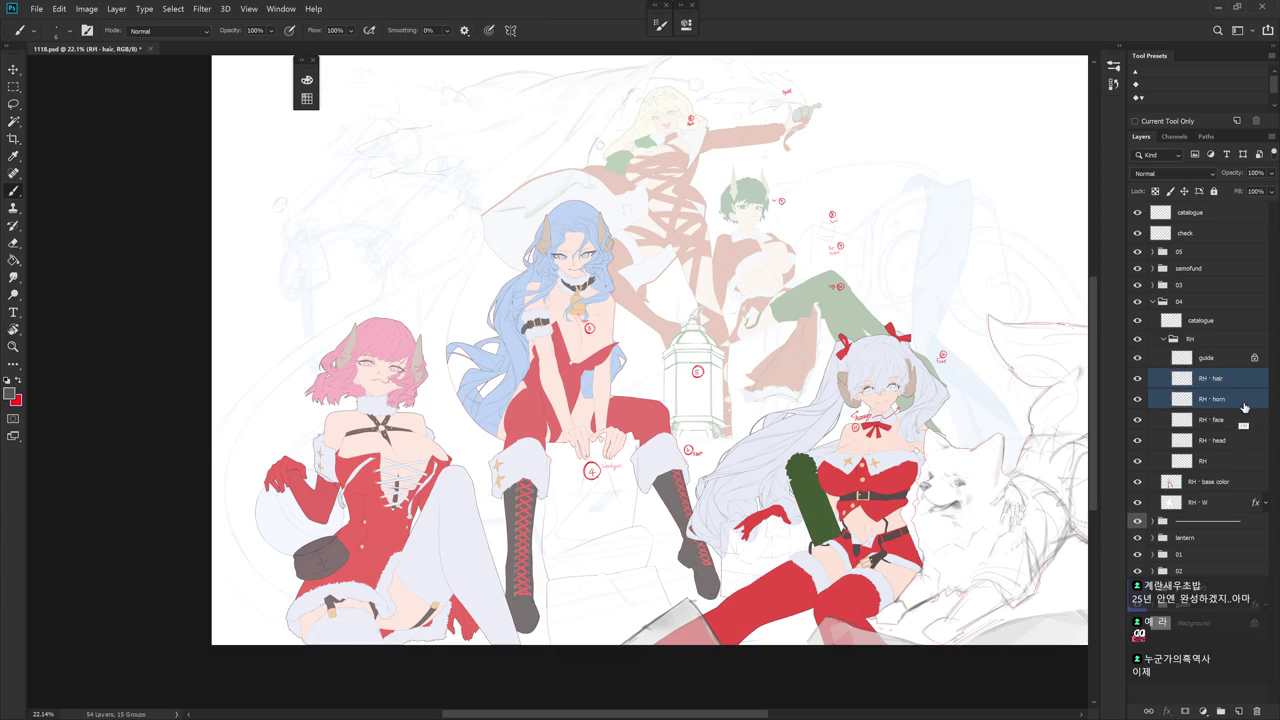
ctrl+click(1238, 441)
key(ctrl+e)
- Toggle the merged RH - hair layer on and off to compare its line art
scroll(598, 275, up, 1)
scroll(598, 275, up, 2)
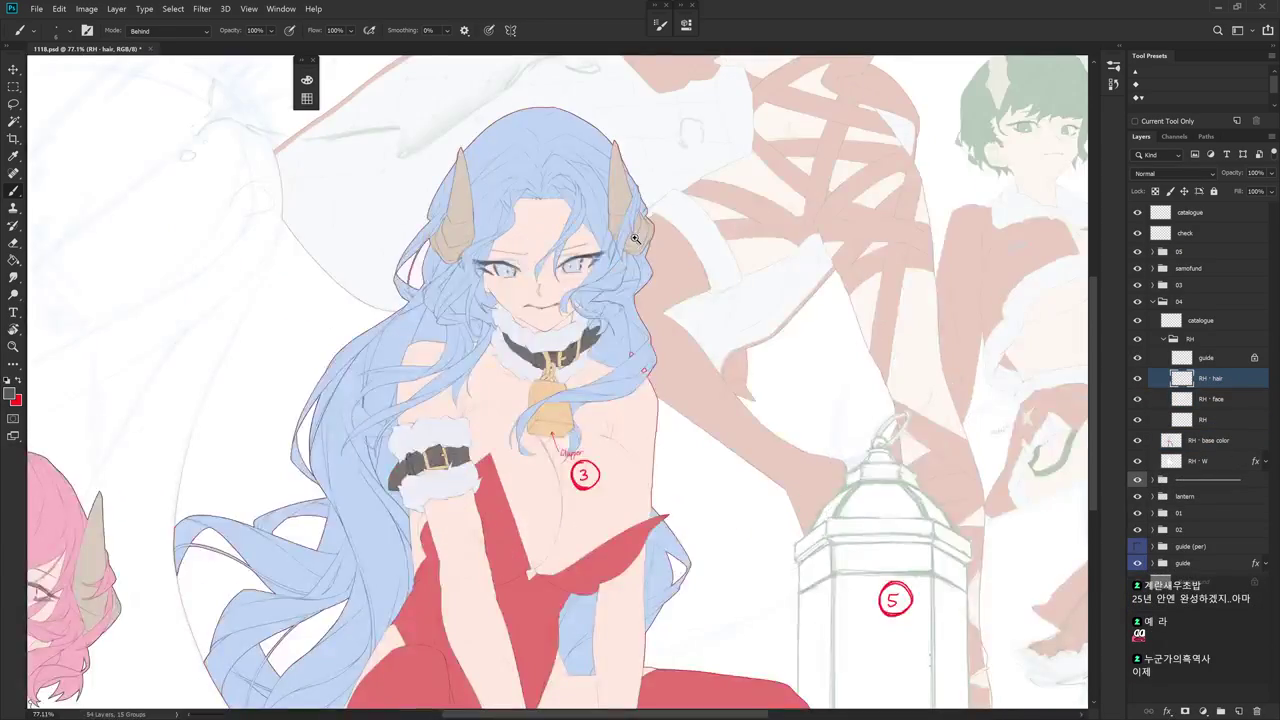
scroll(598, 275, up, 1)
click(1137, 379)
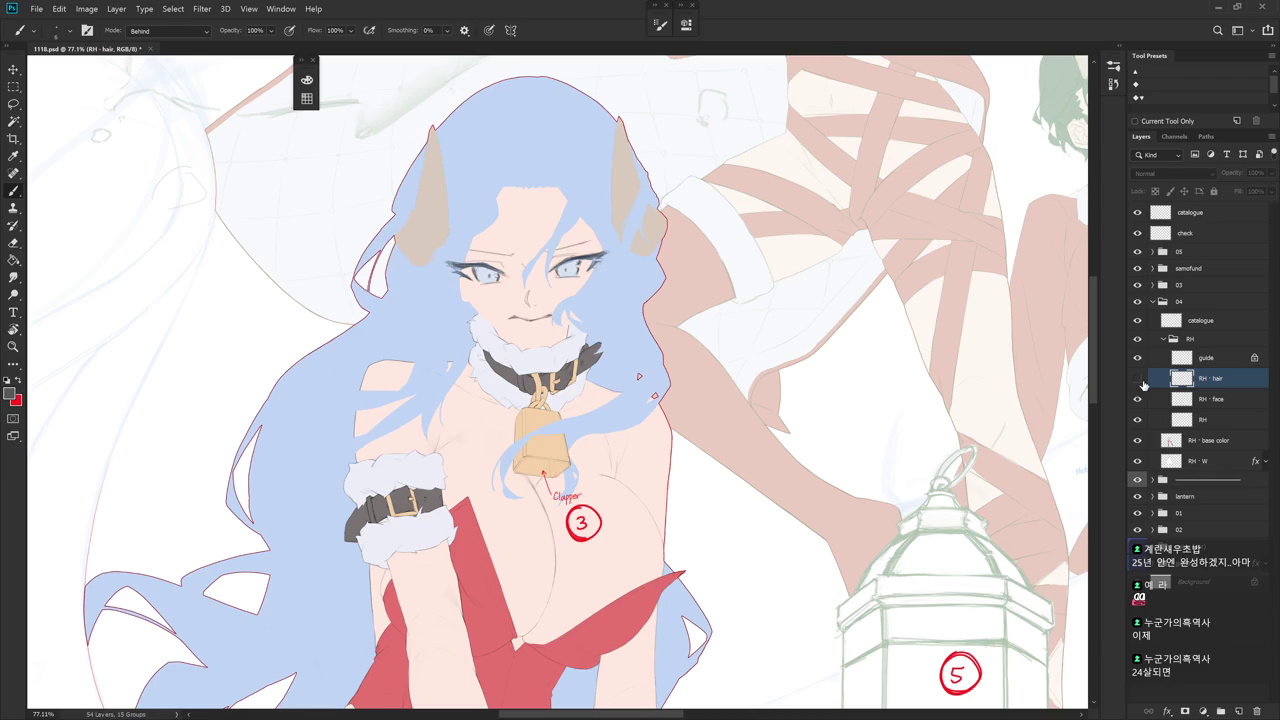
click(1138, 380)
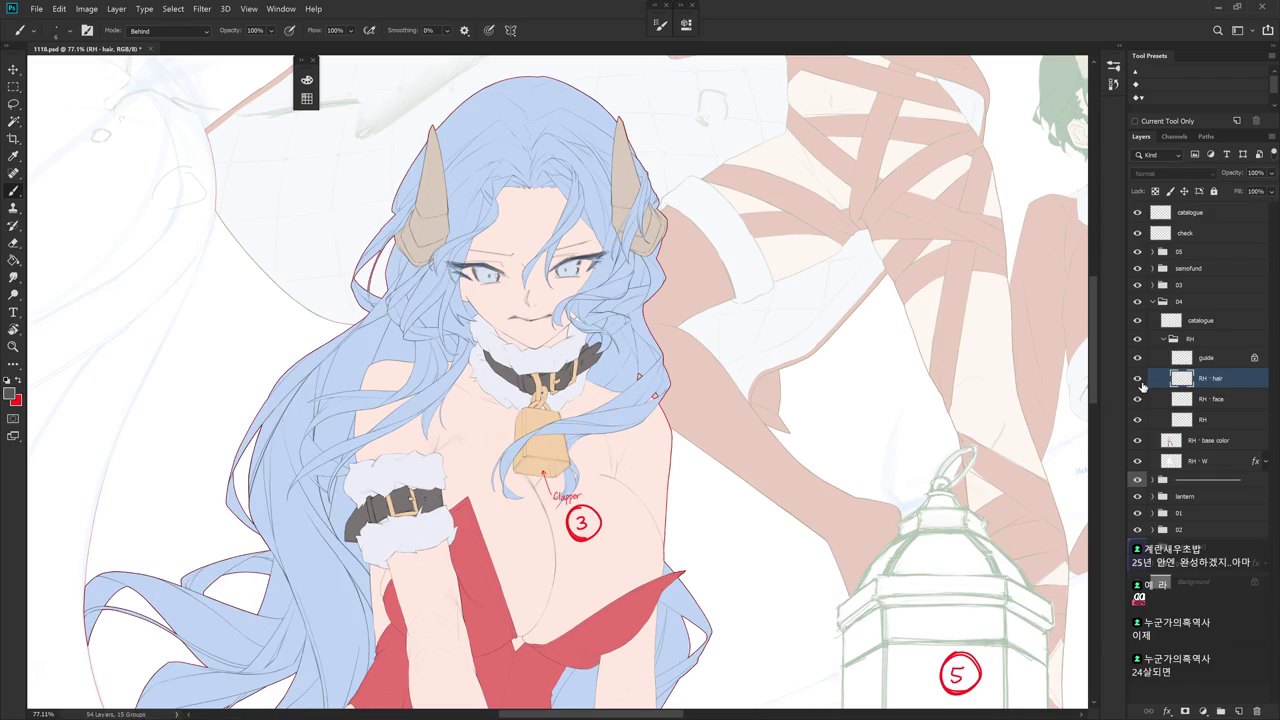
click(1138, 380)
click(1137, 379)
scroll(815, 447, down, 2)
scroll(800, 465, down, 3)
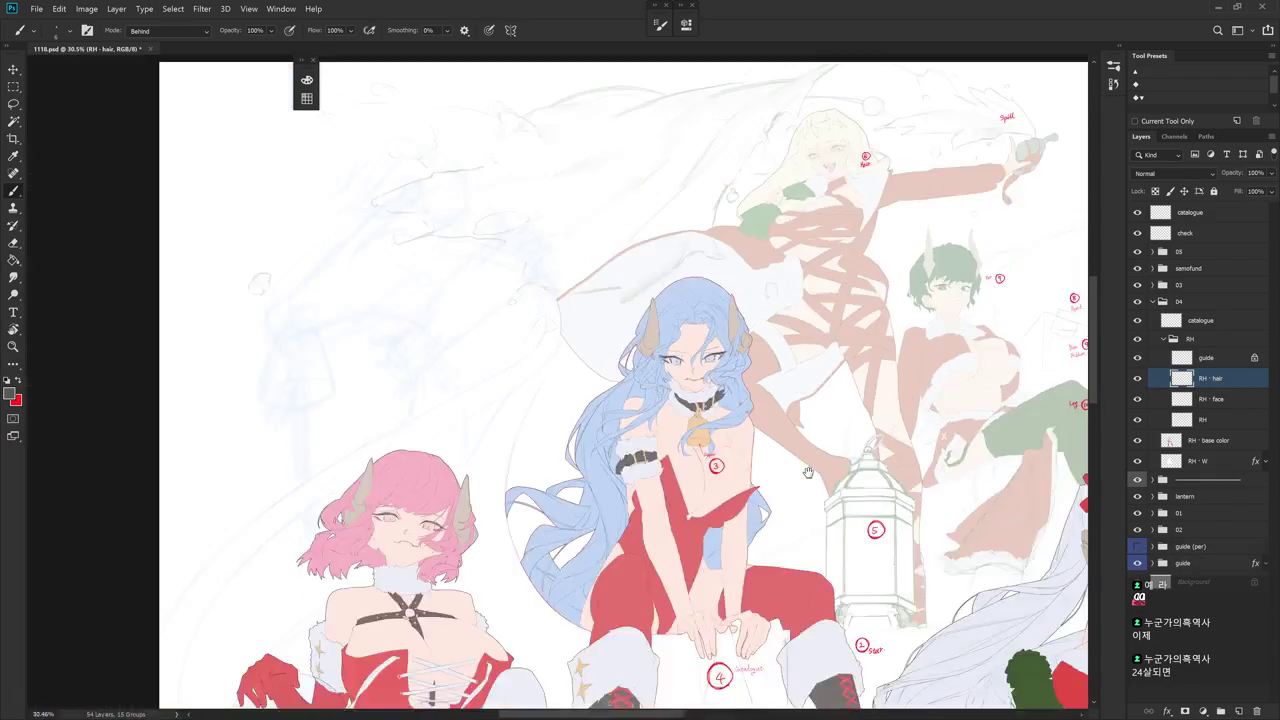
scroll(660, 258, down, 1)
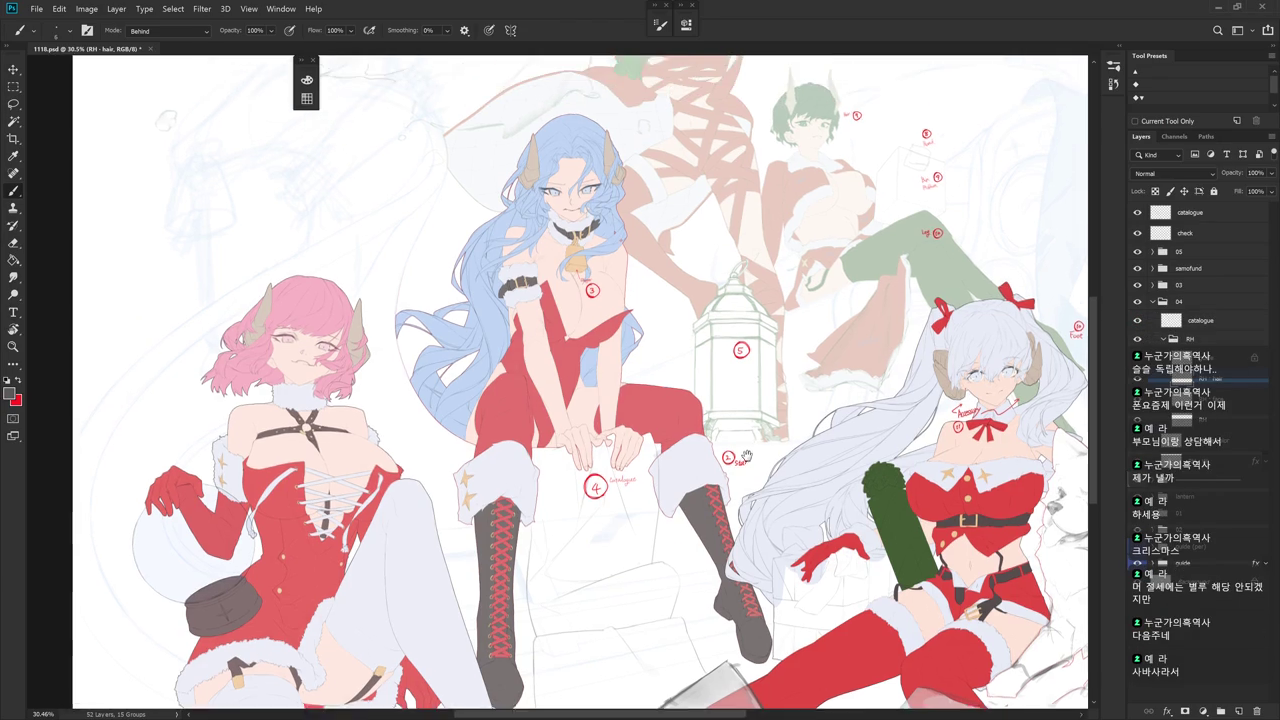
- Erase the stray sketch line inside the left boot cuff on the catalogue layer
drag(744, 391, 770, 475)
scroll(770, 475, up, 4)
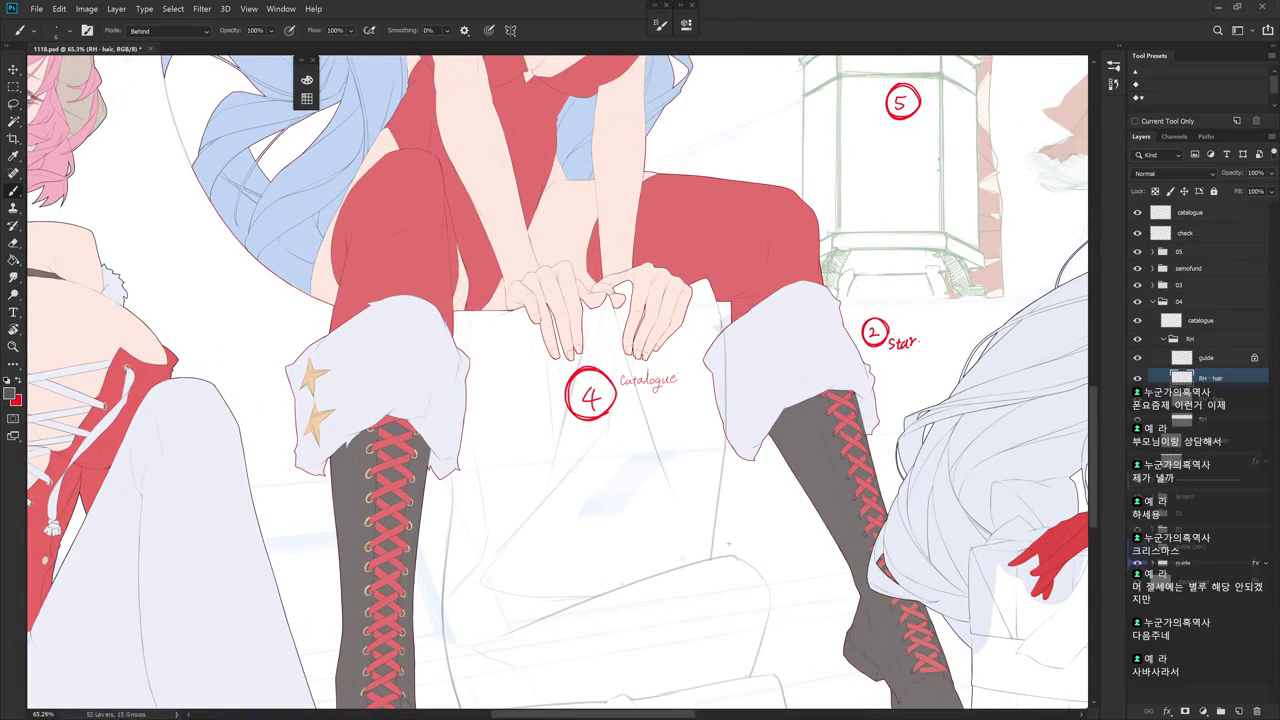
click(1218, 320)
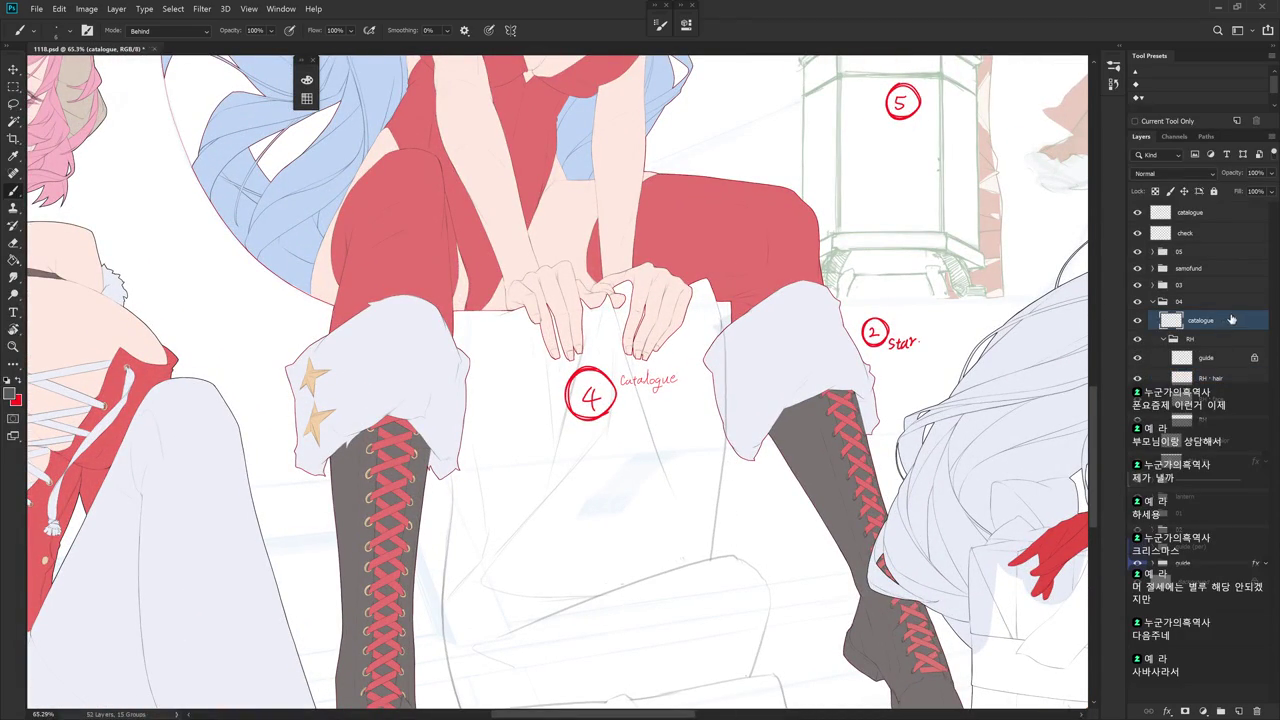
key(e)
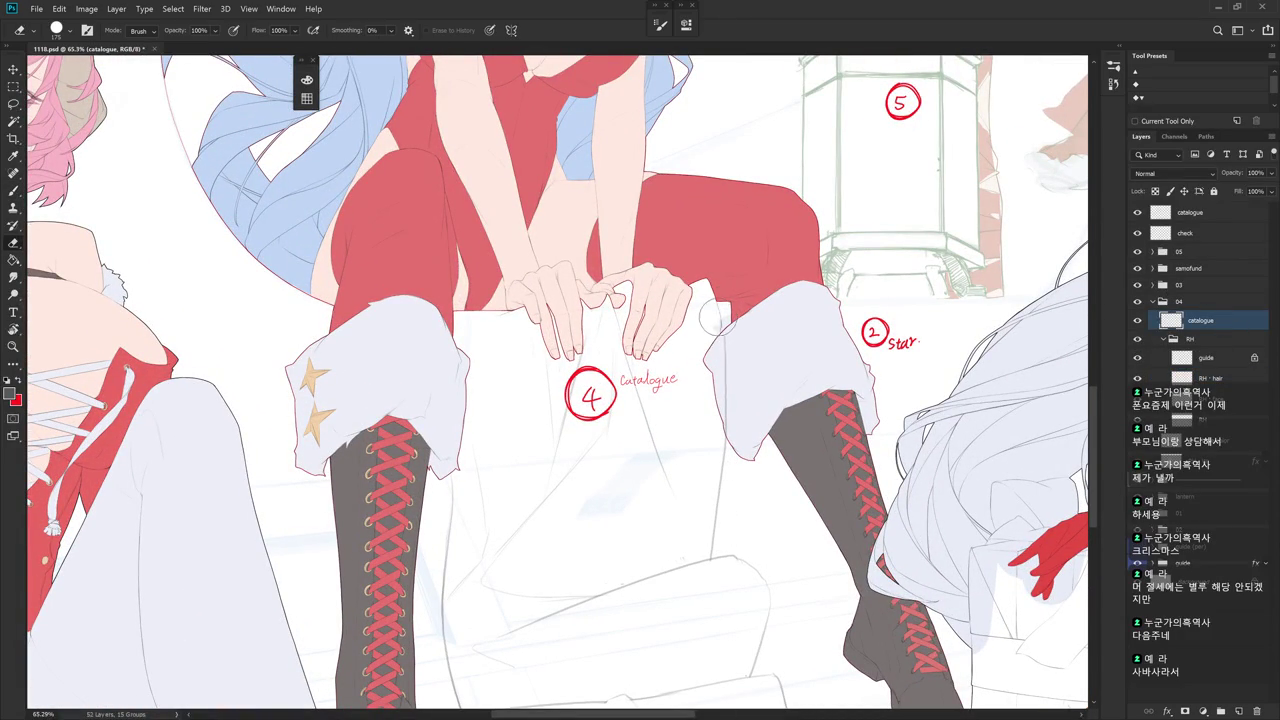
drag(725, 348, 735, 452)
- Zoom out over the lower boots to review the cleaned-up cuff
key(b)
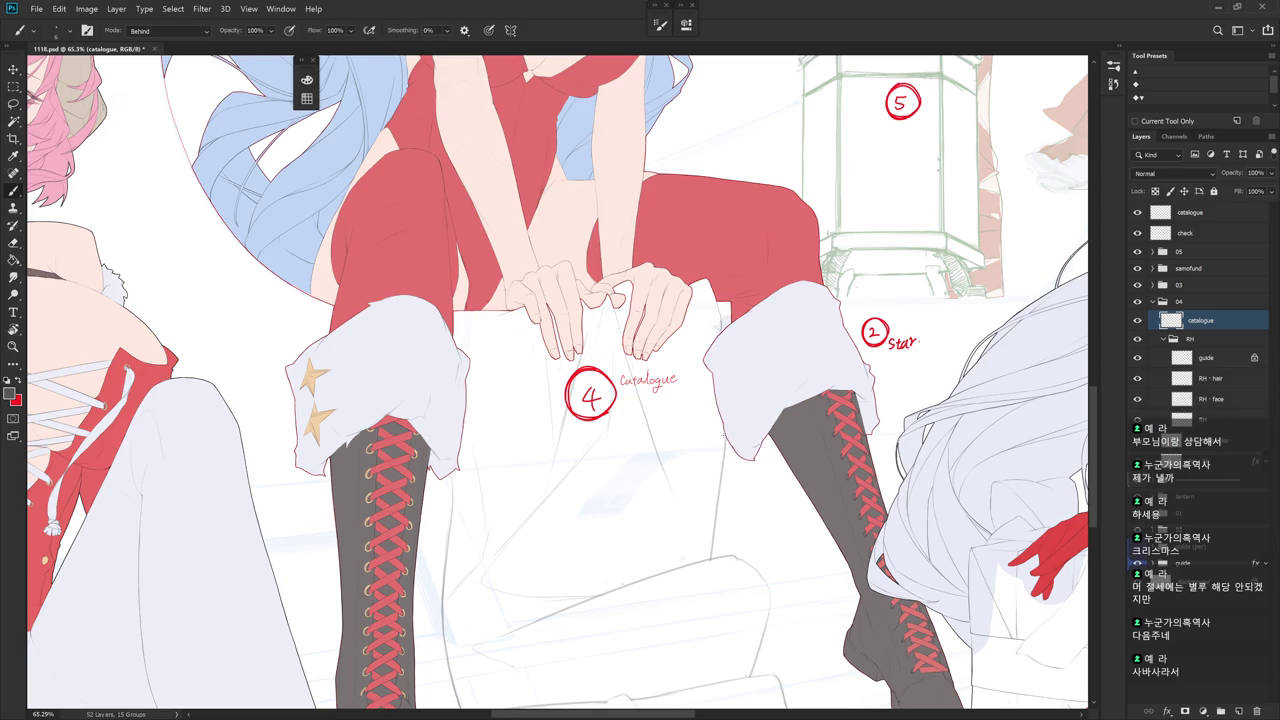
drag(713, 562, 783, 466)
key(e)
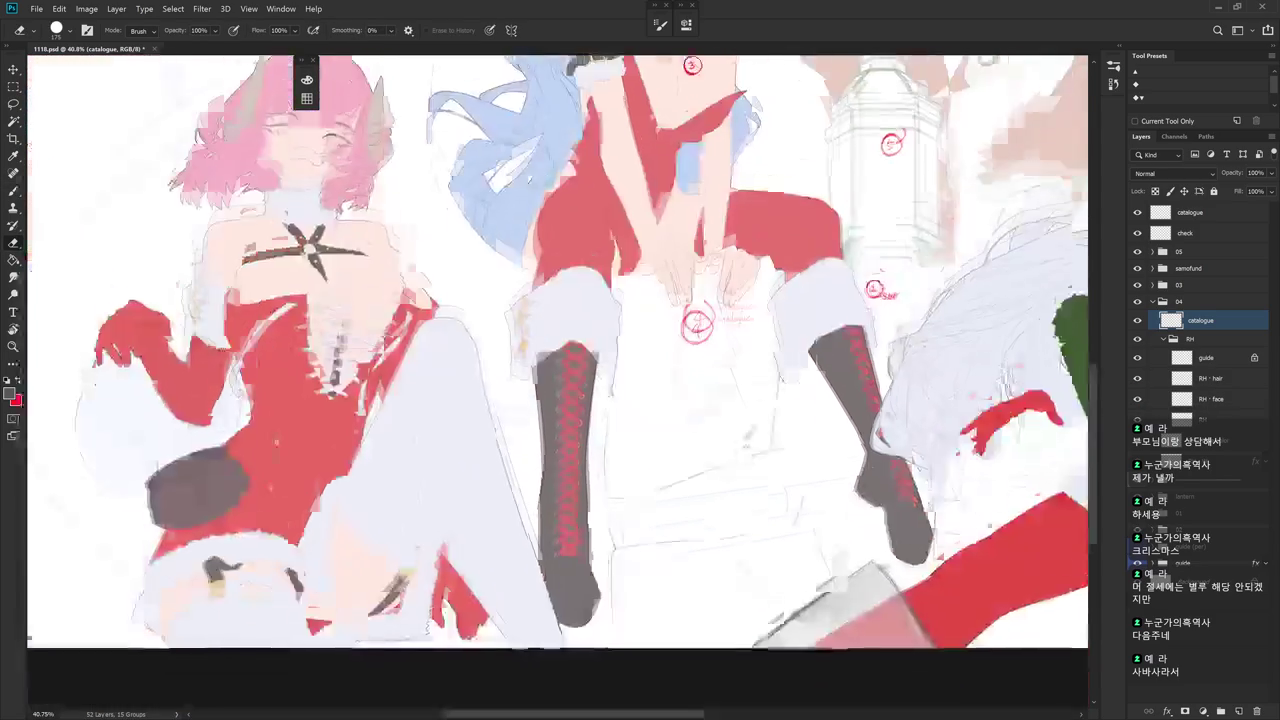
mouse_move(723, 385)
mouse_down()
mouse_move(818, 378)
mouse_move(742, 466)
mouse_up()
key(b)
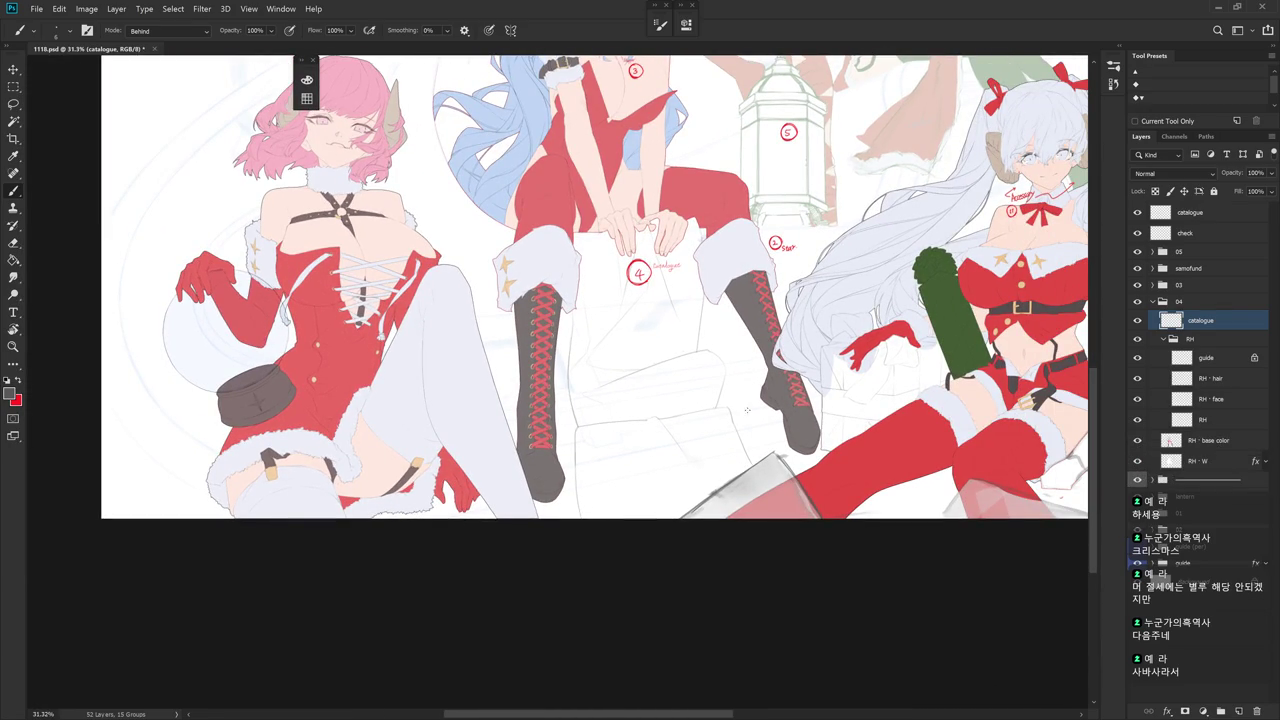
key(l)
mouse_move(750, 467)
mouse_down()
mouse_move(742, 496)
mouse_move(497, 433)
mouse_up()
scroll(744, 510, up, 2)
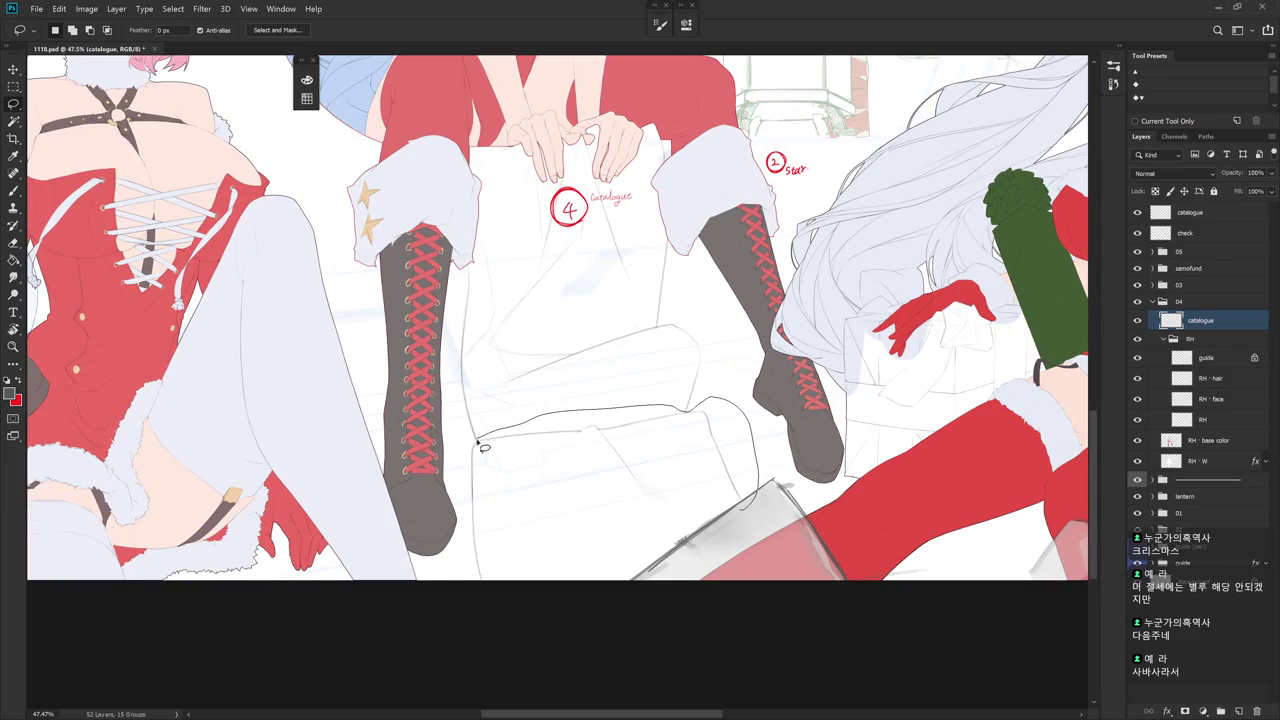
- Lasso part of the box sketch and shift it slightly right
drag(497, 433, 540, 580)
key(ctrl+t)
drag(716, 546, 738, 540)
key(Return)
key(ctrl+d)
- Rotate the view and sketch a pencil line down the box below the boots
key(e)
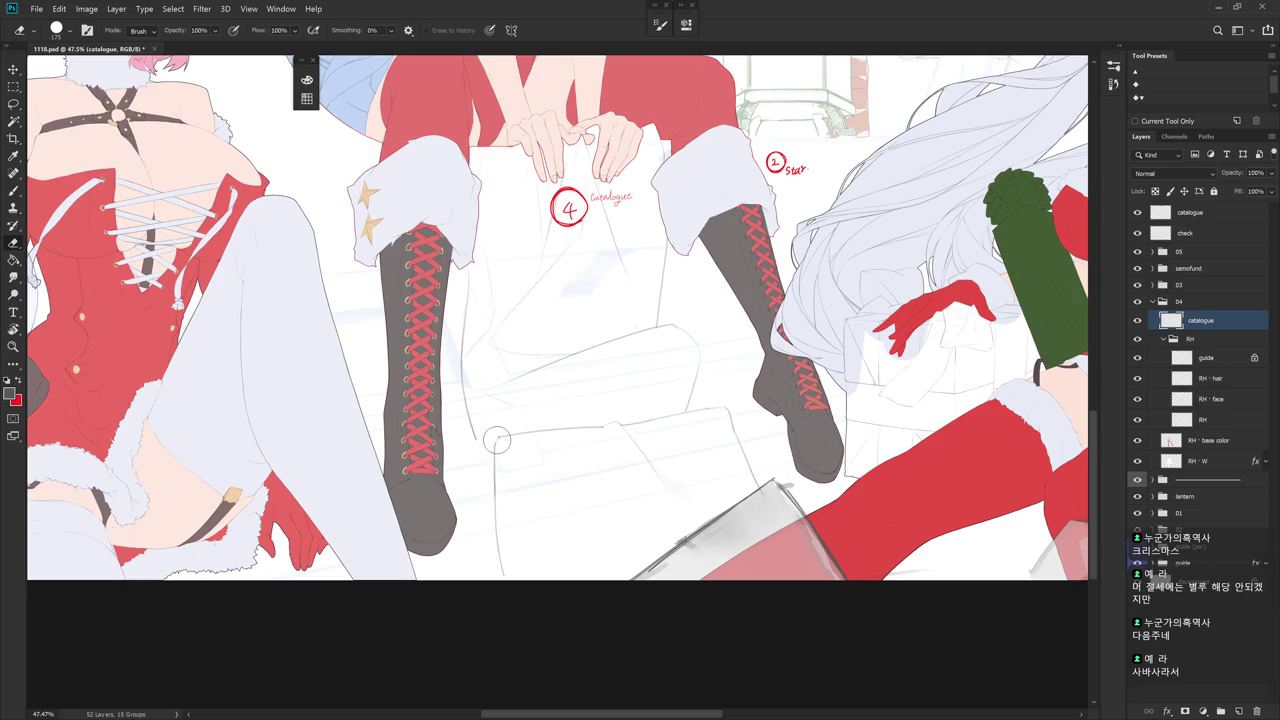
key(b)
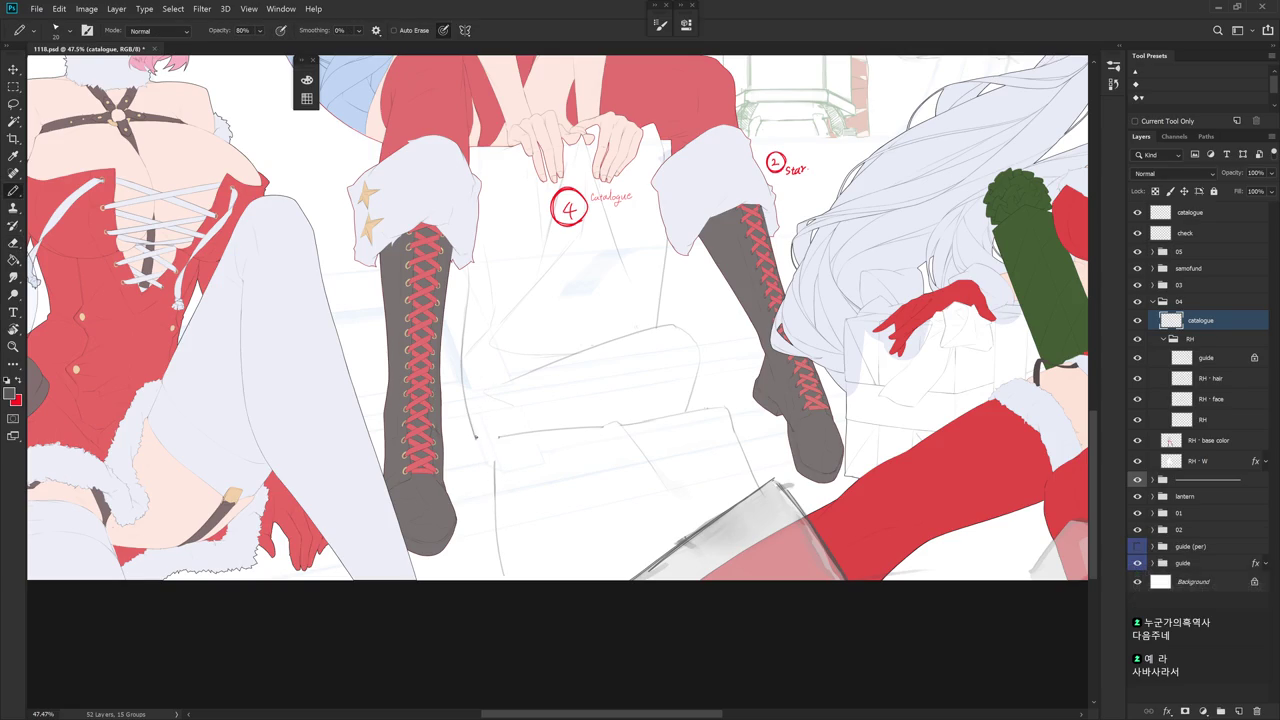
key(r)
drag(600, 523, 512, 462)
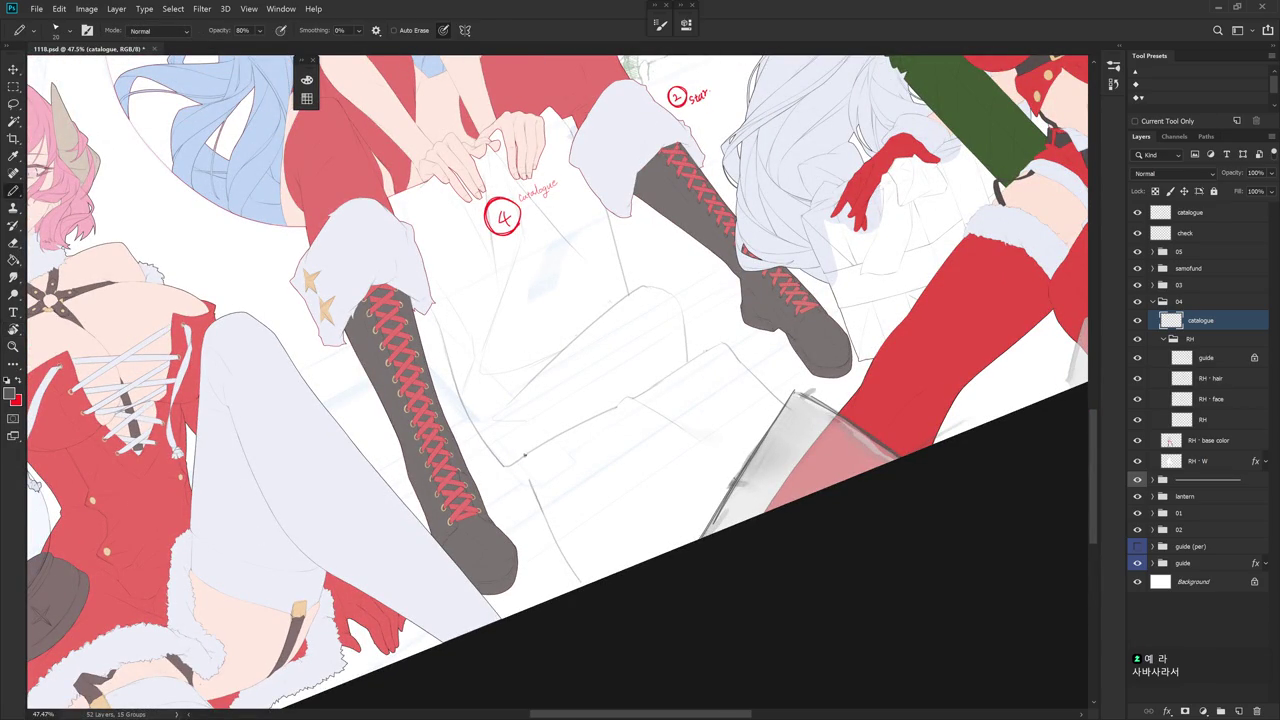
key(e)
key(b)
drag(519, 458, 580, 552)
- Keep rotating the view and add a short pencil stroke to the box sketch
mouse_move(686, 463)
mouse_down()
mouse_move(609, 477)
mouse_move(457, 395)
mouse_up()
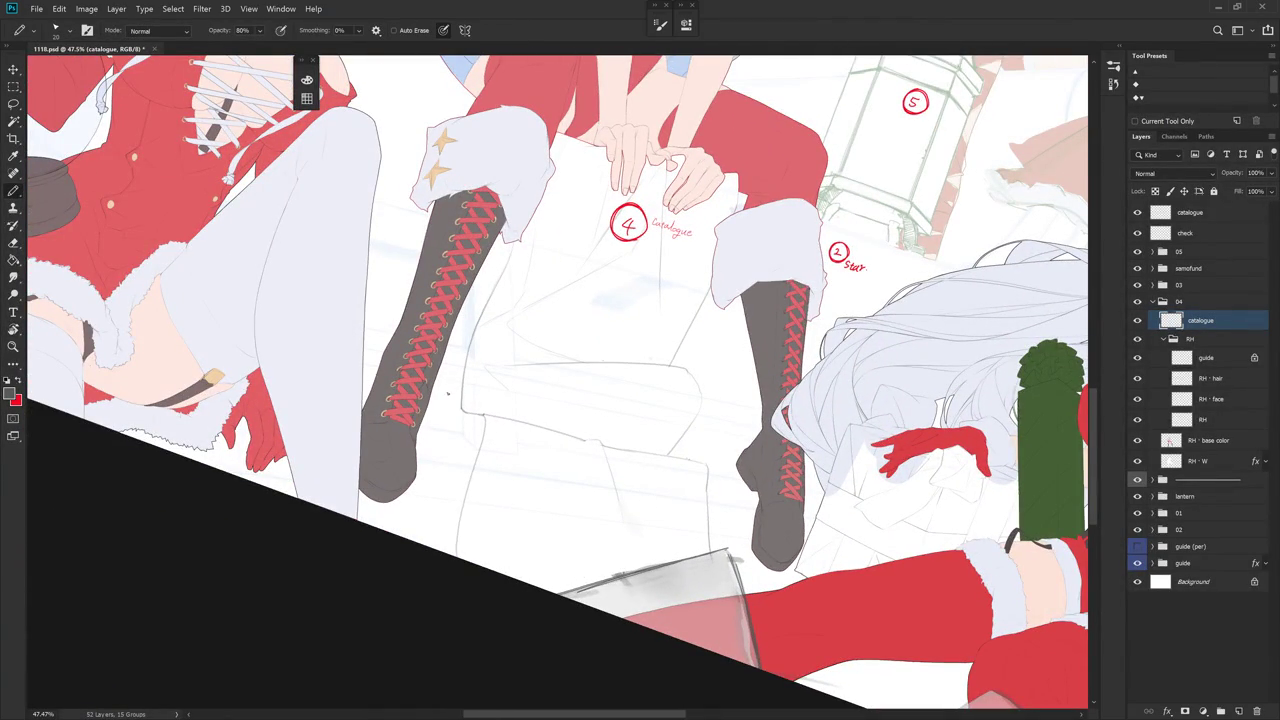
key(e)
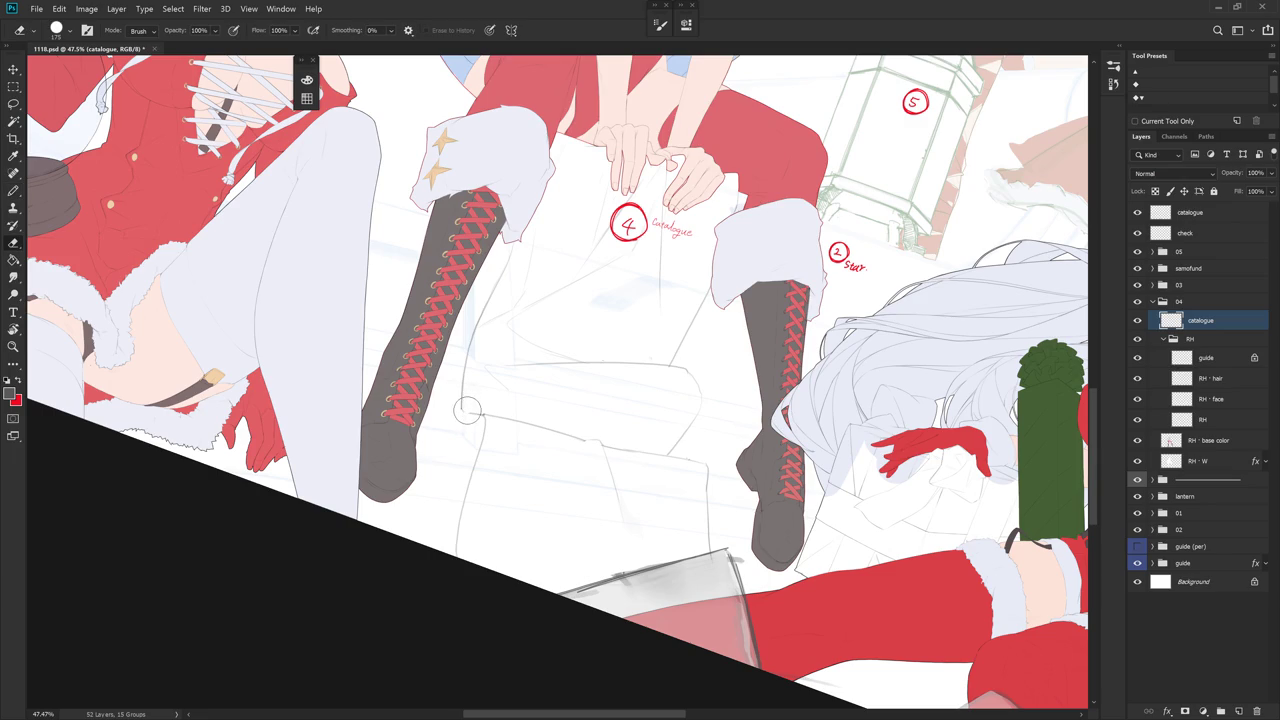
key(b)
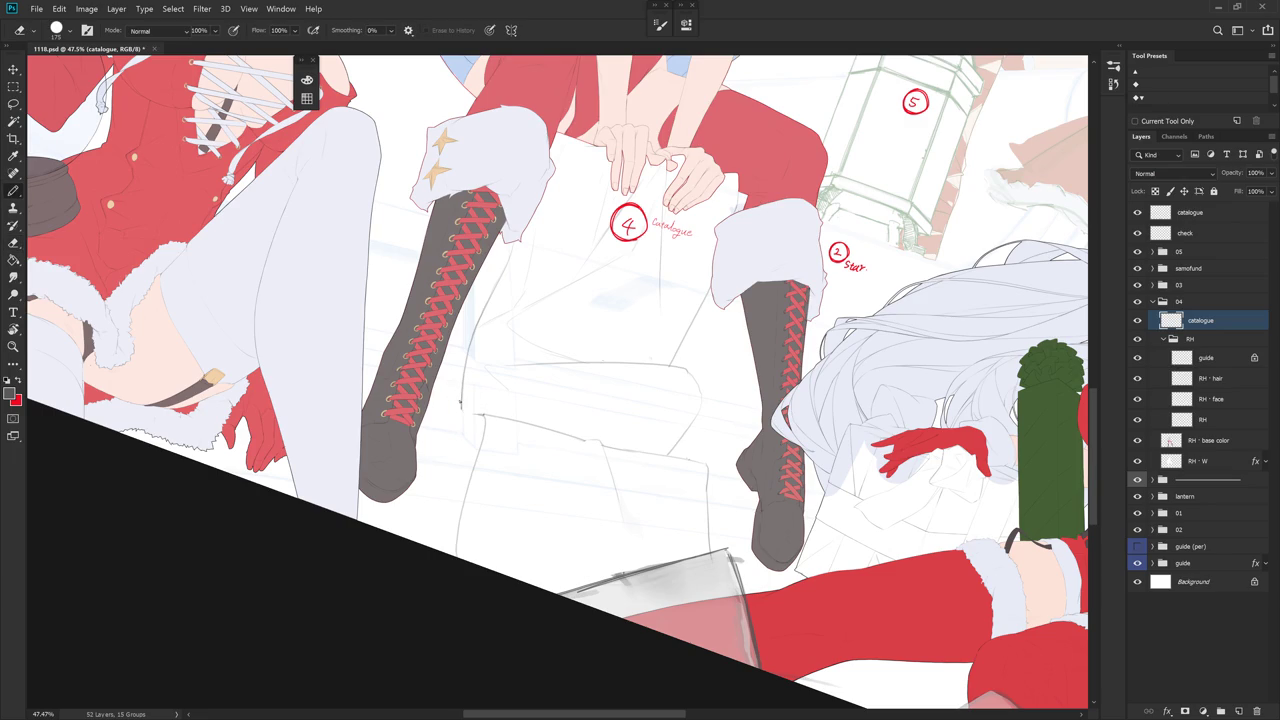
drag(485, 492, 559, 409)
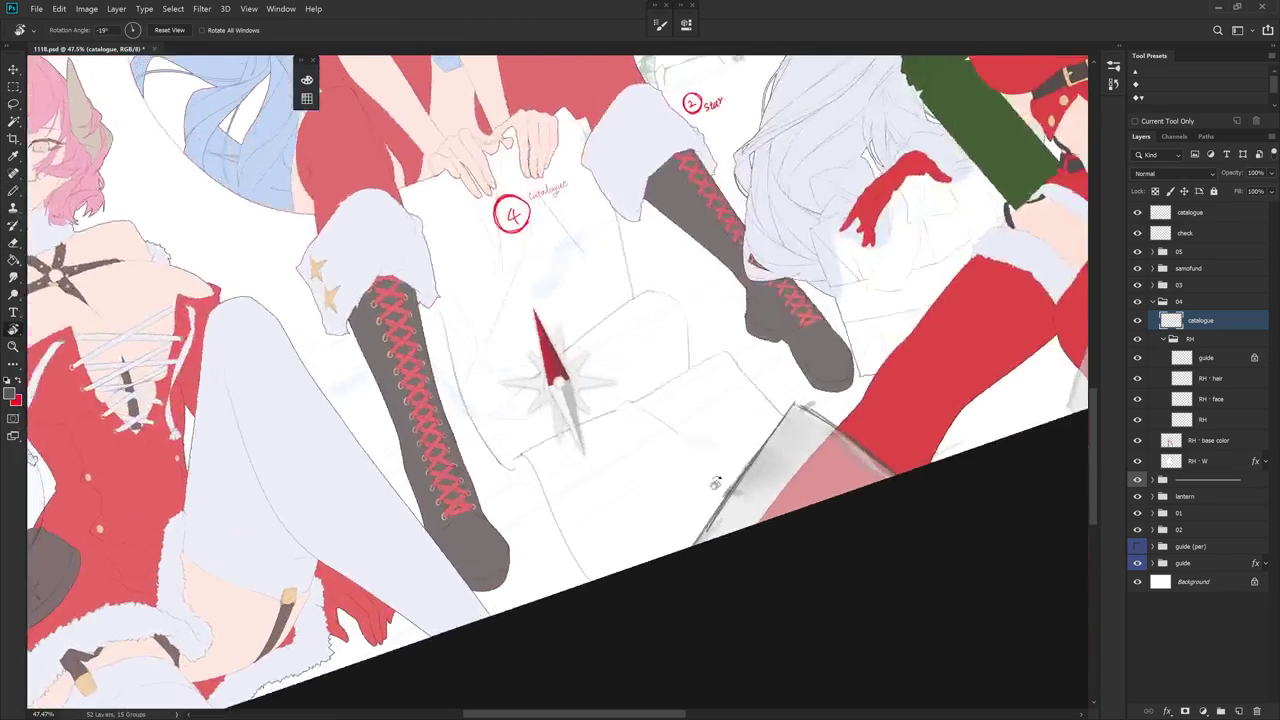
key(e)
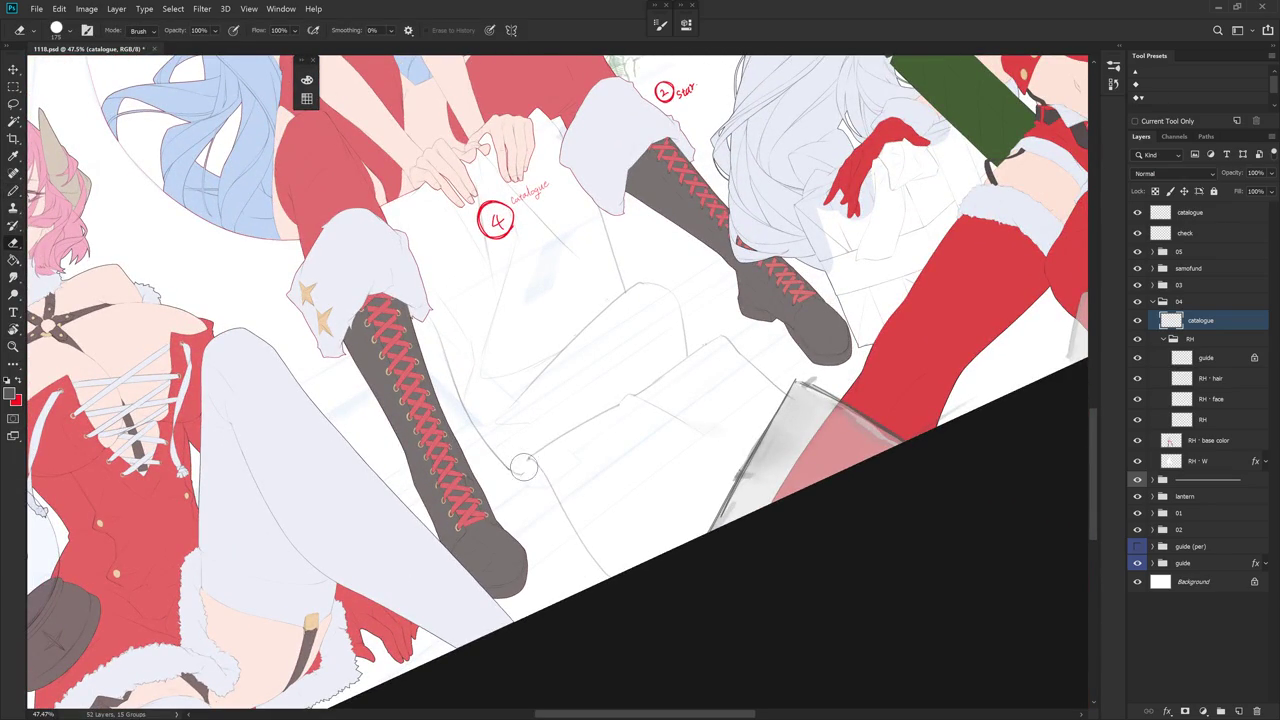
key(b)
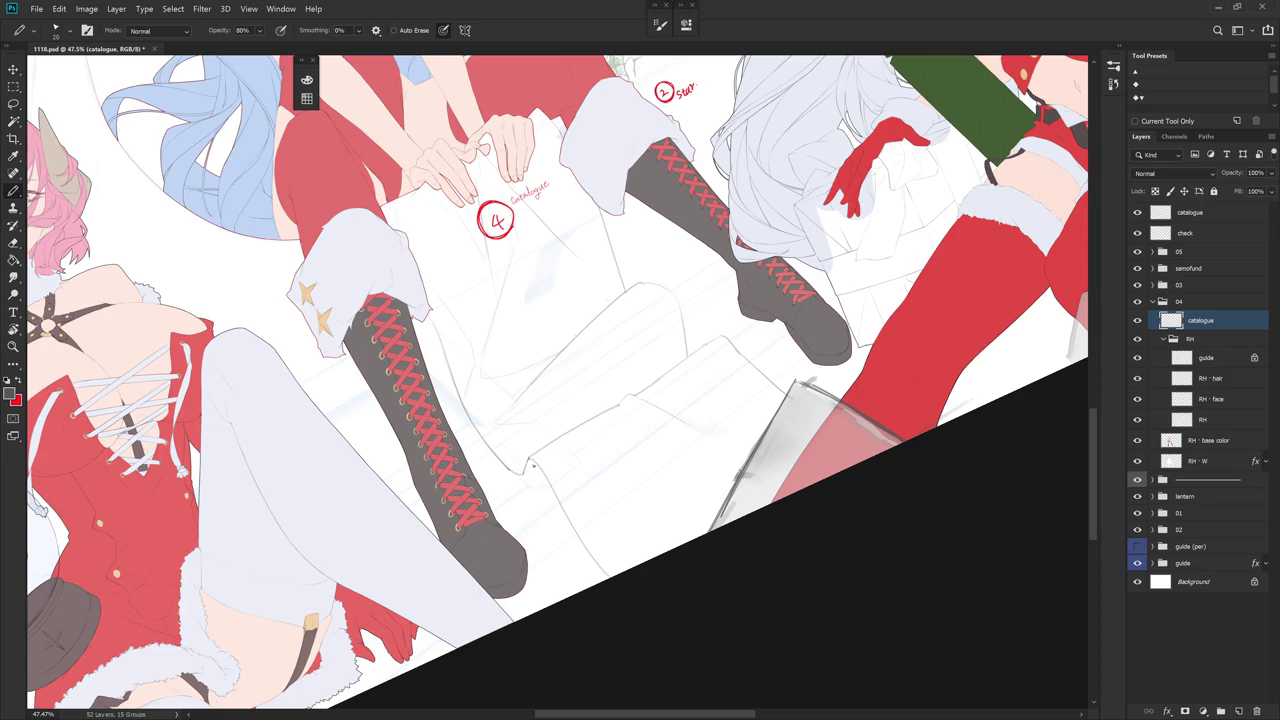
drag(543, 464, 586, 547)
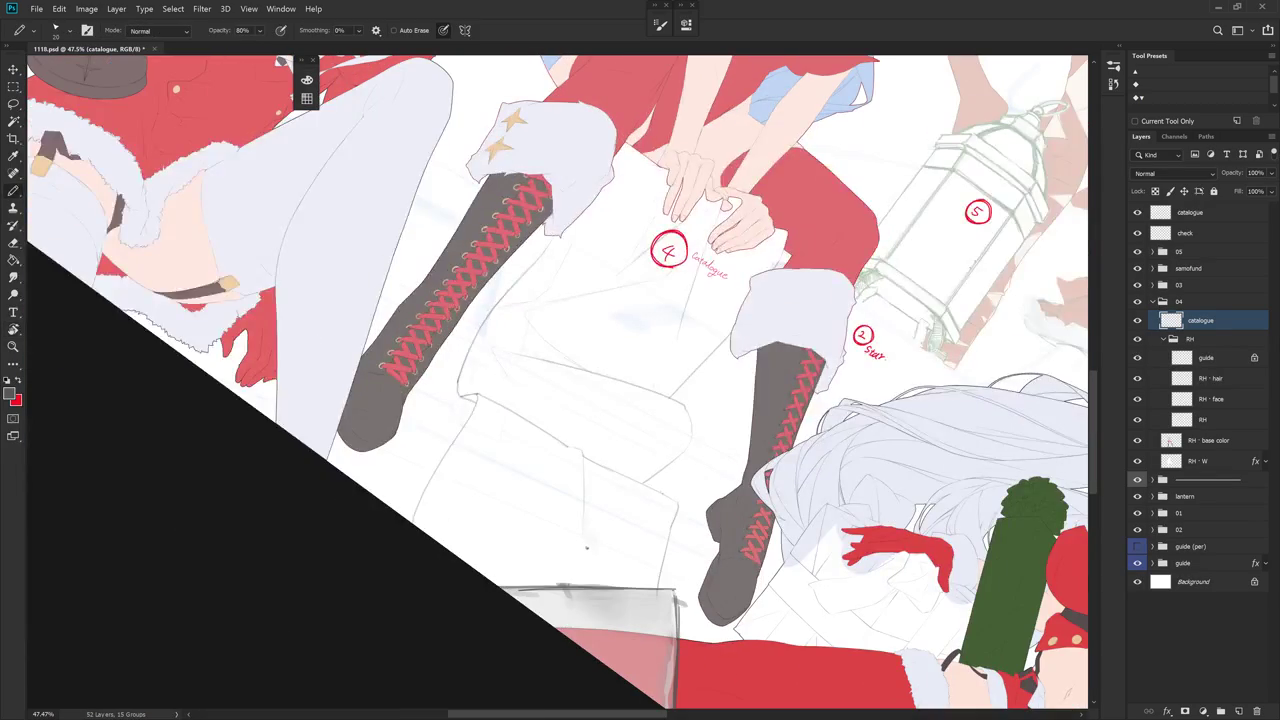
key(e)
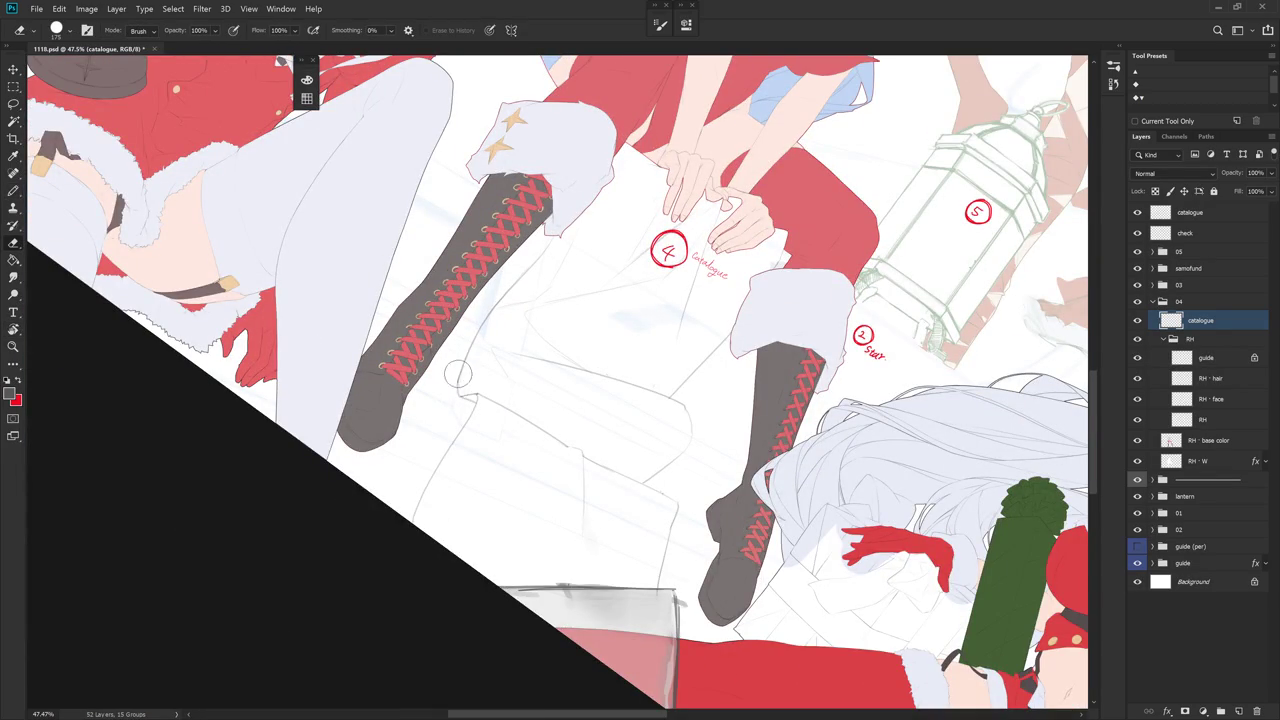
drag(467, 482, 542, 368)
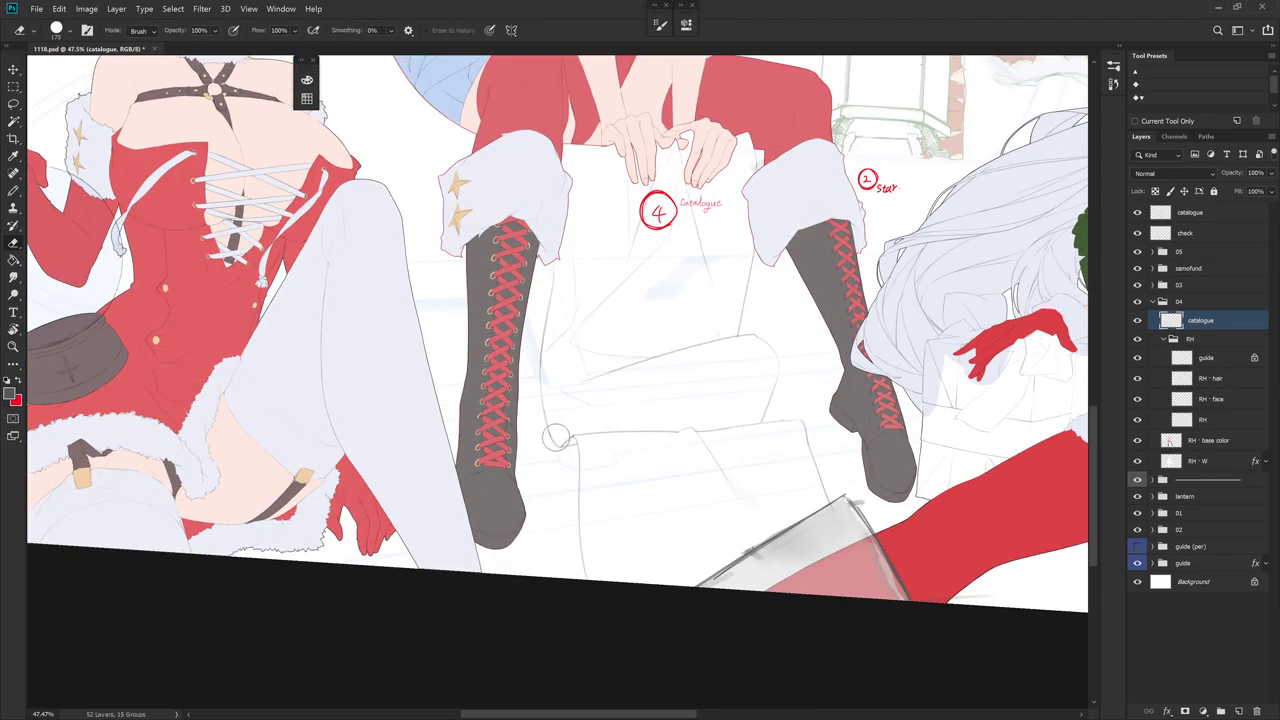
key(b)
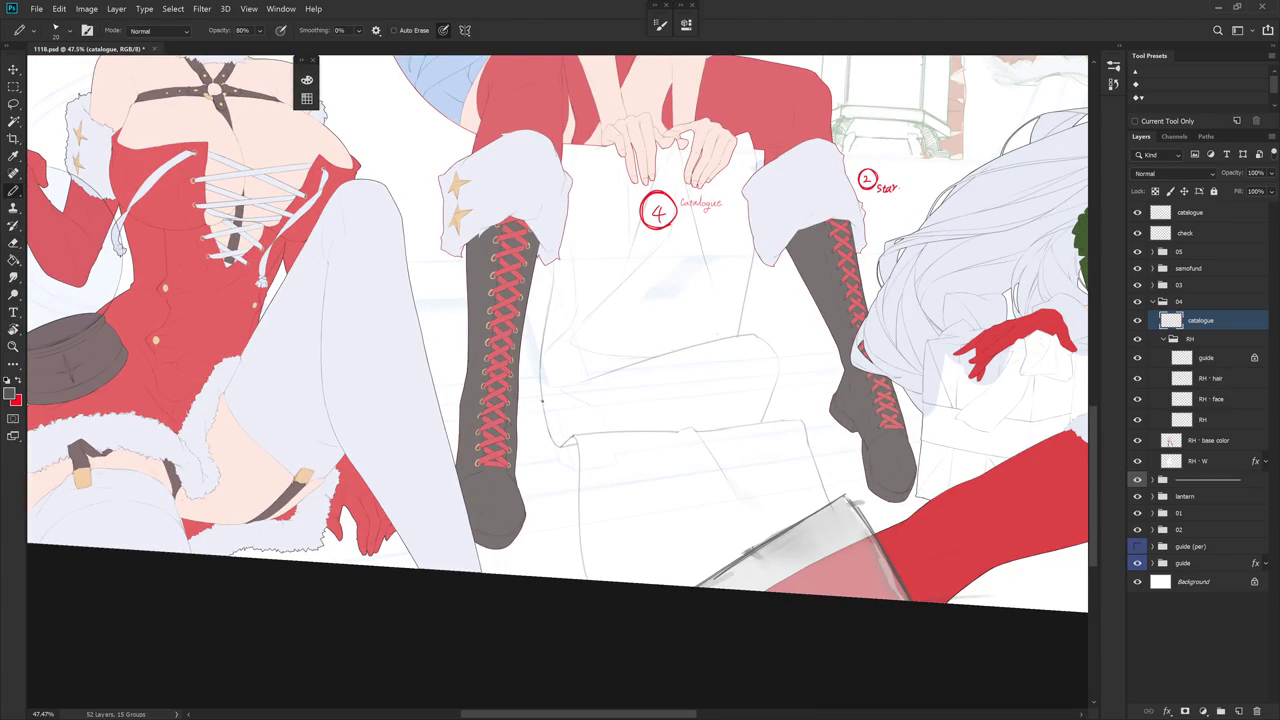
drag(546, 422, 556, 444)
scroll(603, 494, down, 5)
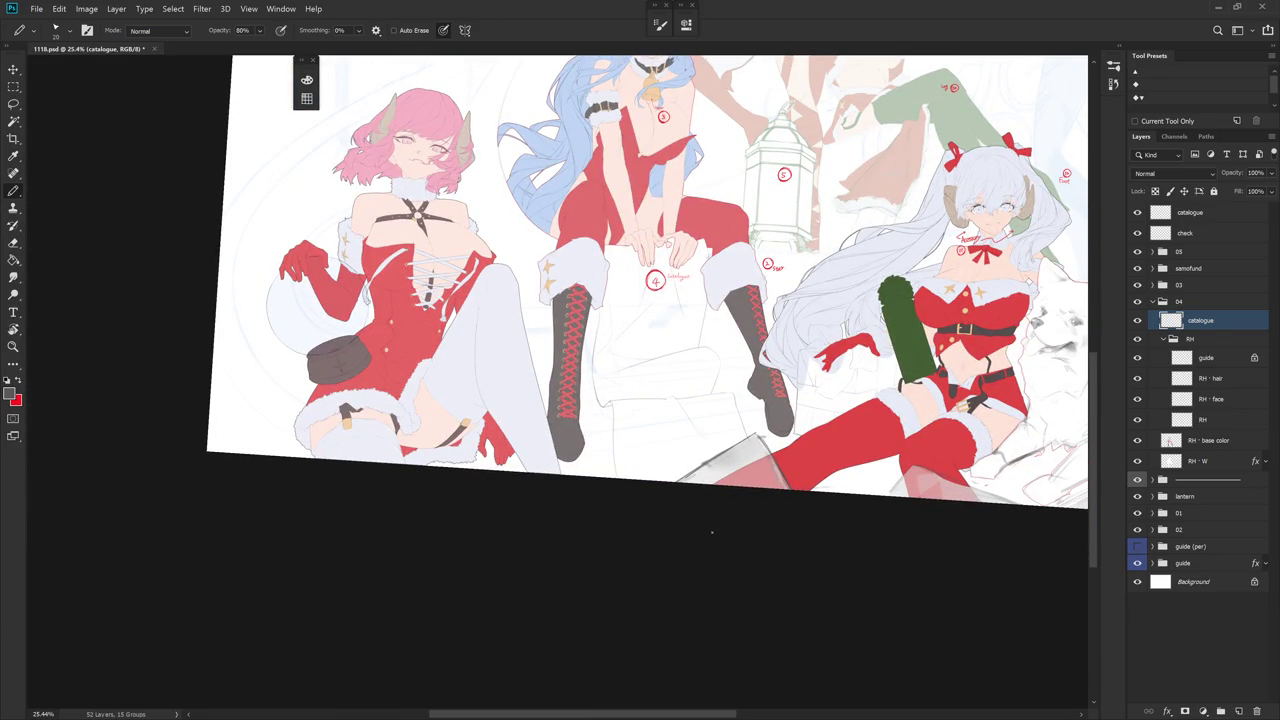
- Lasso the box sketch below the boots and reposition it with a transform
scroll(663, 405, up, 2)
key(l)
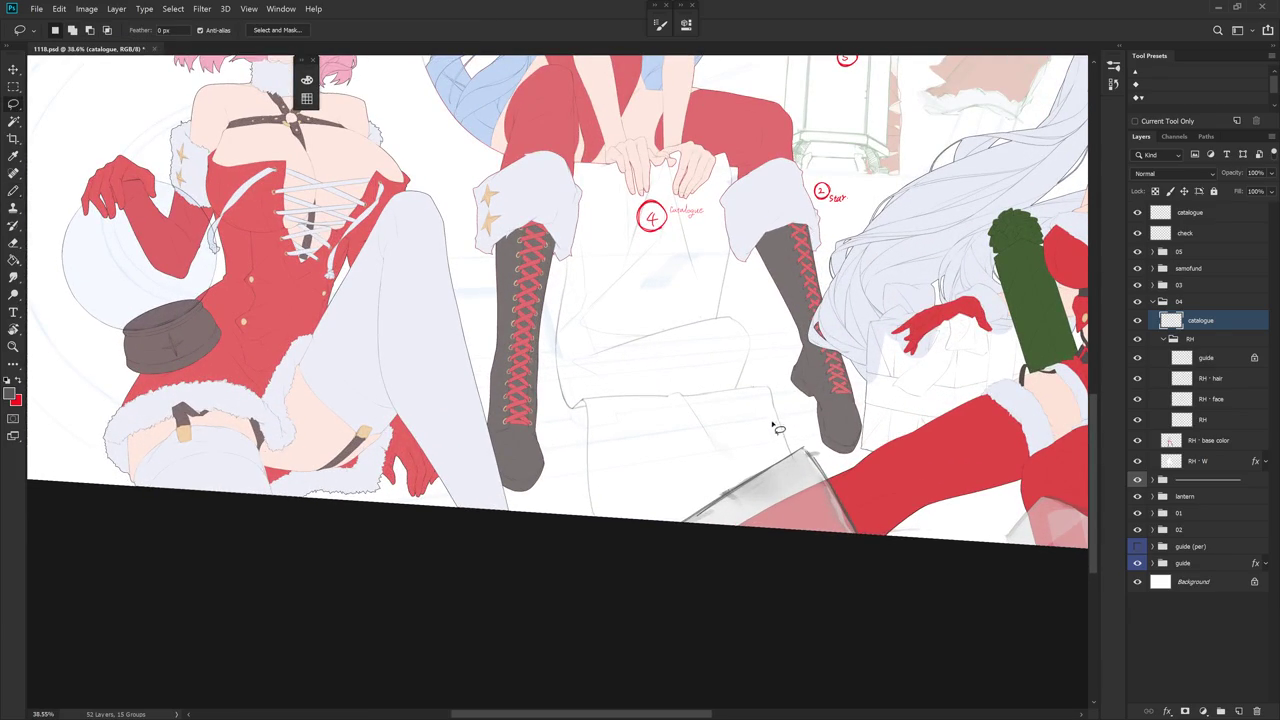
key(e)
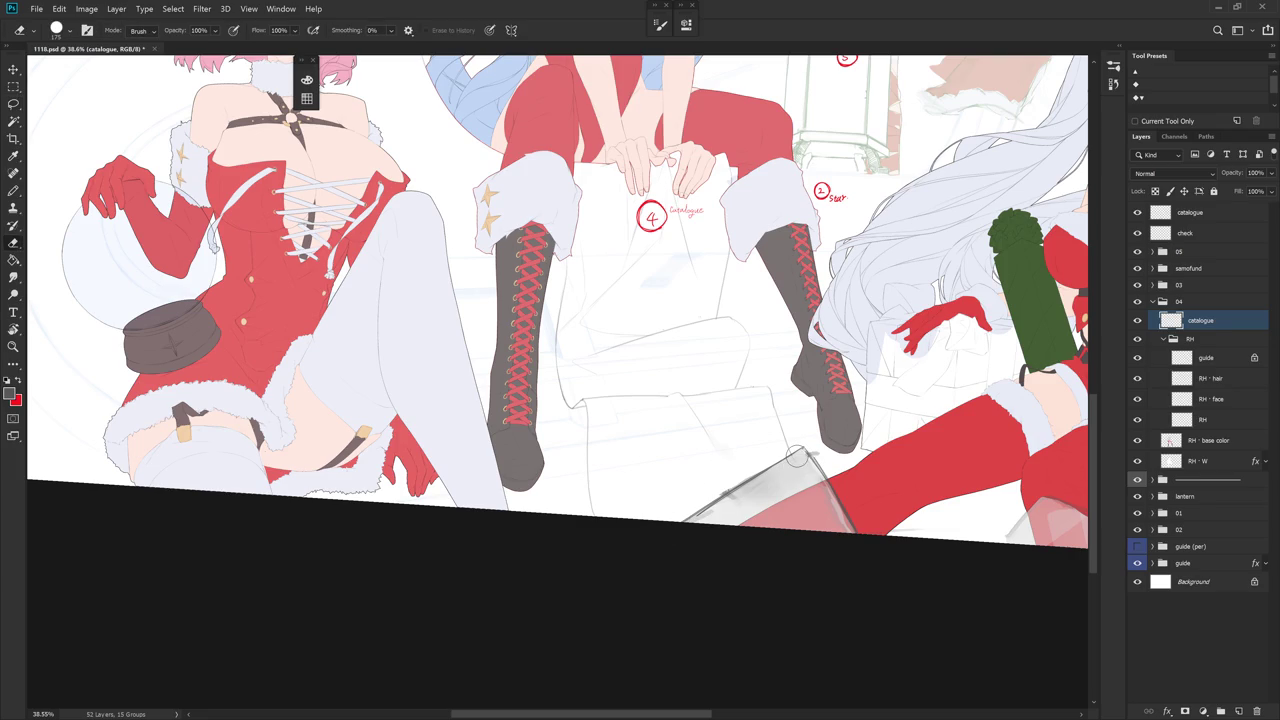
key(l)
mouse_move(763, 463)
mouse_down()
mouse_move(752, 388)
mouse_move(648, 380)
mouse_up()
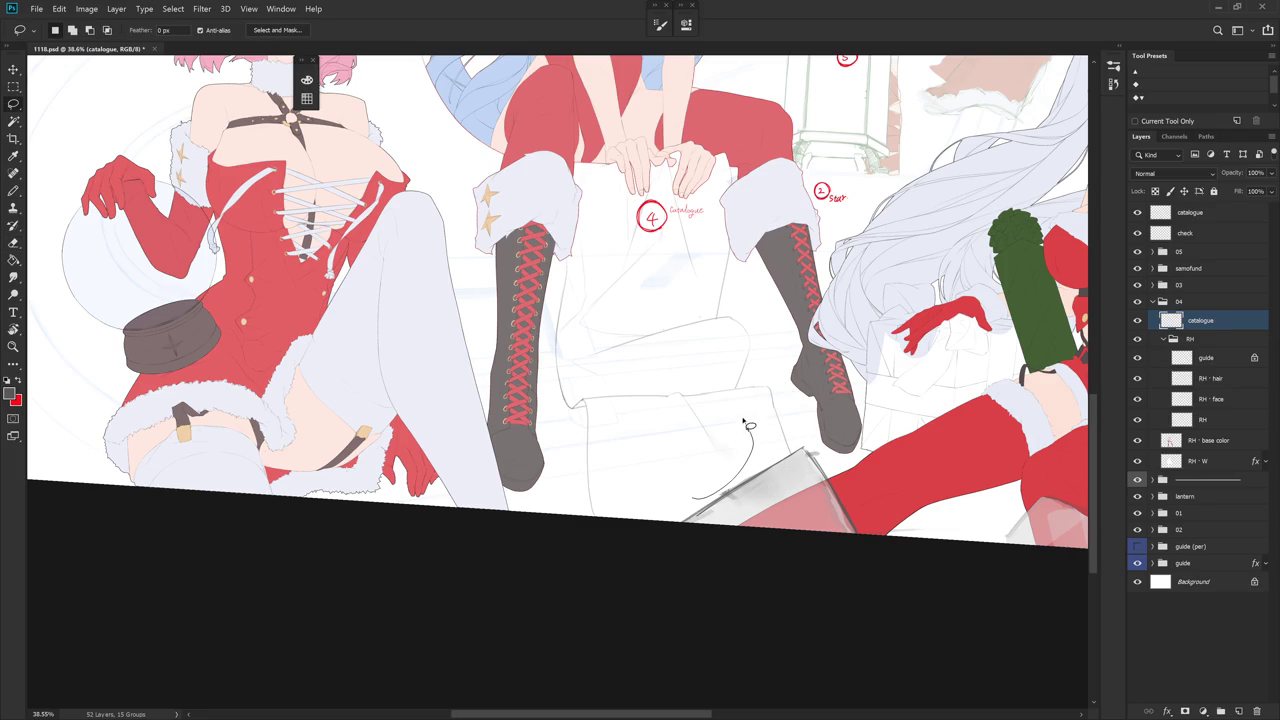
mouse_move(650, 381)
mouse_down()
mouse_move(661, 552)
mouse_move(640, 548)
mouse_up()
key(e)
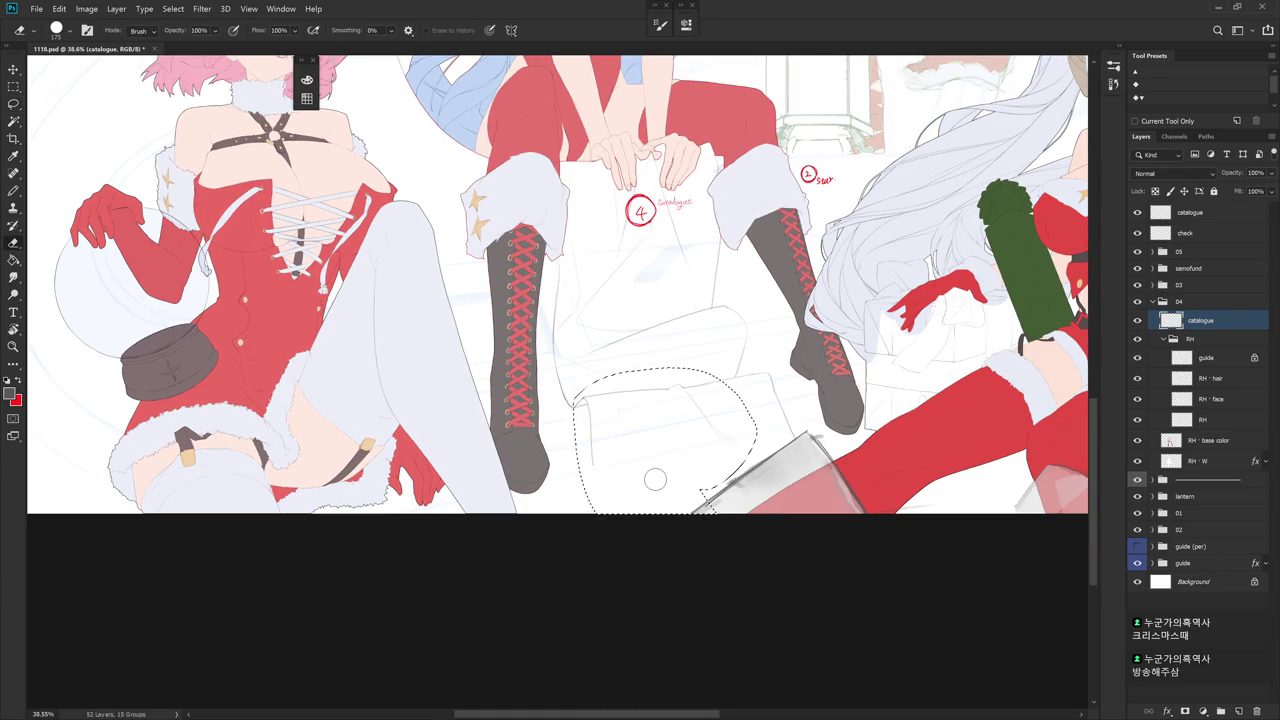
key(ctrl+t)
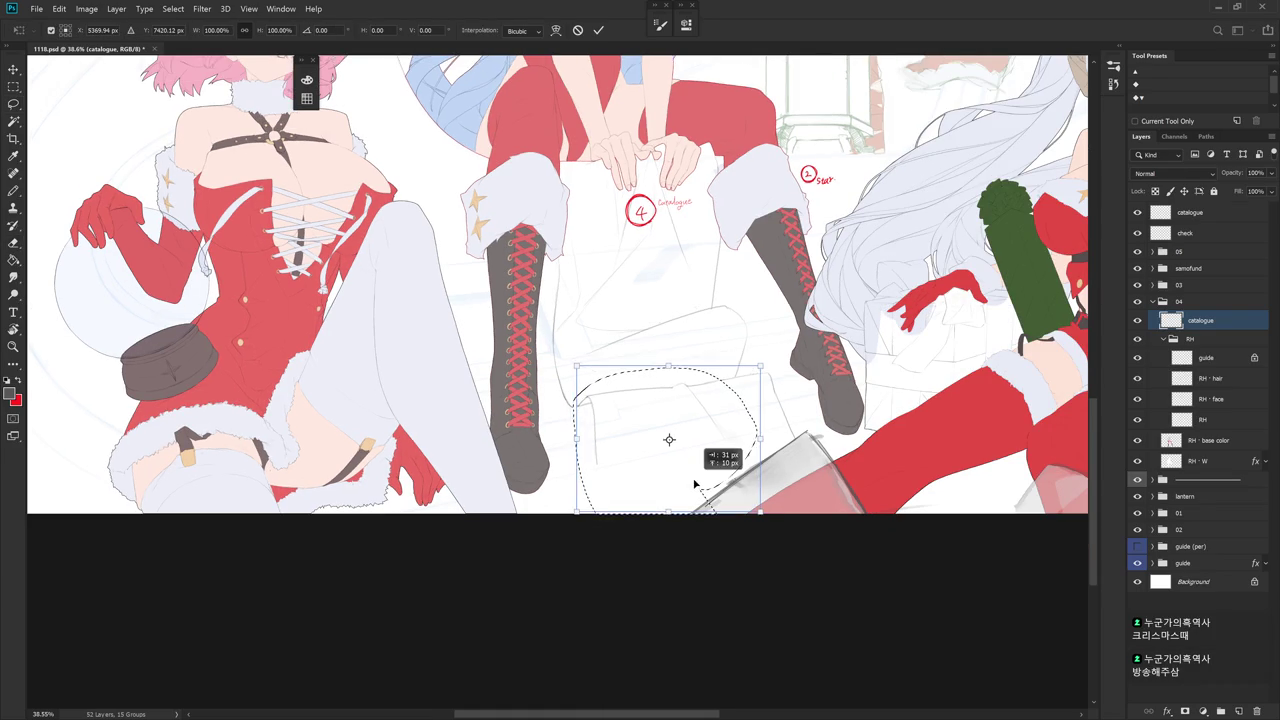
key(Return)
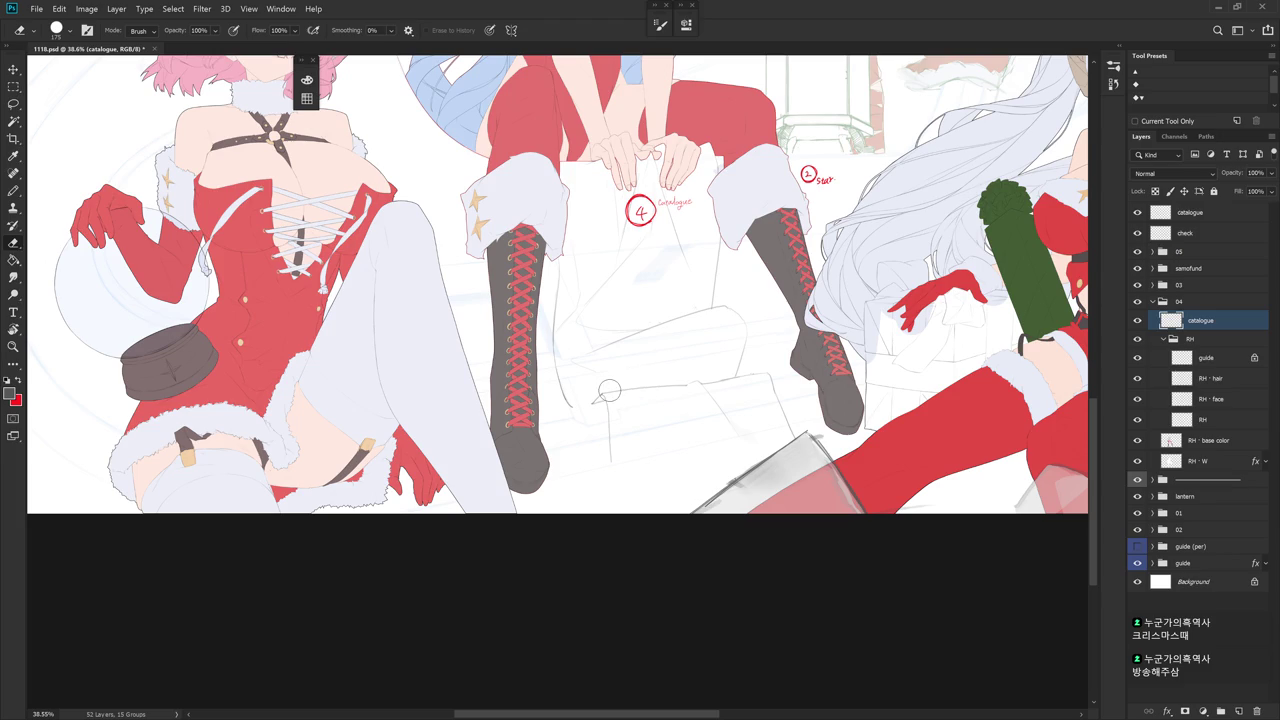
- Redraw the pencil line beside the left boot after two undone attempts, then straighten the view
key(b)
key(e)
key(b)
drag(557, 375, 580, 427)
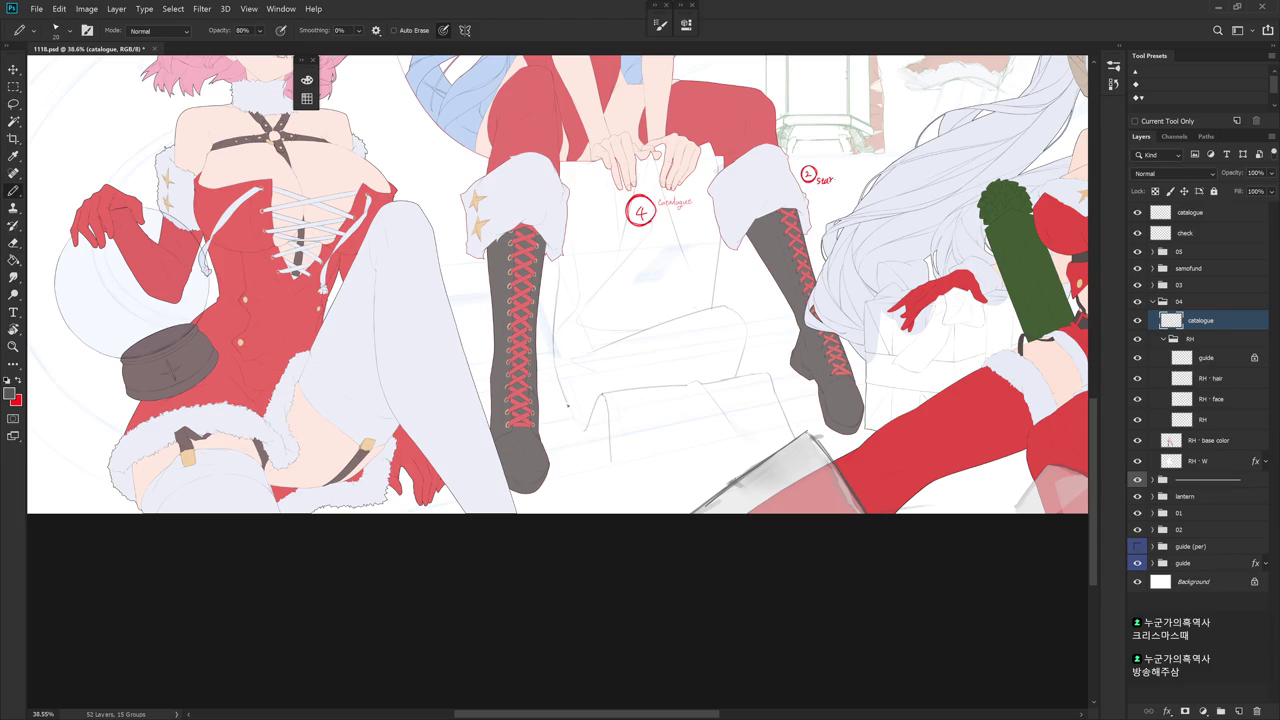
key(ctrl+z)
drag(555, 365, 566, 420)
key(ctrl+z)
drag(556, 372, 577, 428)
drag(800, 300, 720, 160)
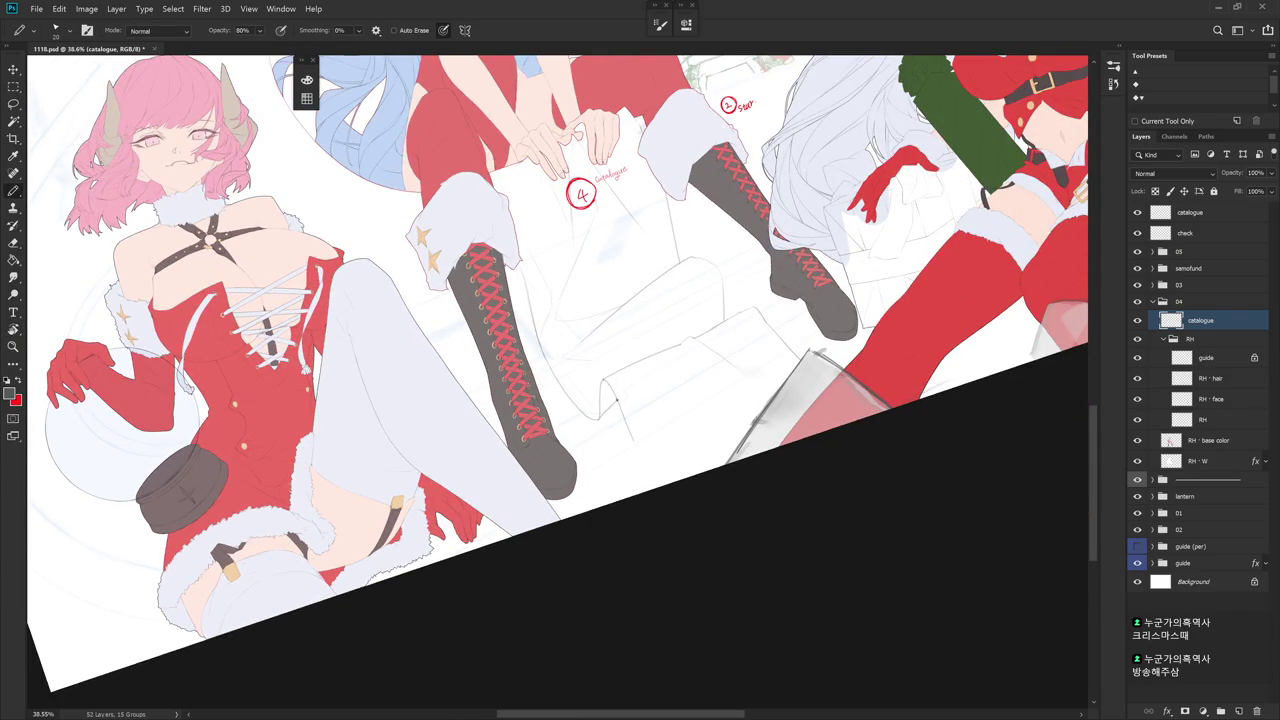
key(Escape)
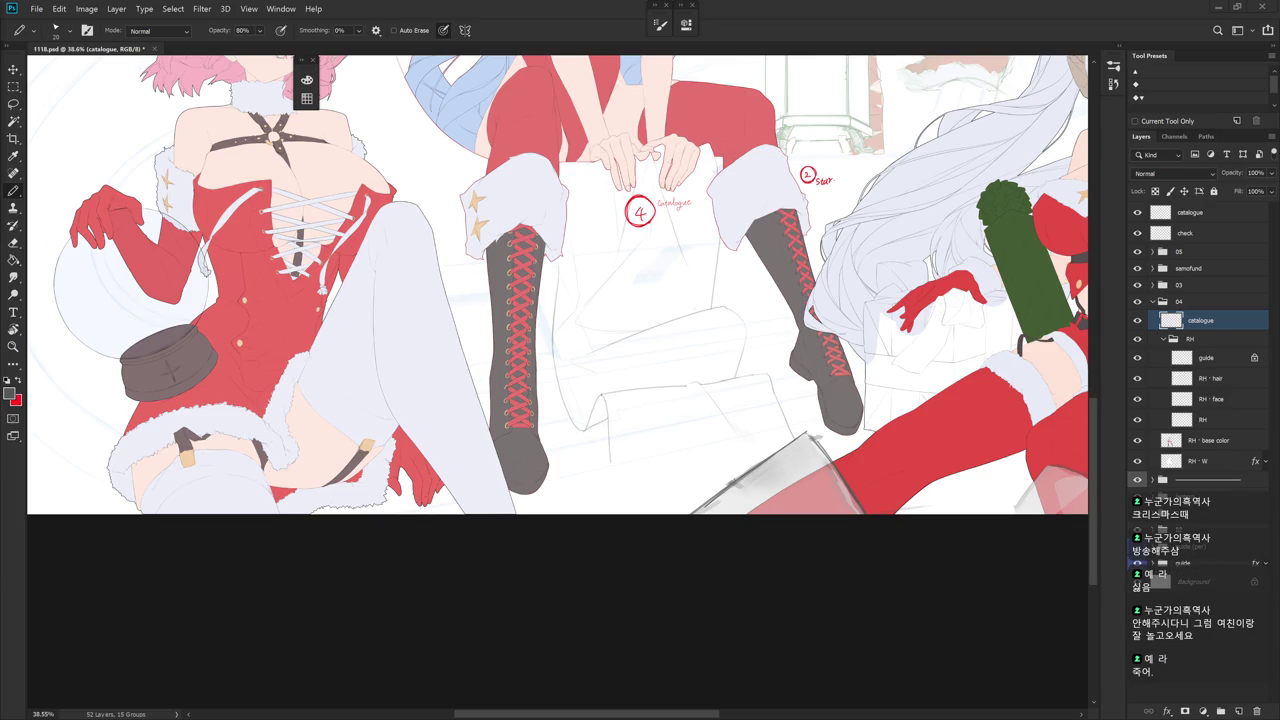
- Sketch two thin vertical pencil lines from the catalogue sheet toward the canvas bottom edge
drag(761, 439, 805, 419)
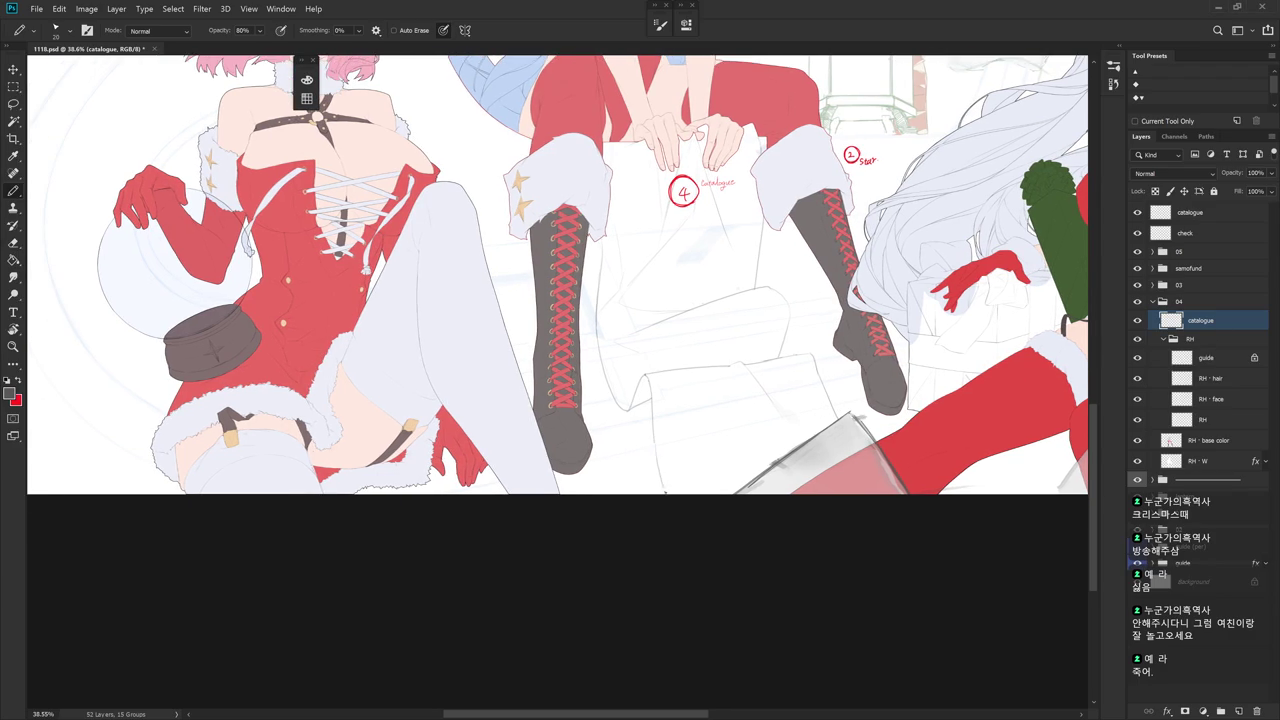
drag(655, 445, 670, 498)
scroll(830, 516, down, 3)
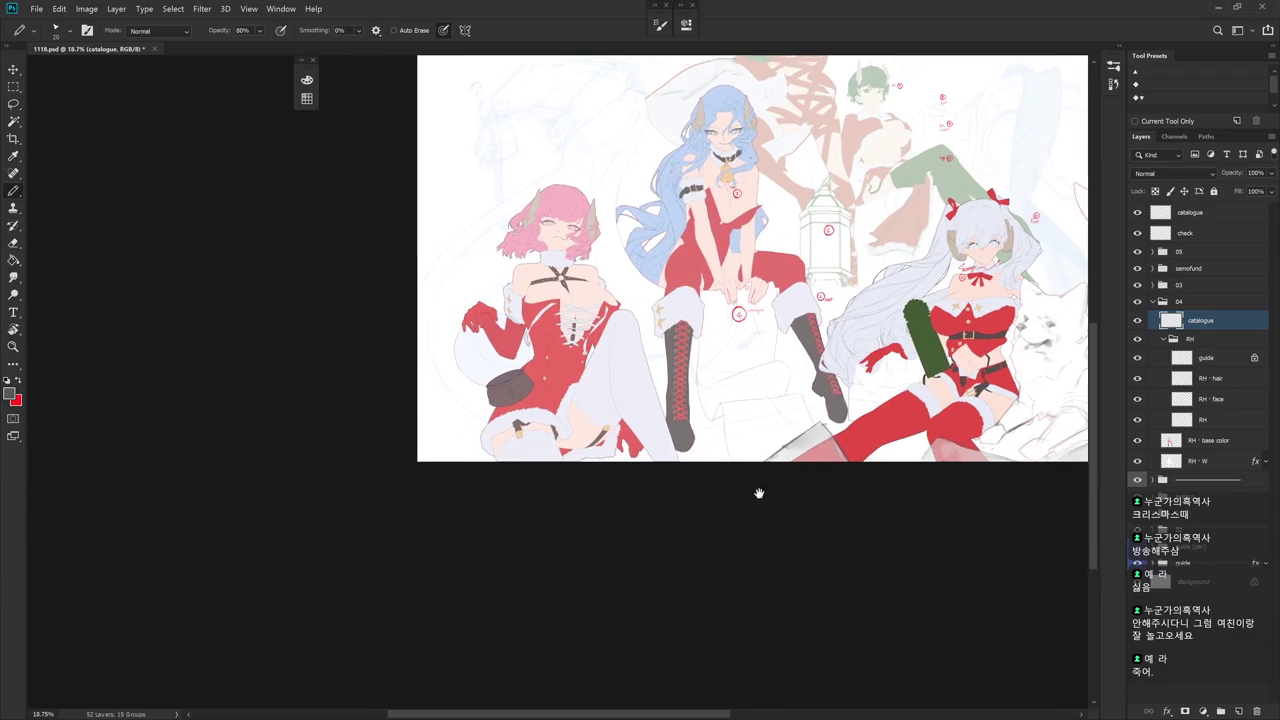
scroll(769, 494, up, 3)
scroll(771, 420, up, 2)
drag(694, 405, 705, 491)
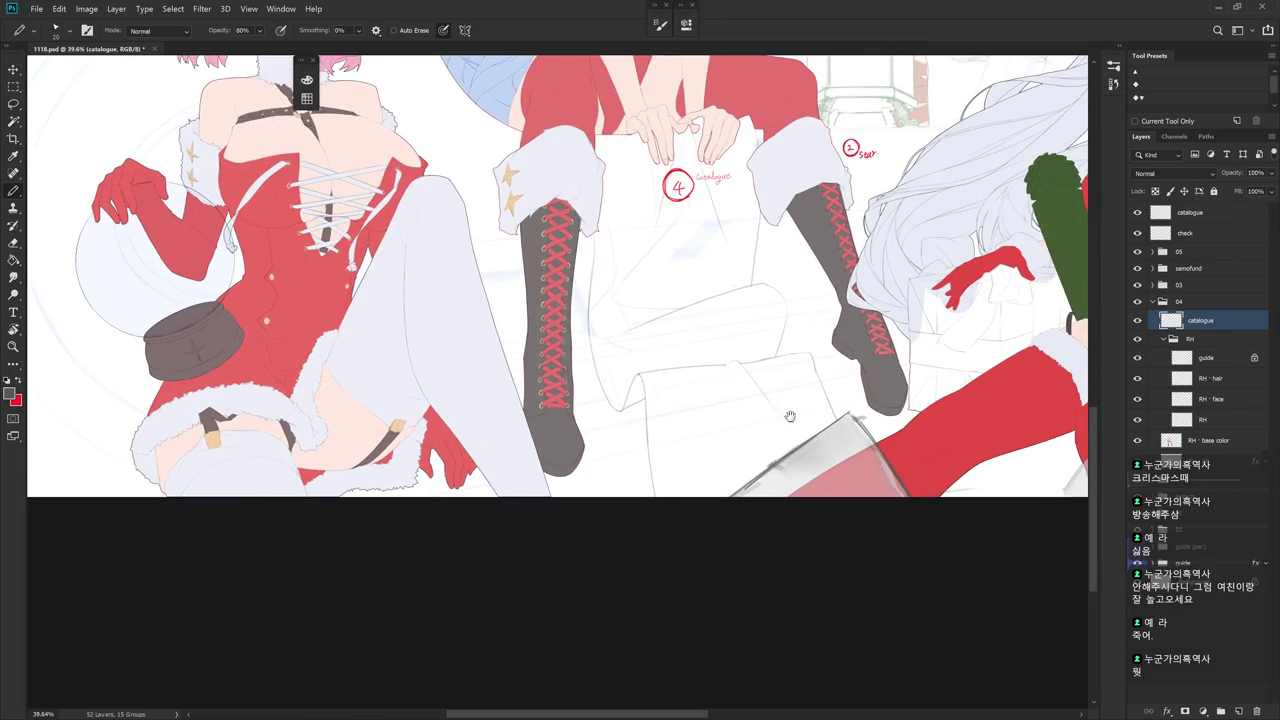
drag(704, 491, 689, 268)
click(689, 268)
key(e)
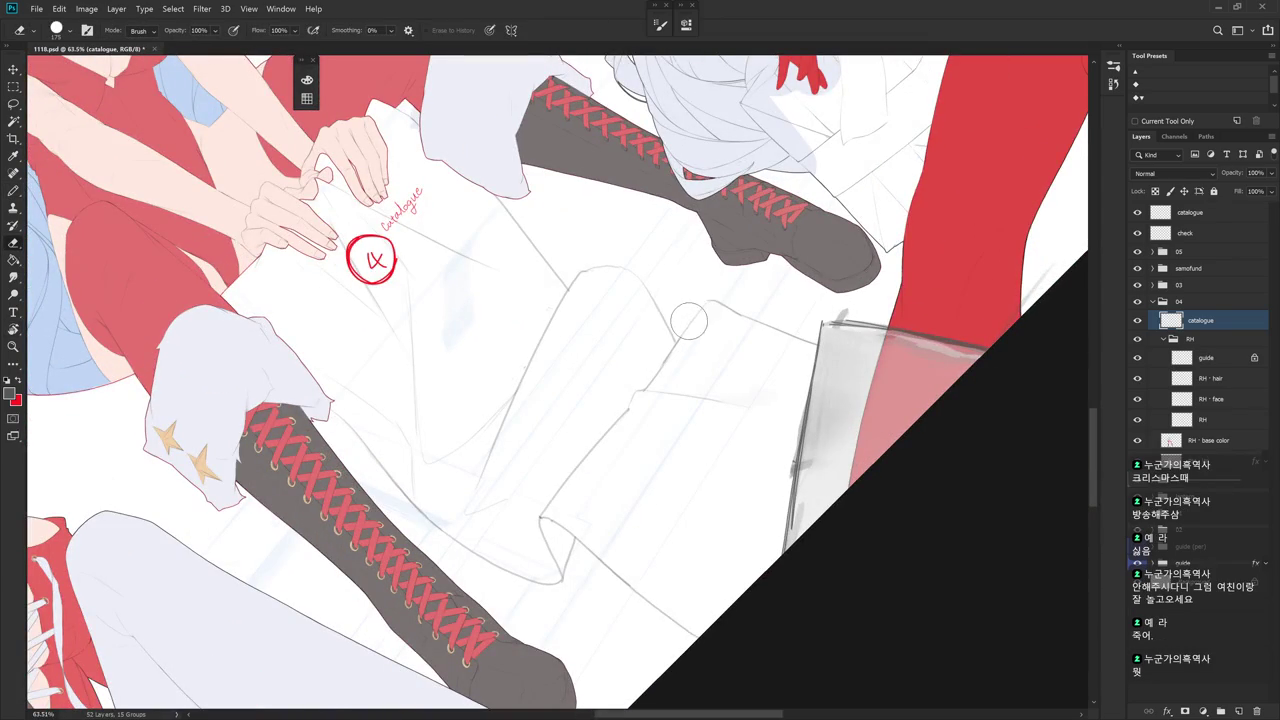
key(Escape)
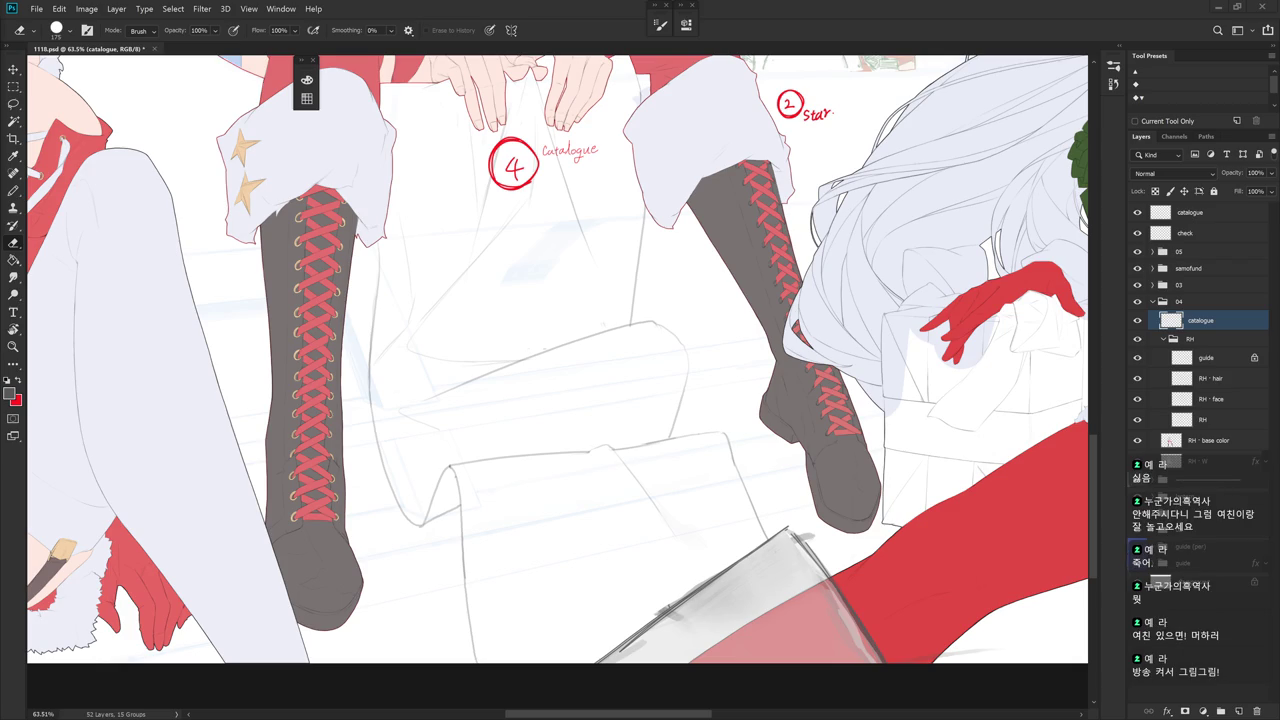
- Zoom out to the full canvas and mirror the view horizontally with Ctrl+Shift+H
scroll(891, 414, down, 2)
scroll(891, 414, down, 1)
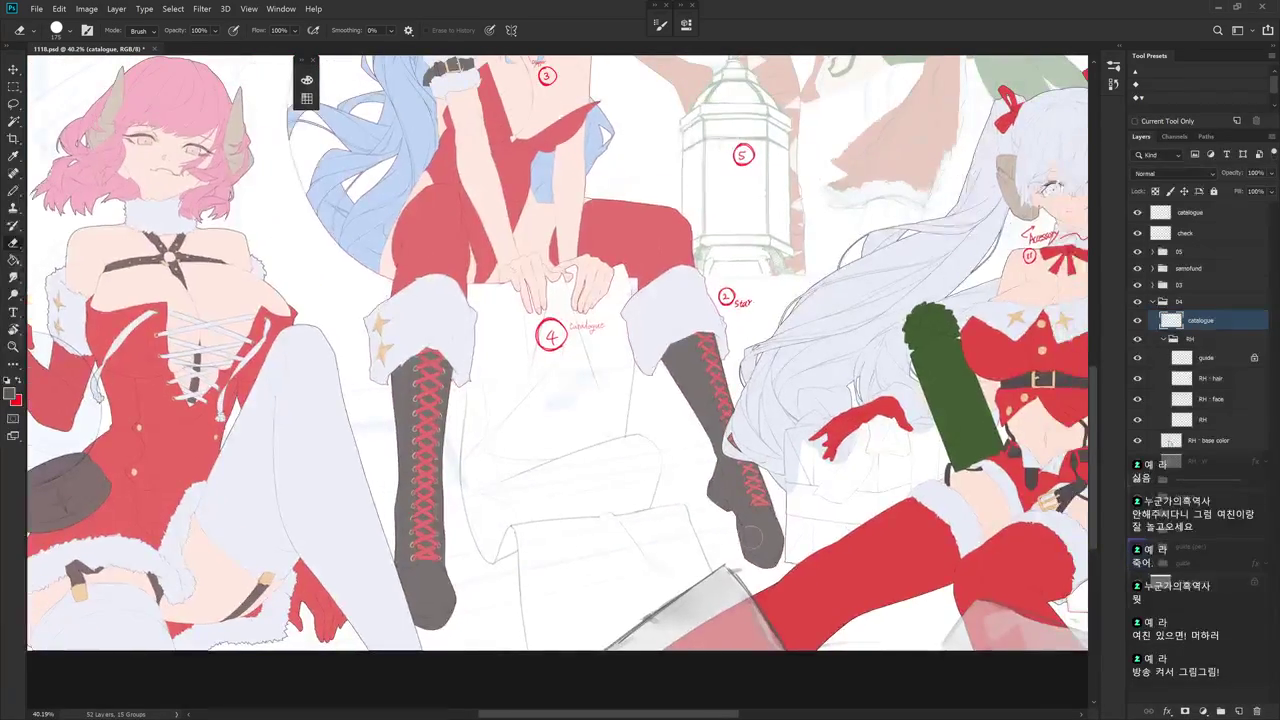
scroll(775, 545, down, 5)
scroll(784, 545, down, 2)
scroll(815, 578, up, 1)
scroll(798, 460, up, 2)
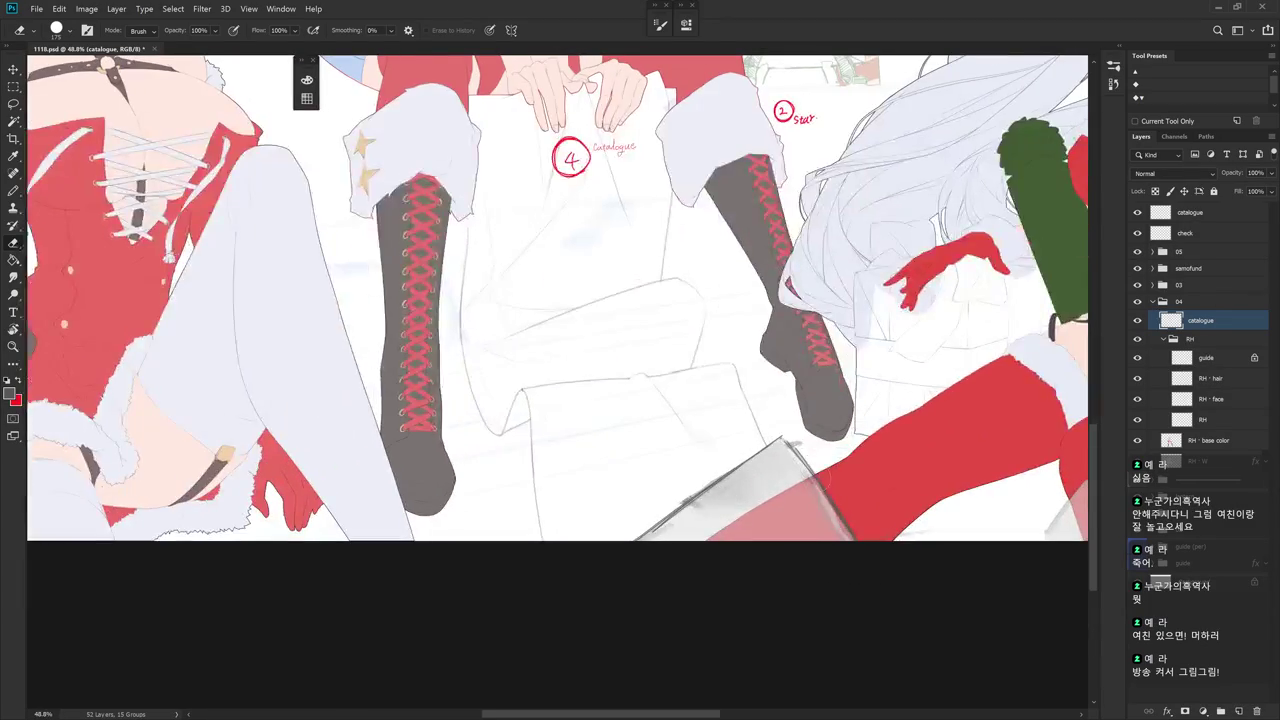
scroll(816, 497, up, 1)
scroll(816, 497, down, 1)
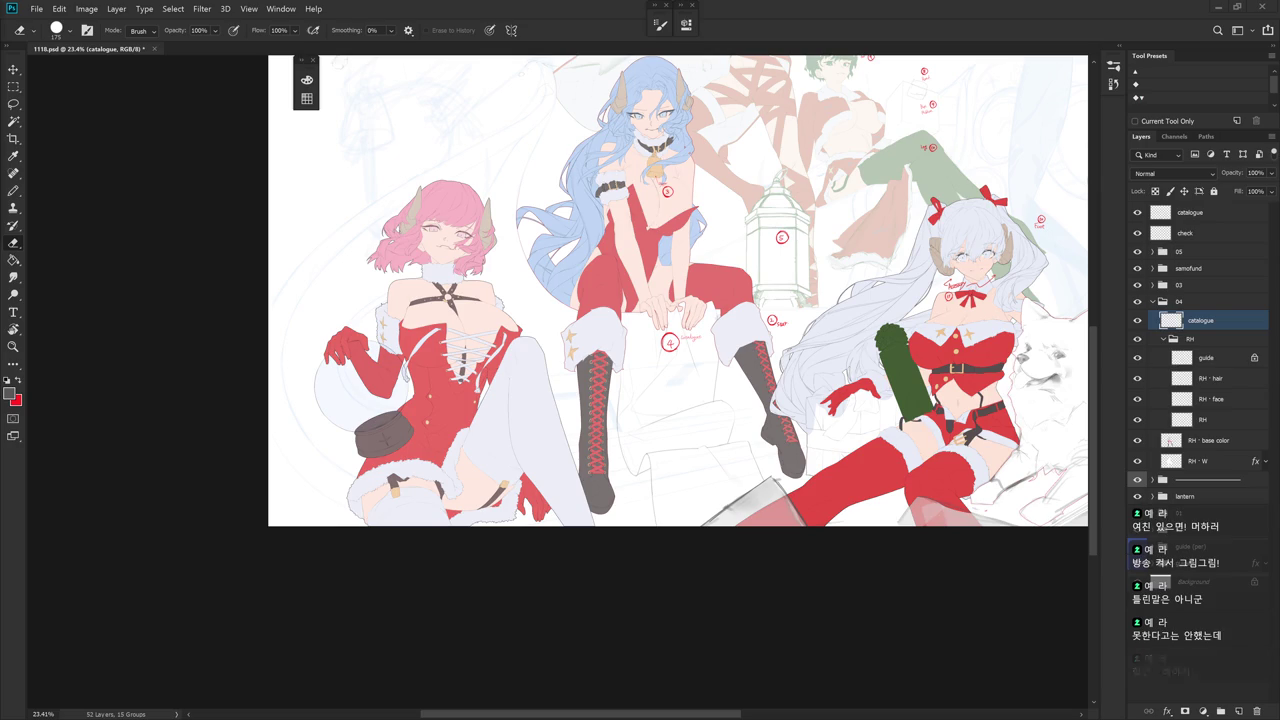
key(ctrl+shift+h)
drag(885, 447, 728, 495)
key(b)
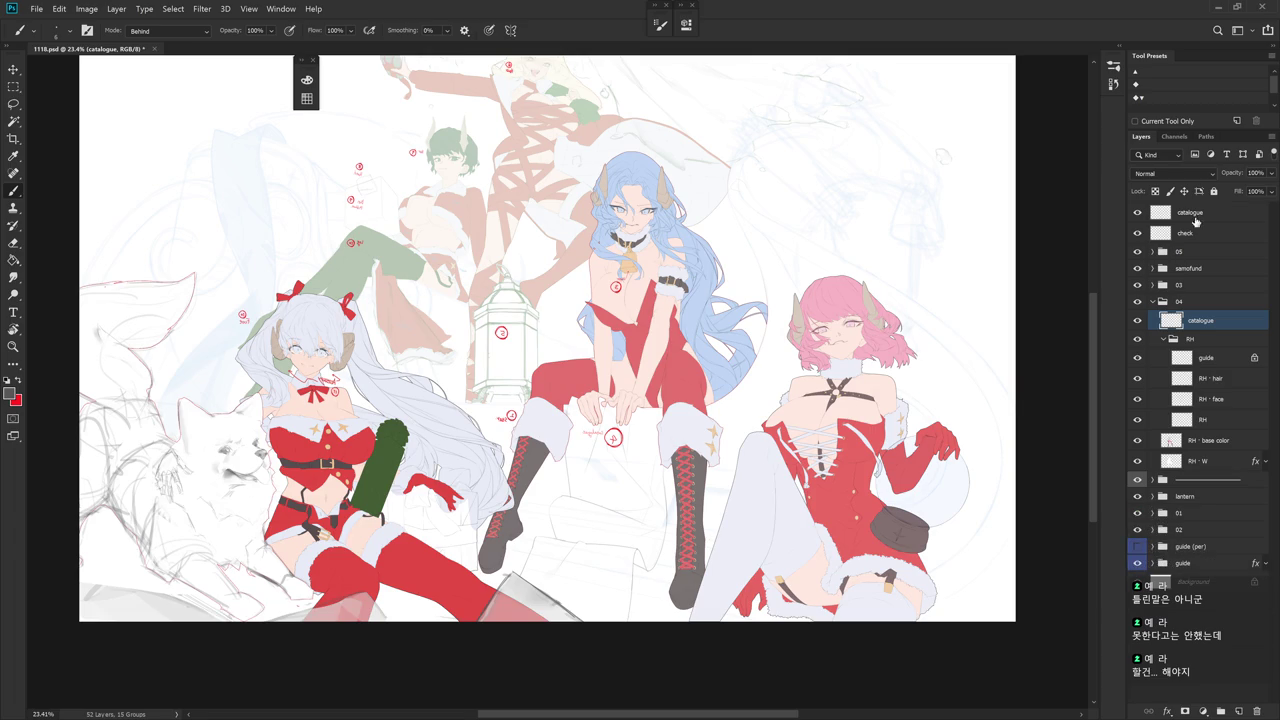
- On the top catalogue layer, lasso the small dark stroke below the central boots and reposition it
key(alt+period)
key(l)
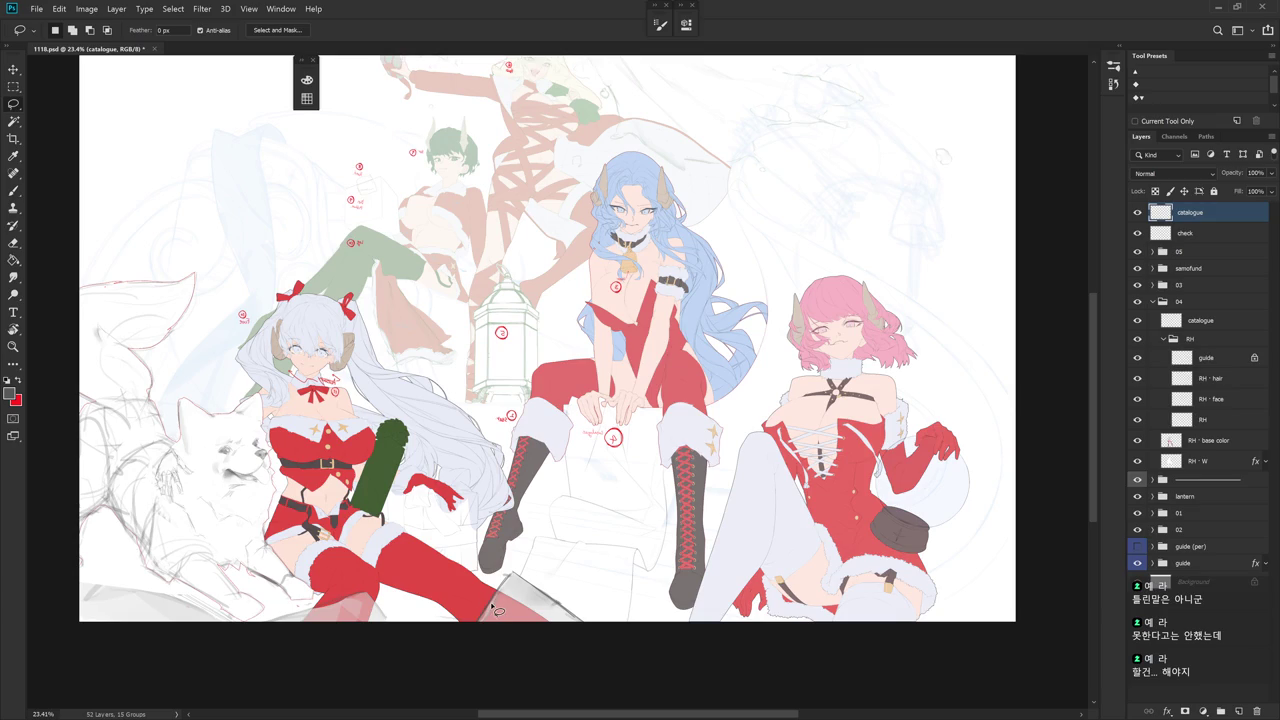
drag(495, 600, 470, 605)
click(522, 539)
mouse_move(548, 600)
mouse_down()
mouse_move(480, 652)
mouse_move(530, 582)
mouse_move(498, 590)
mouse_move(524, 608)
mouse_up()
key(ctrl+t)
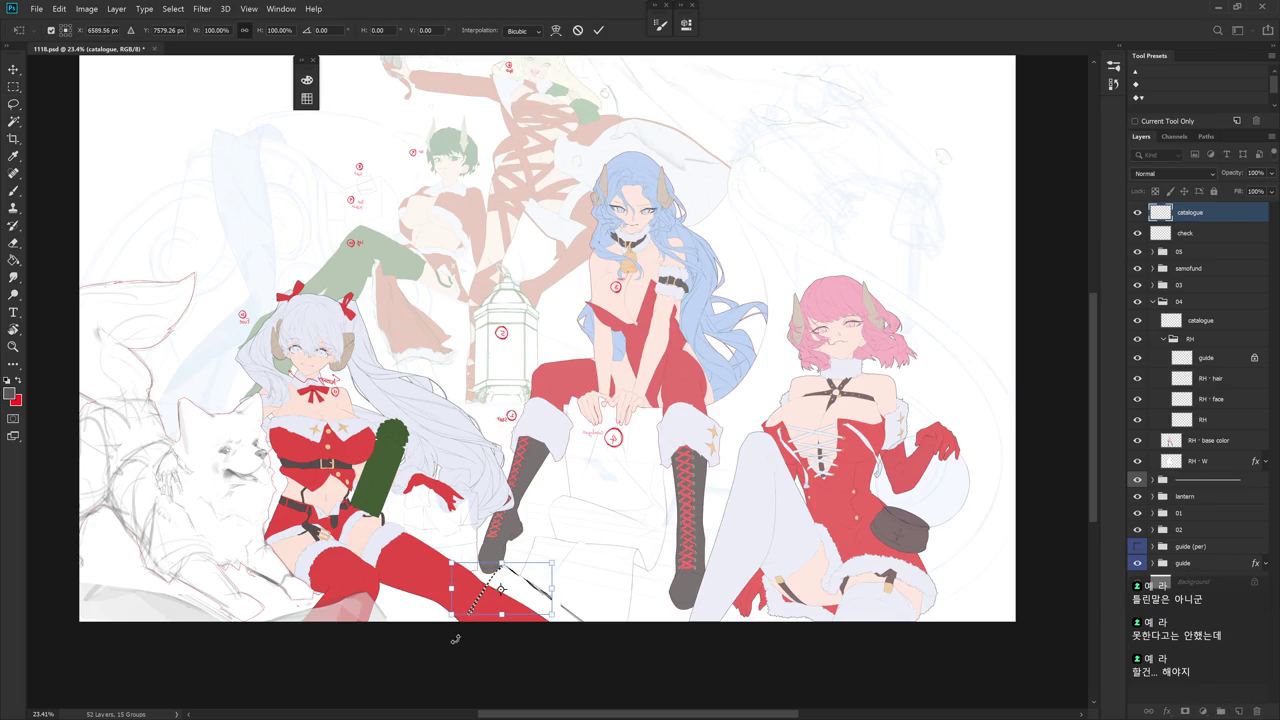
key(Return)
key(ctrl+d)
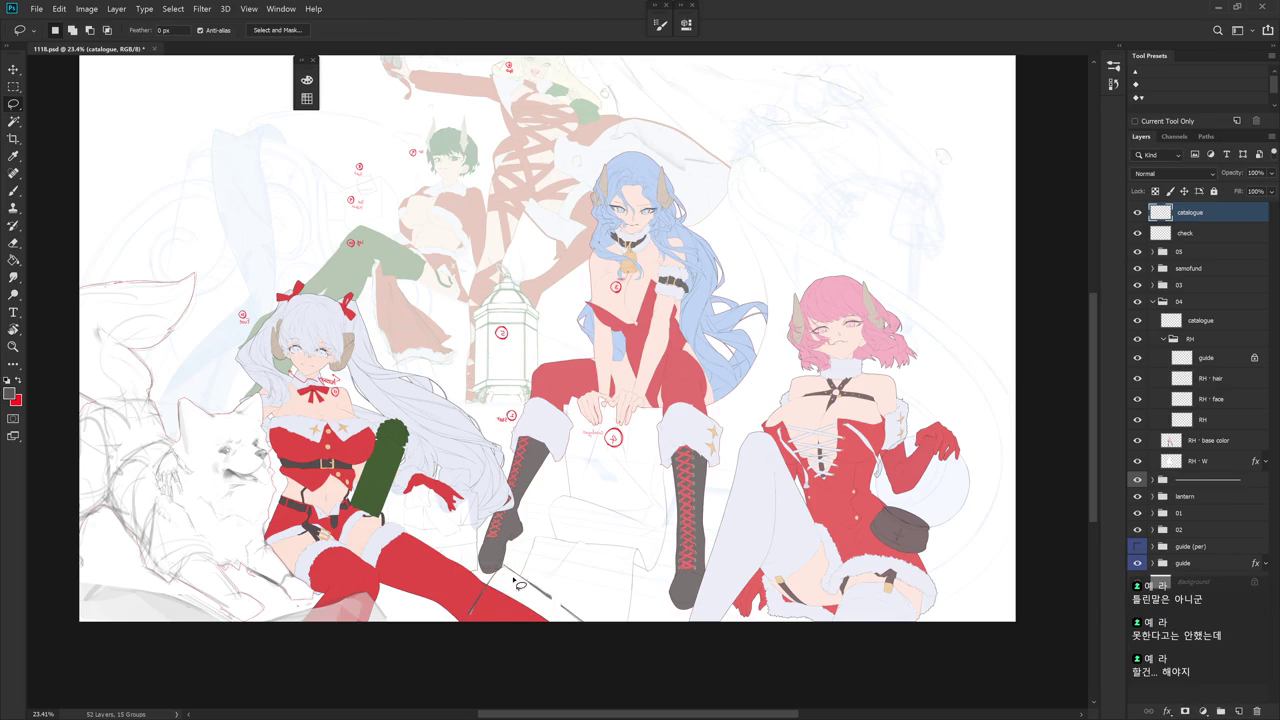
drag(506, 572, 508, 616)
key(ctrl+d)
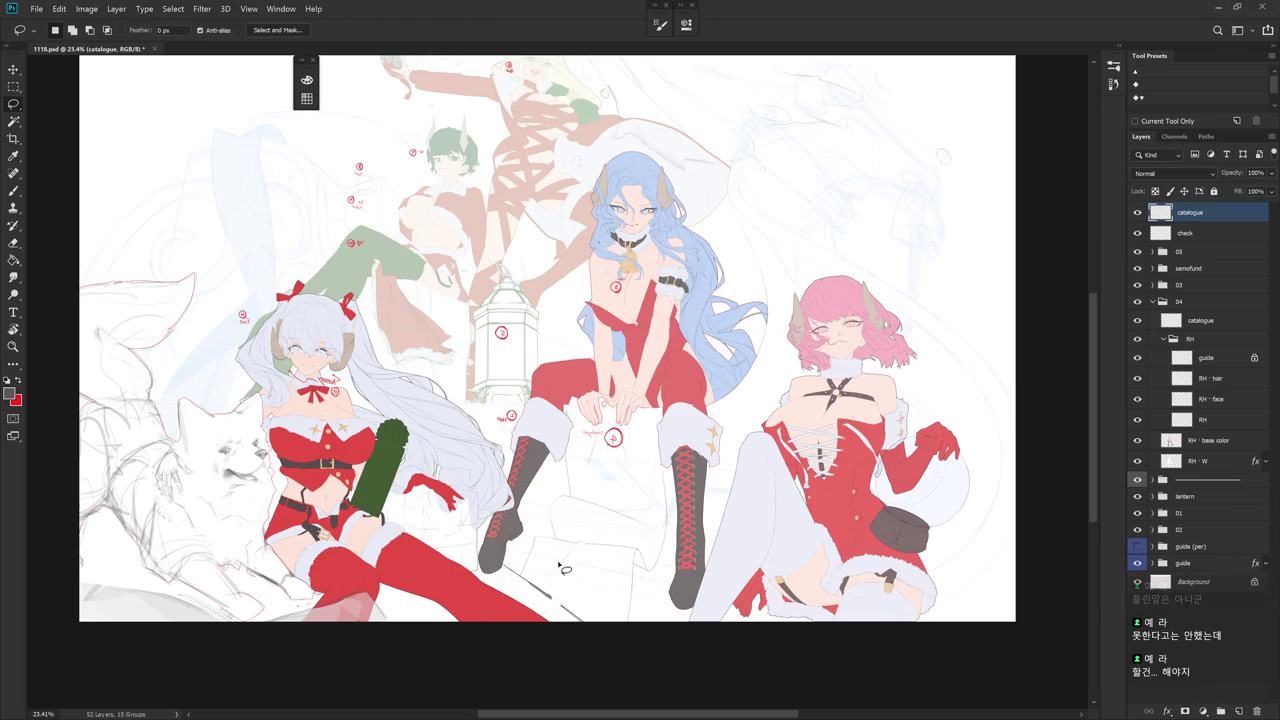
key(b)
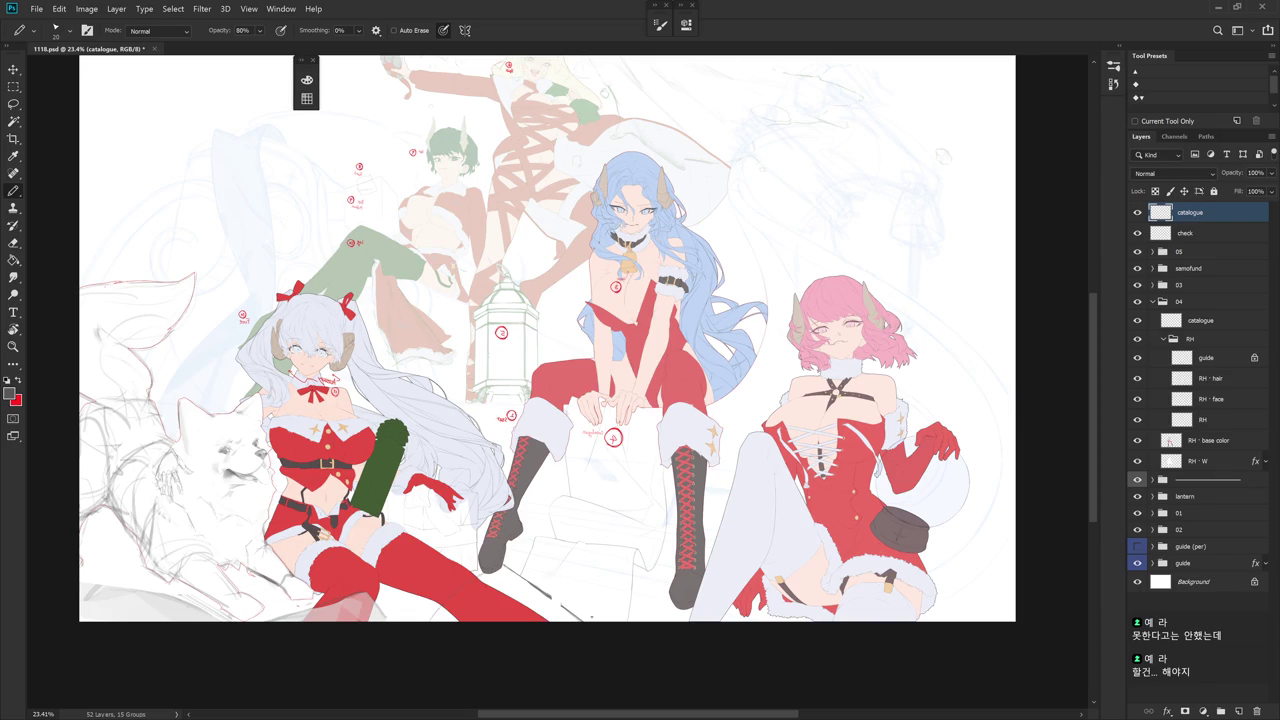
- Tilt the view about 22° and 9° while switching between eraser and pencil, then level it
key(r)
drag(509, 572, 430, 545)
key(e)
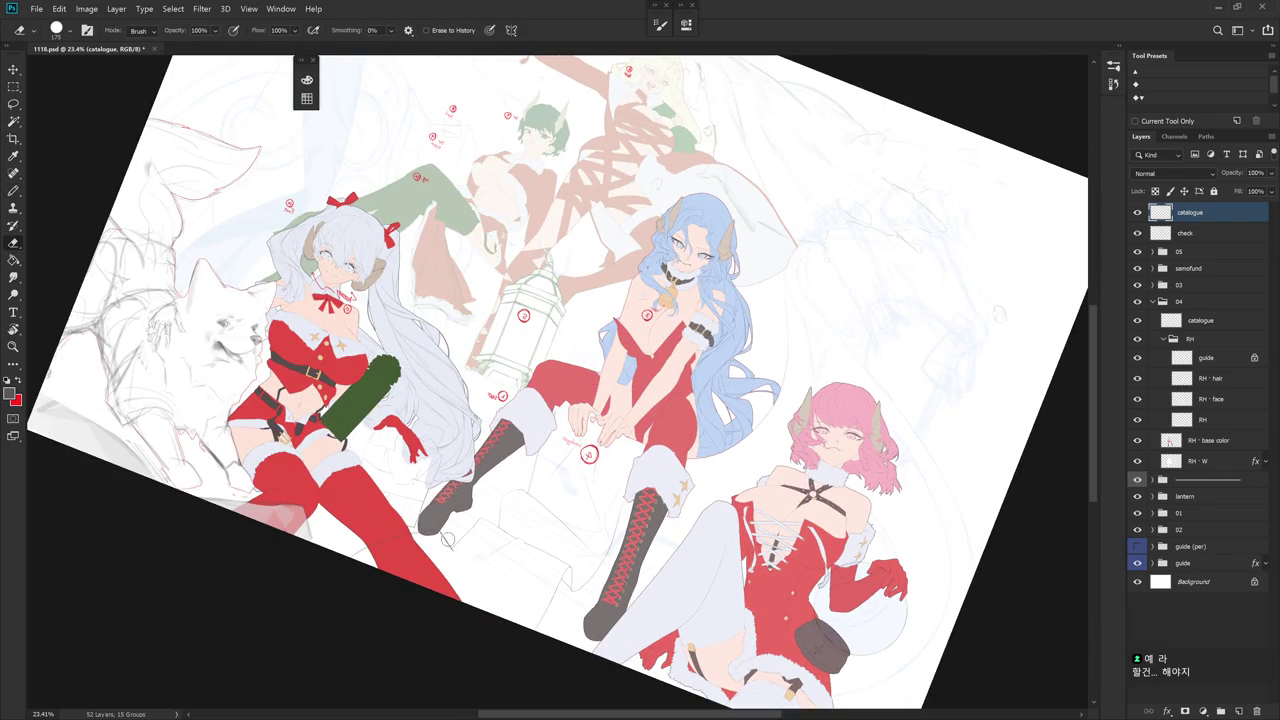
key(b)
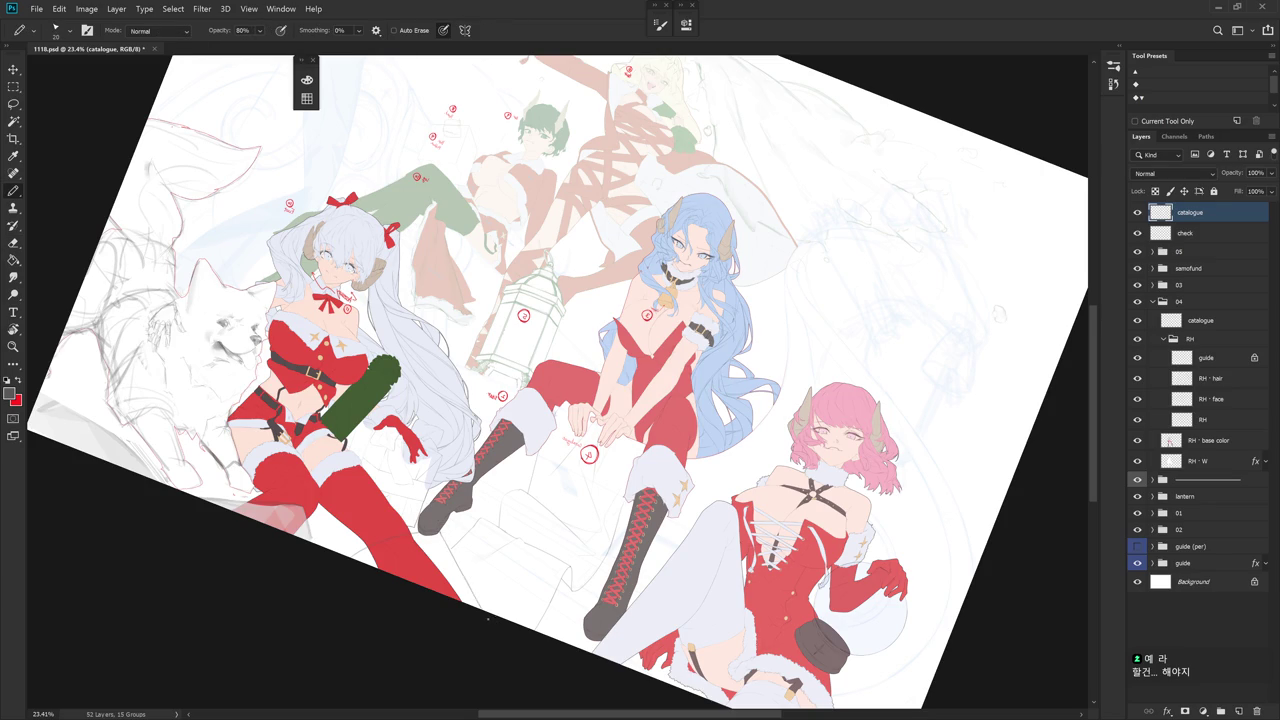
key(Escape)
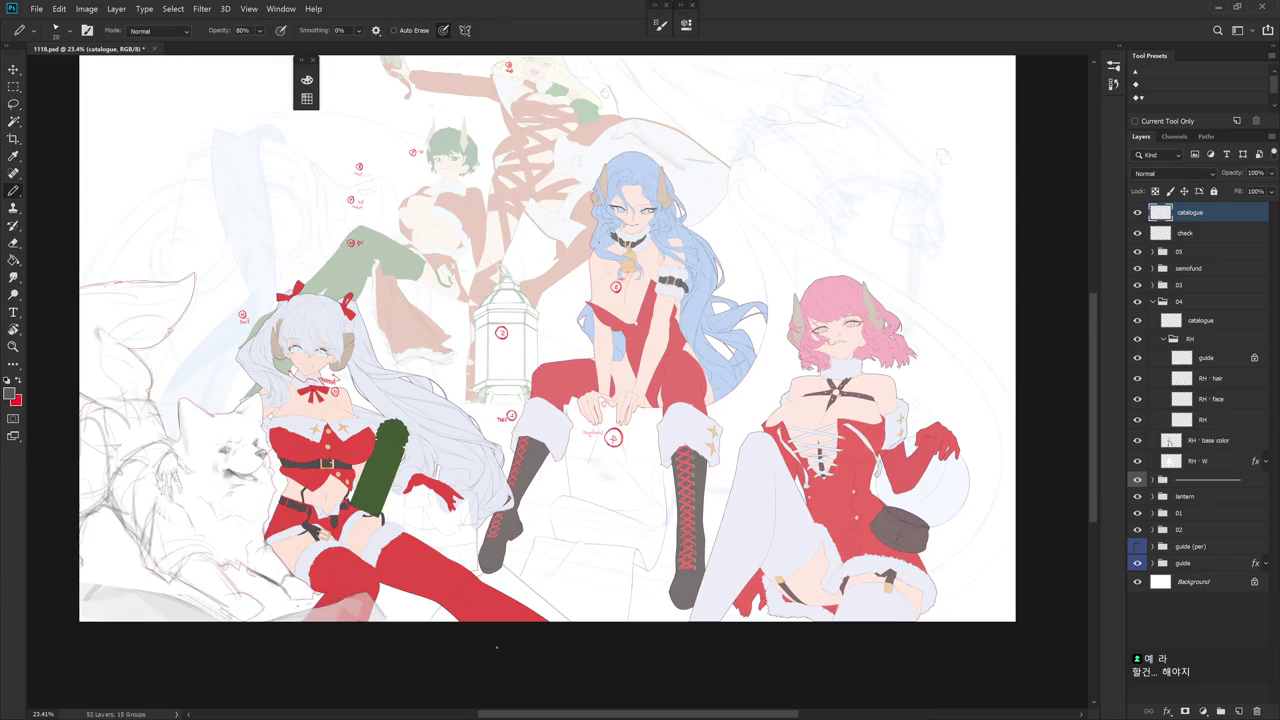
key(e)
drag(497, 647, 447, 522)
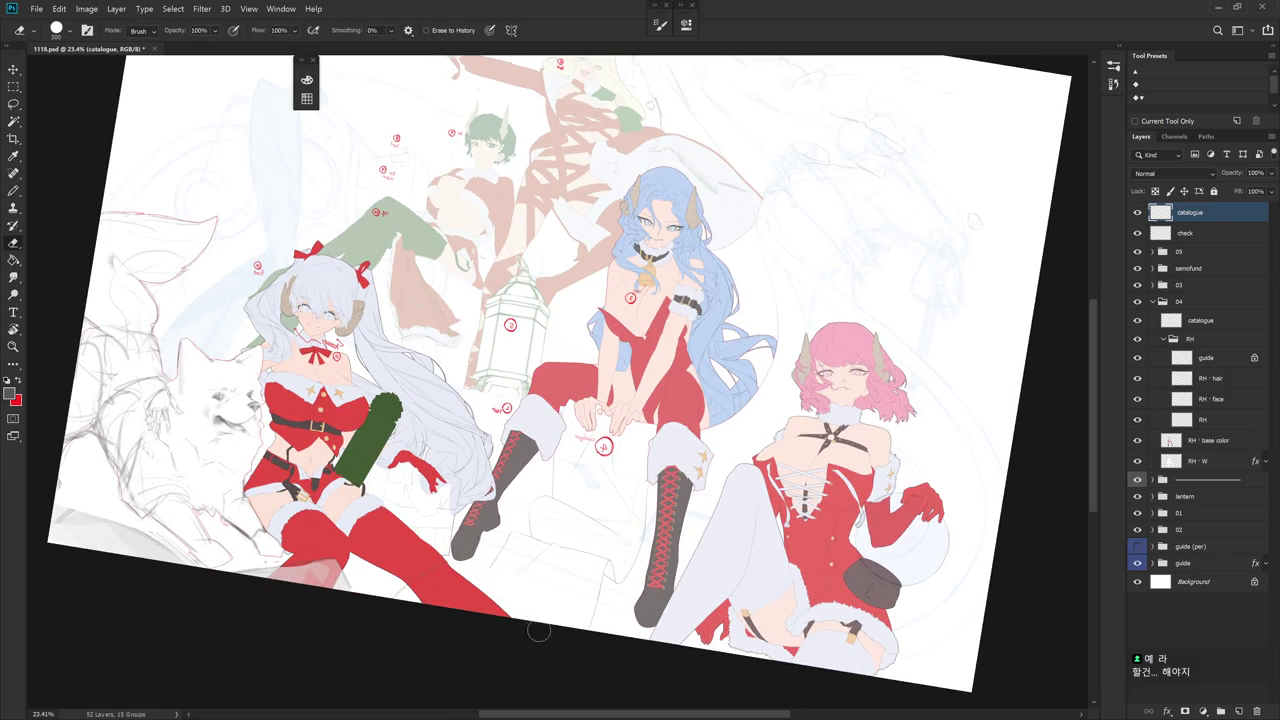
key(b)
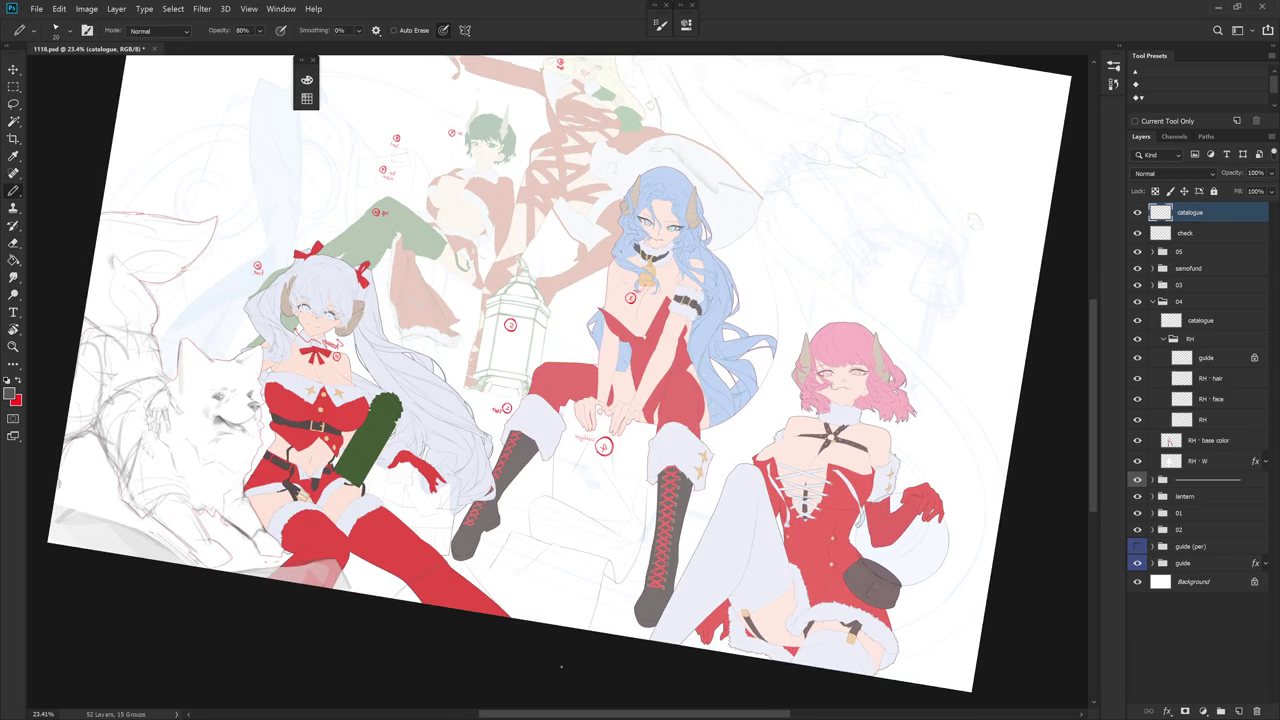
key(Escape)
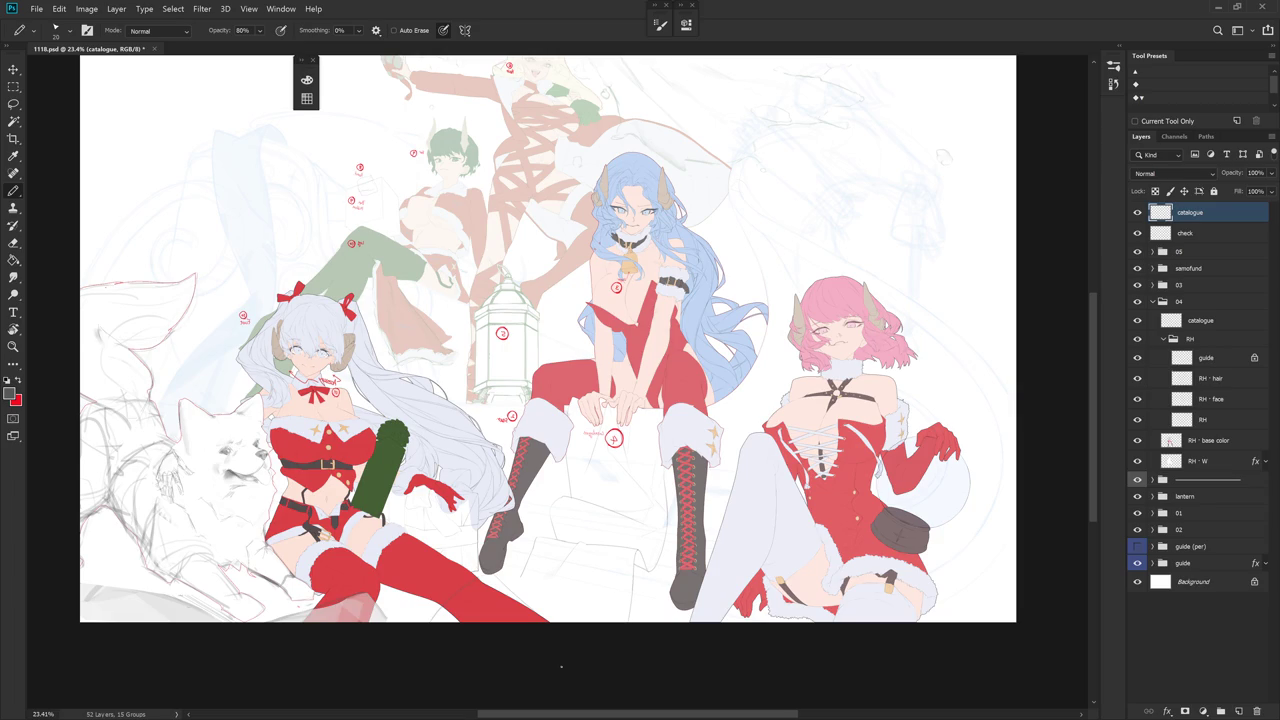
- Make the top catalogue layer active and recentre the straightened illustration
click(1221, 357)
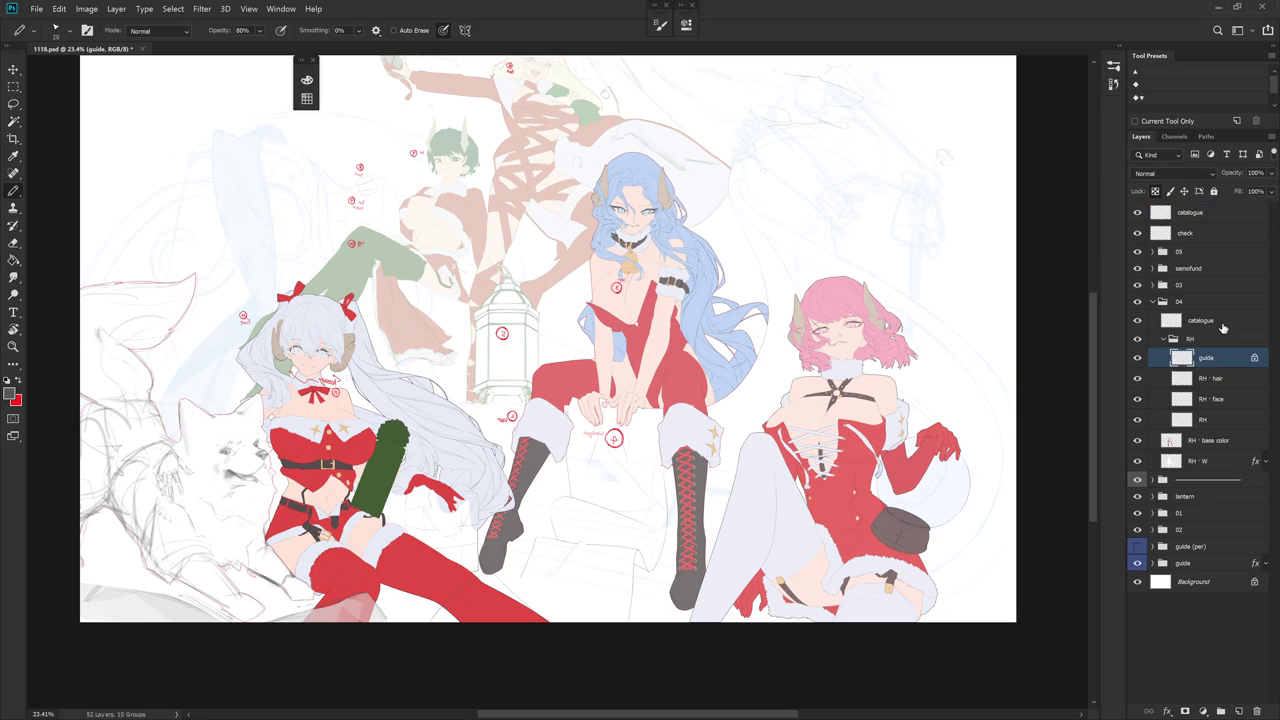
click(1222, 322)
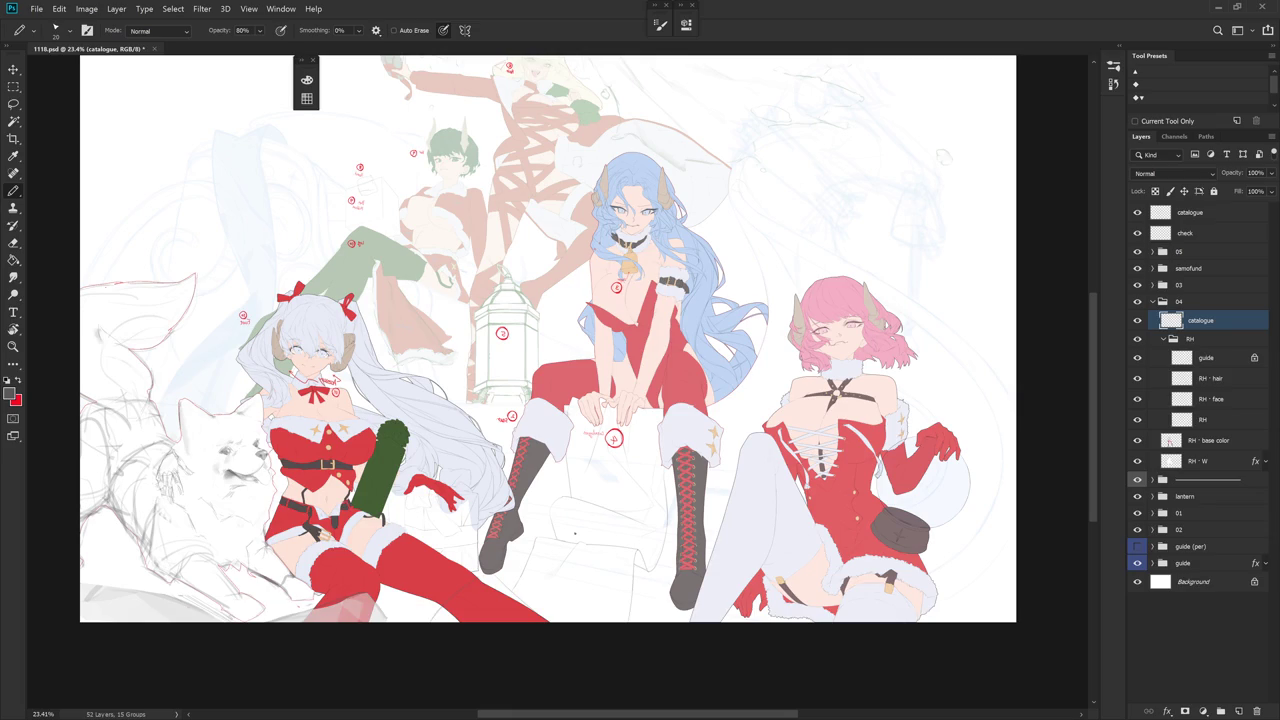
click(1190, 212)
drag(582, 615, 673, 587)
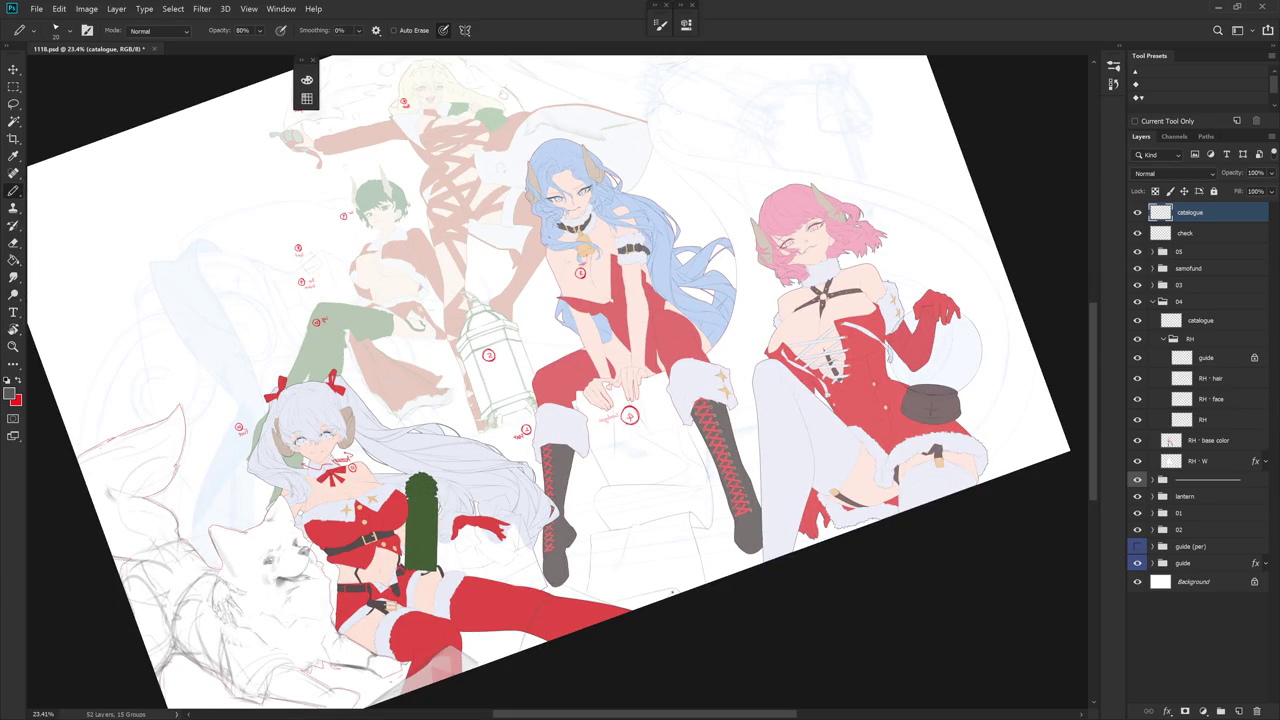
key(Escape)
scroll(754, 493, down, 3)
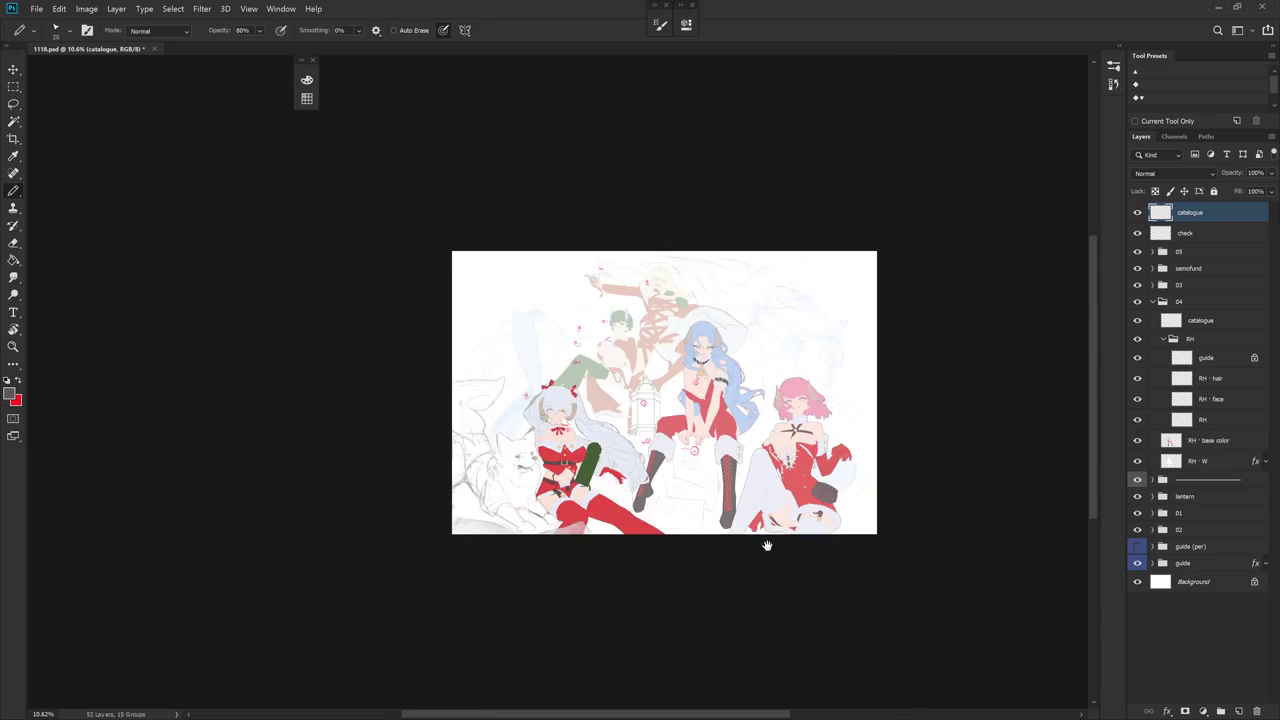
drag(754, 493, 744, 531)
- Mirror the canvas horizontally to check the composition and save 1118.psd
scroll(744, 531, up, 2)
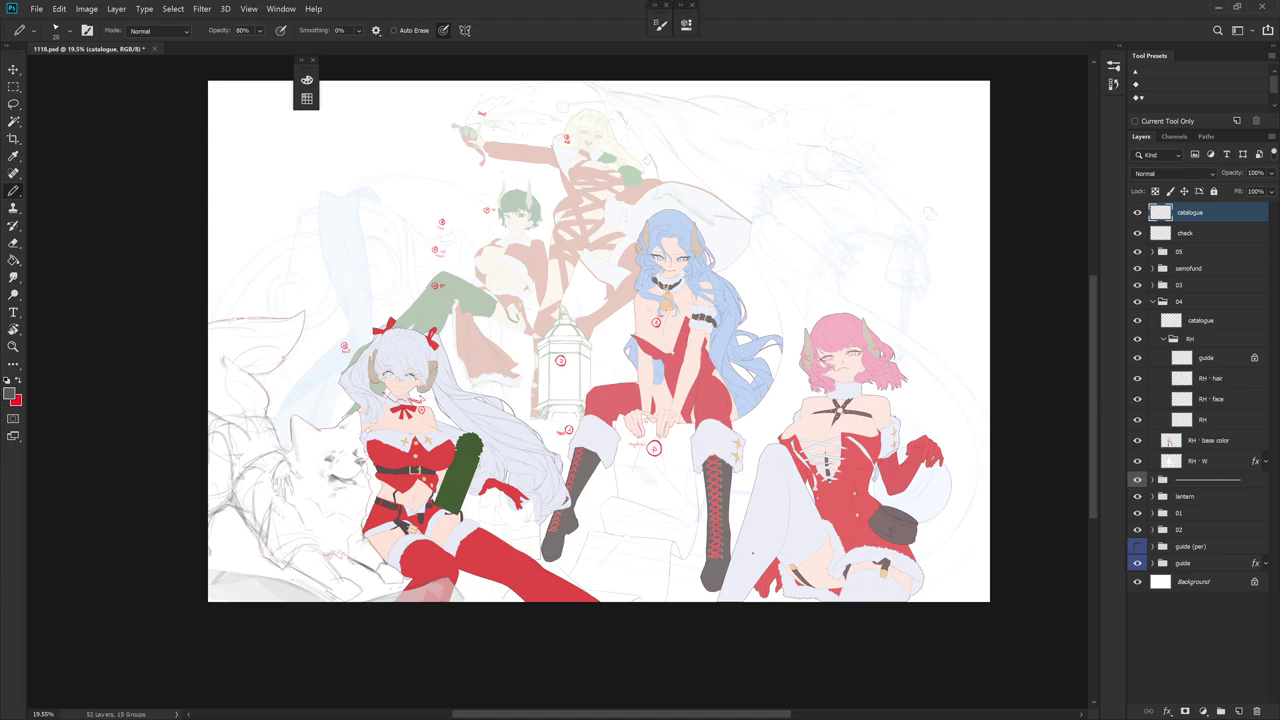
scroll(706, 335, up, 1)
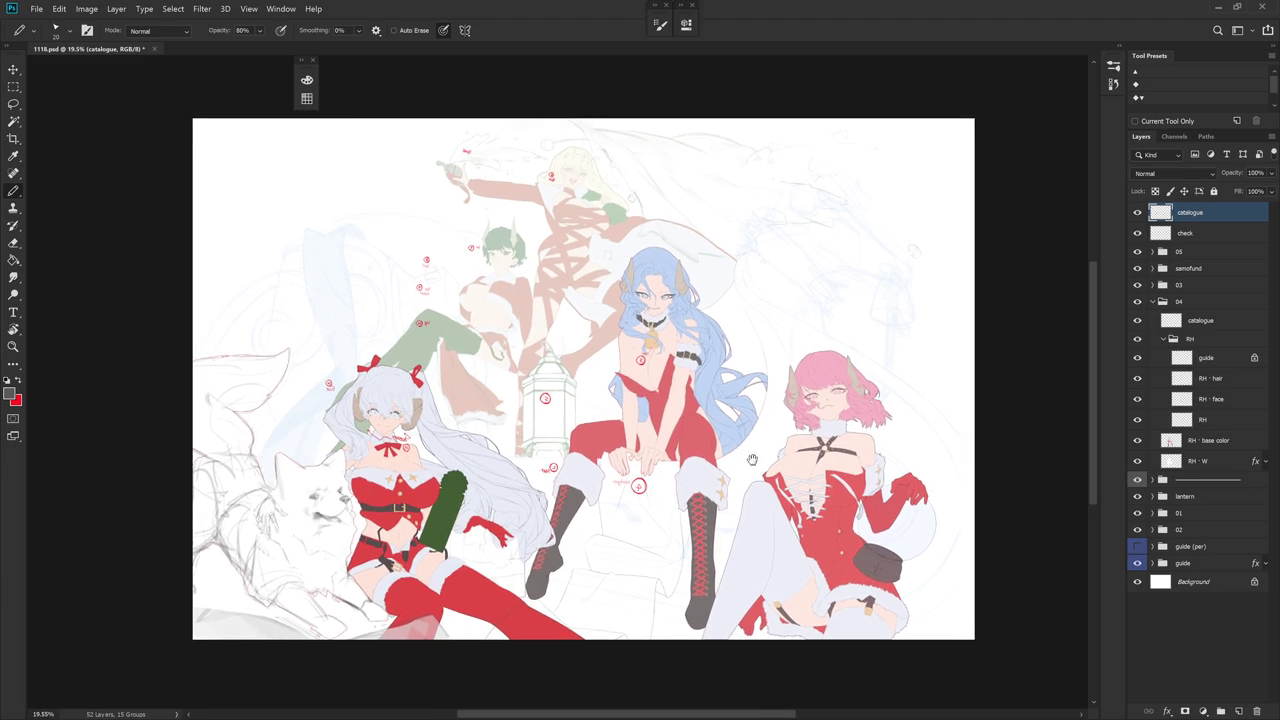
scroll(706, 335, up, 3)
scroll(713, 158, down, 2)
scroll(713, 158, down, 1)
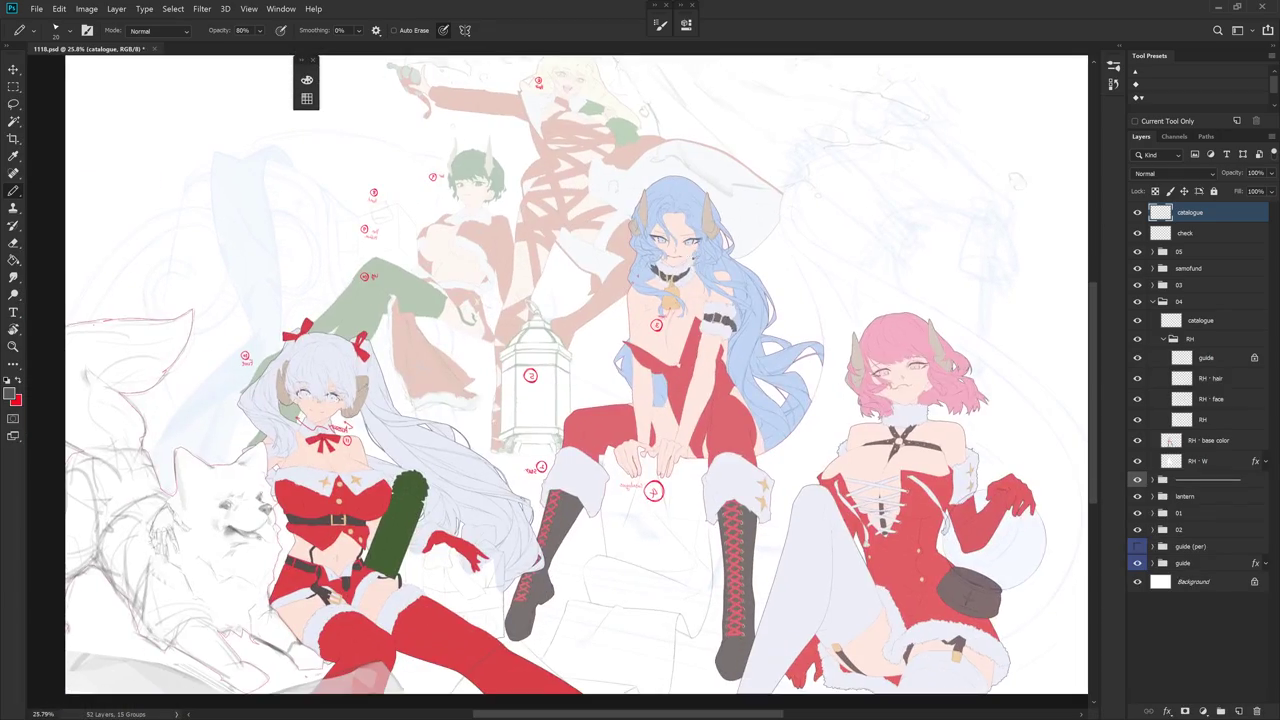
key(h)
key(ctrl+s)
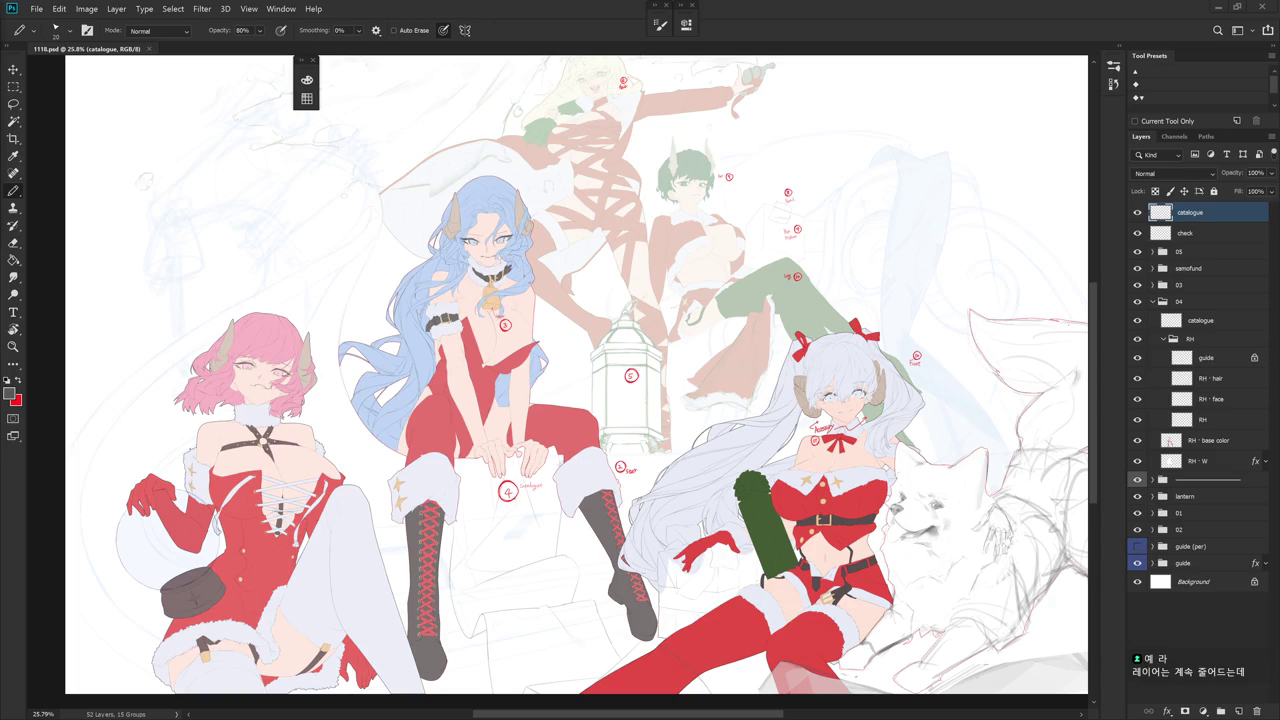
- In the History panel, compare Snapshot 4 with the original 1118.psd, then return to the latest state
click(1118, 47)
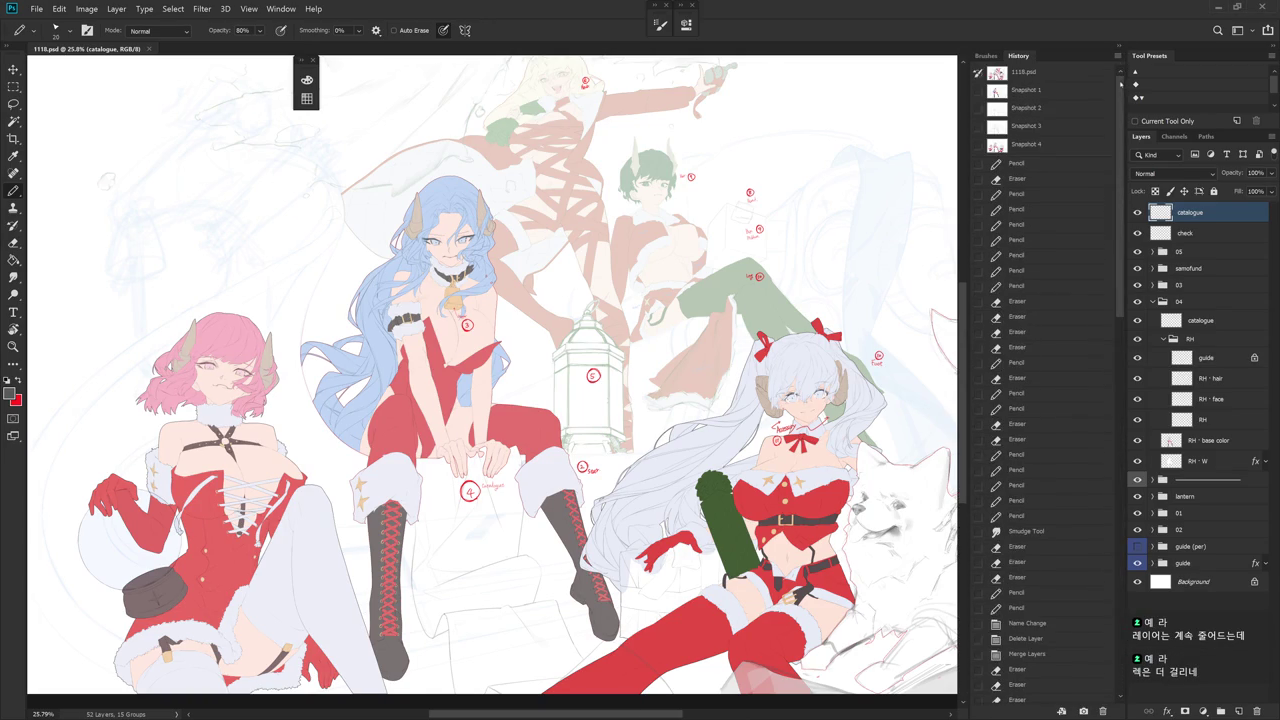
click(1040, 147)
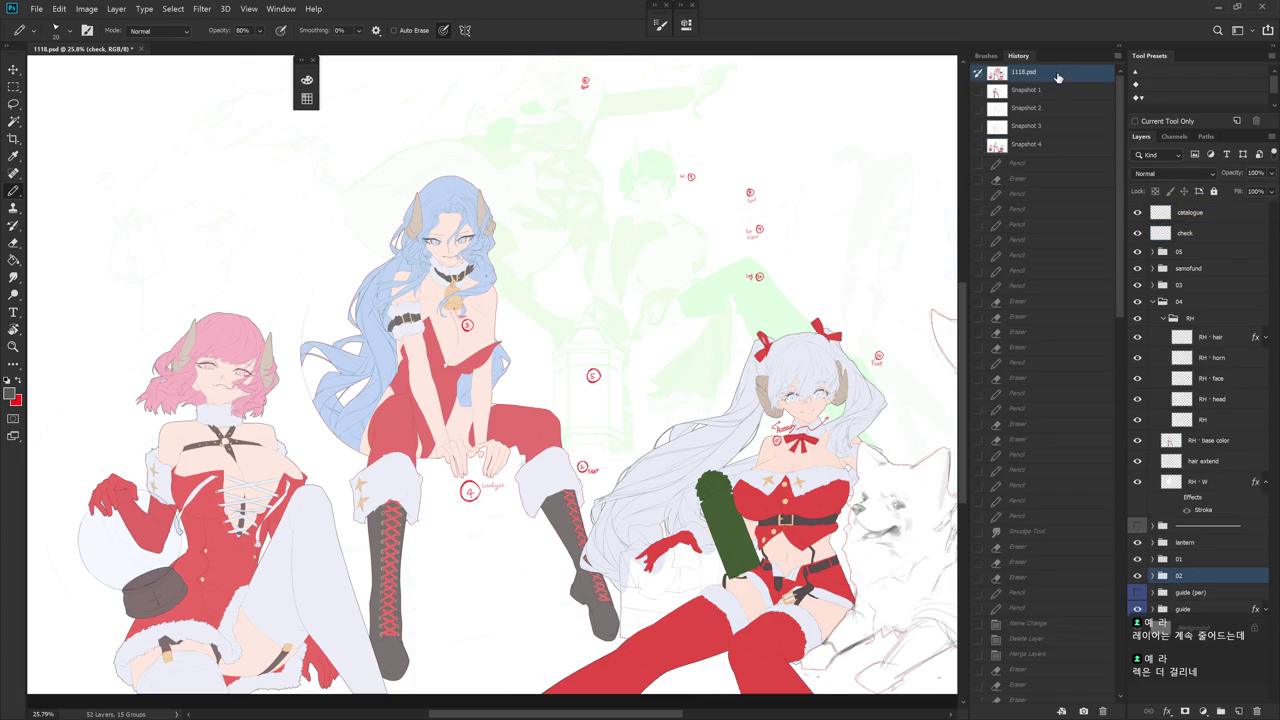
click(1058, 77)
click(1050, 147)
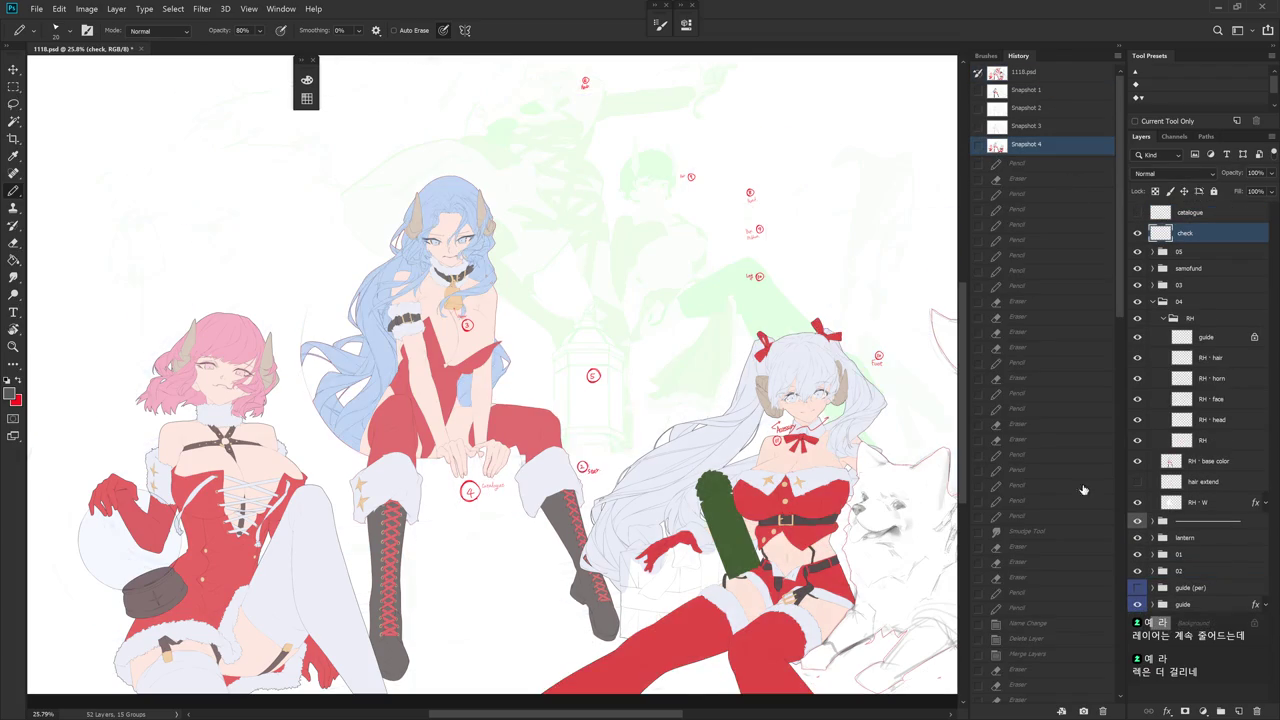
scroll(1110, 679, down, 10)
click(1100, 693)
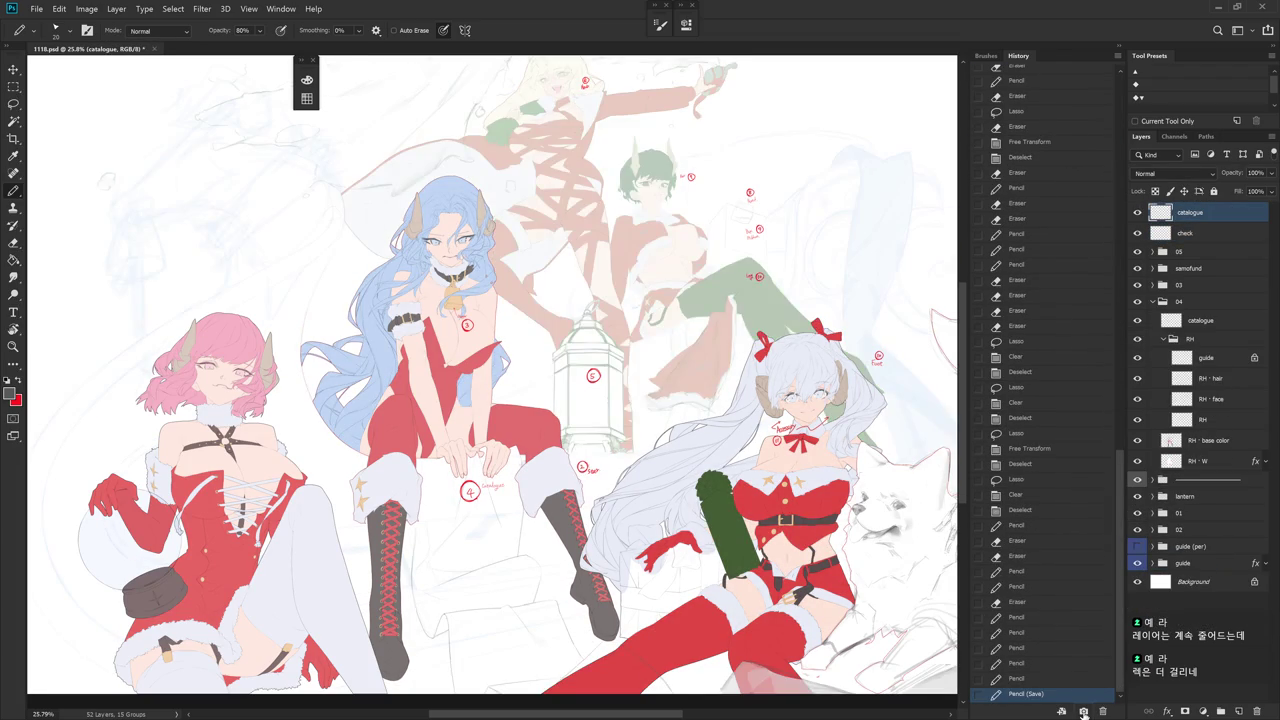
- Compare Snapshot 5 with 1118.psd, then return to the last 'Pencil (Save)' state
scroll(1118, 86, up, 15)
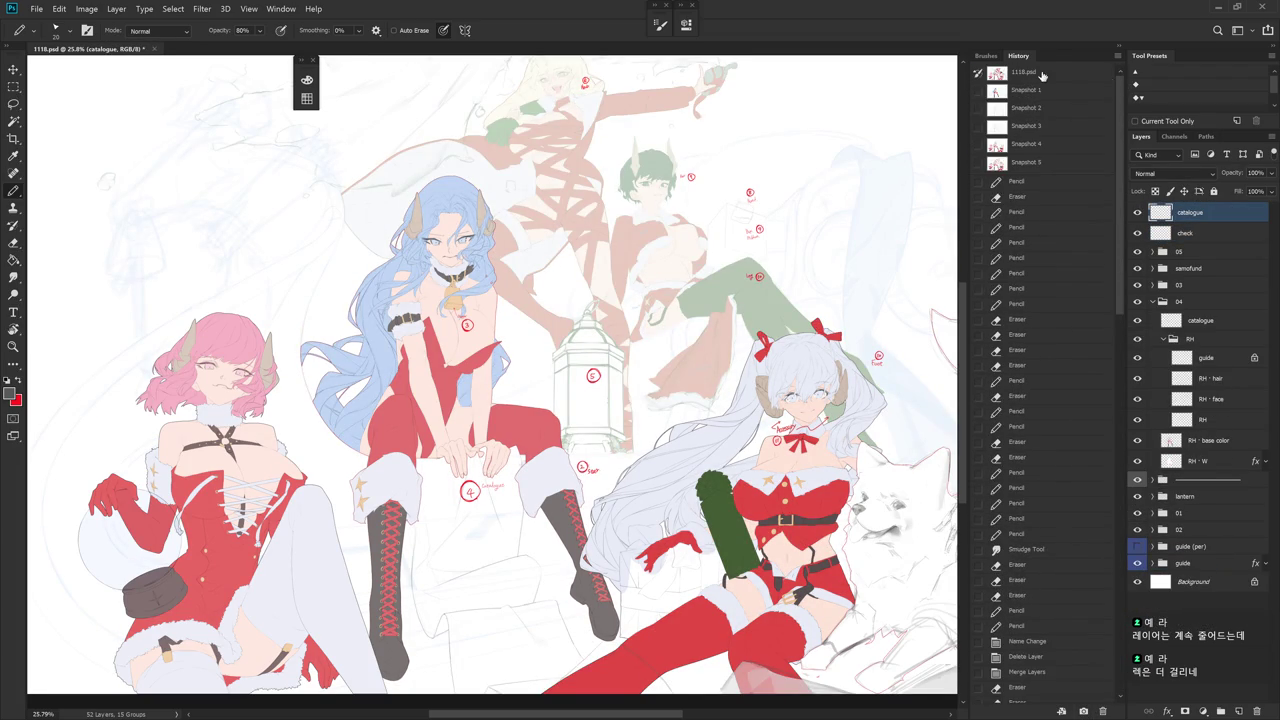
click(1042, 76)
click(1042, 164)
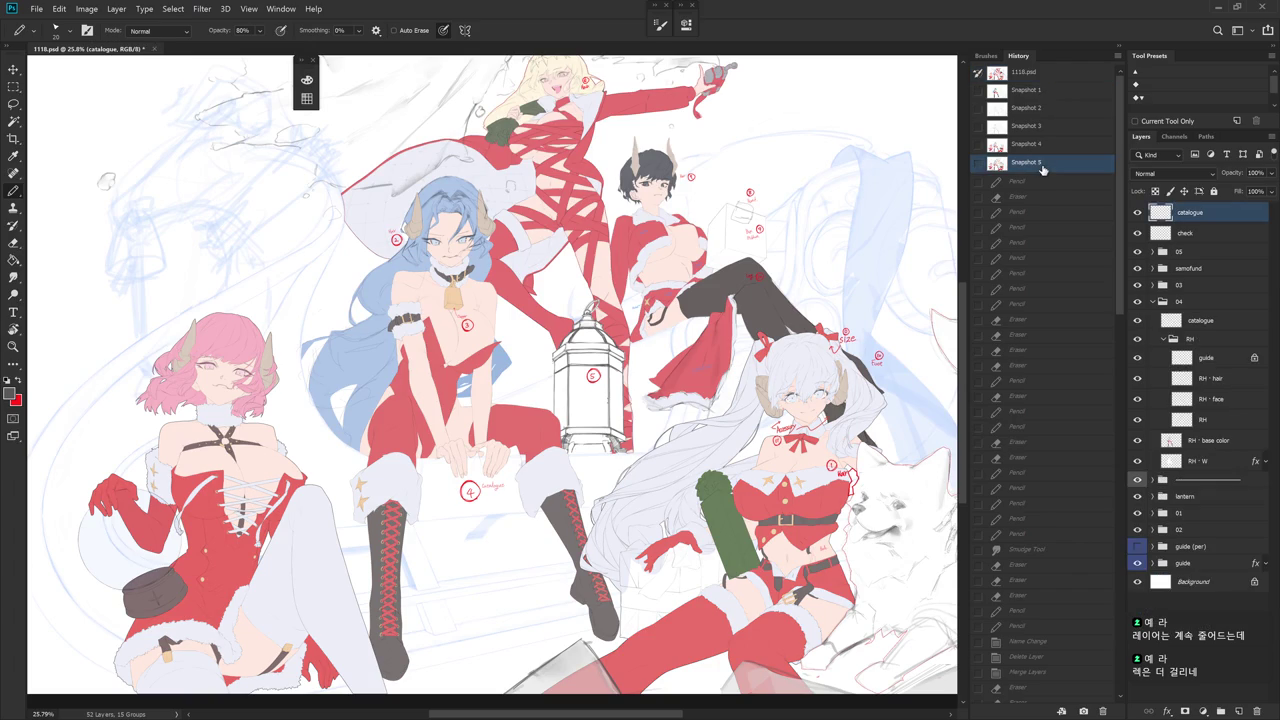
click(1047, 76)
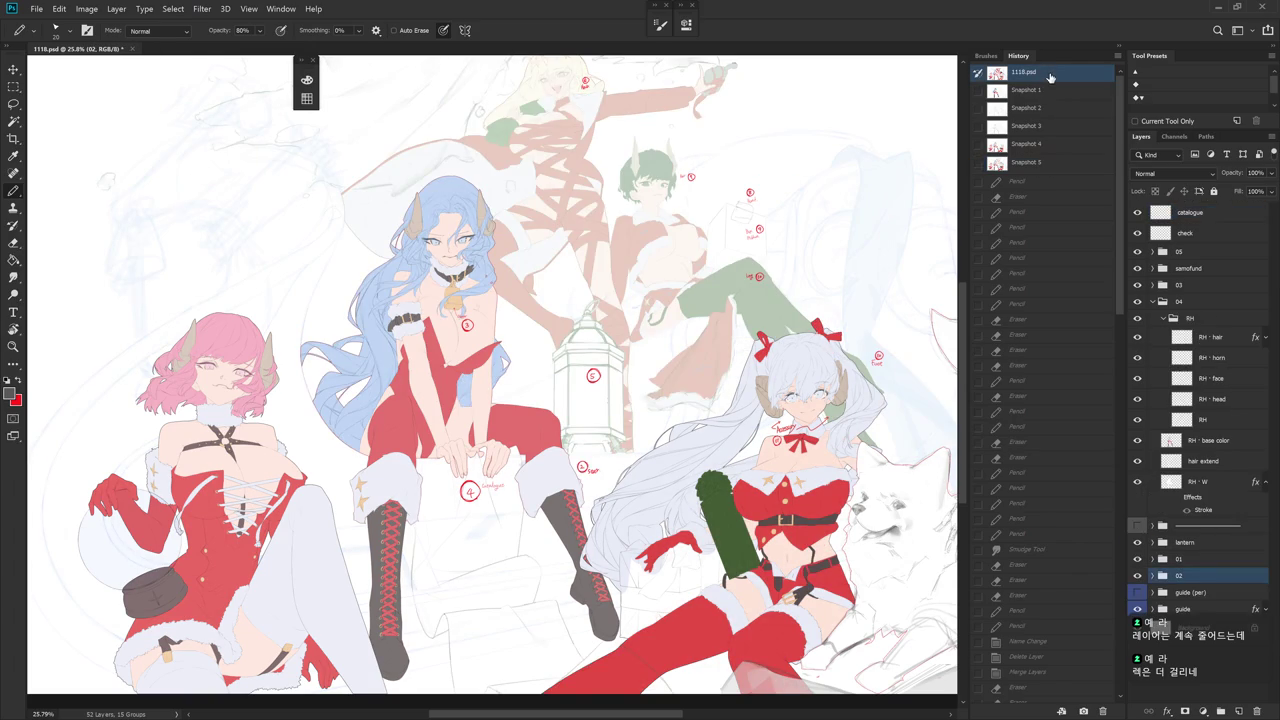
click(1040, 164)
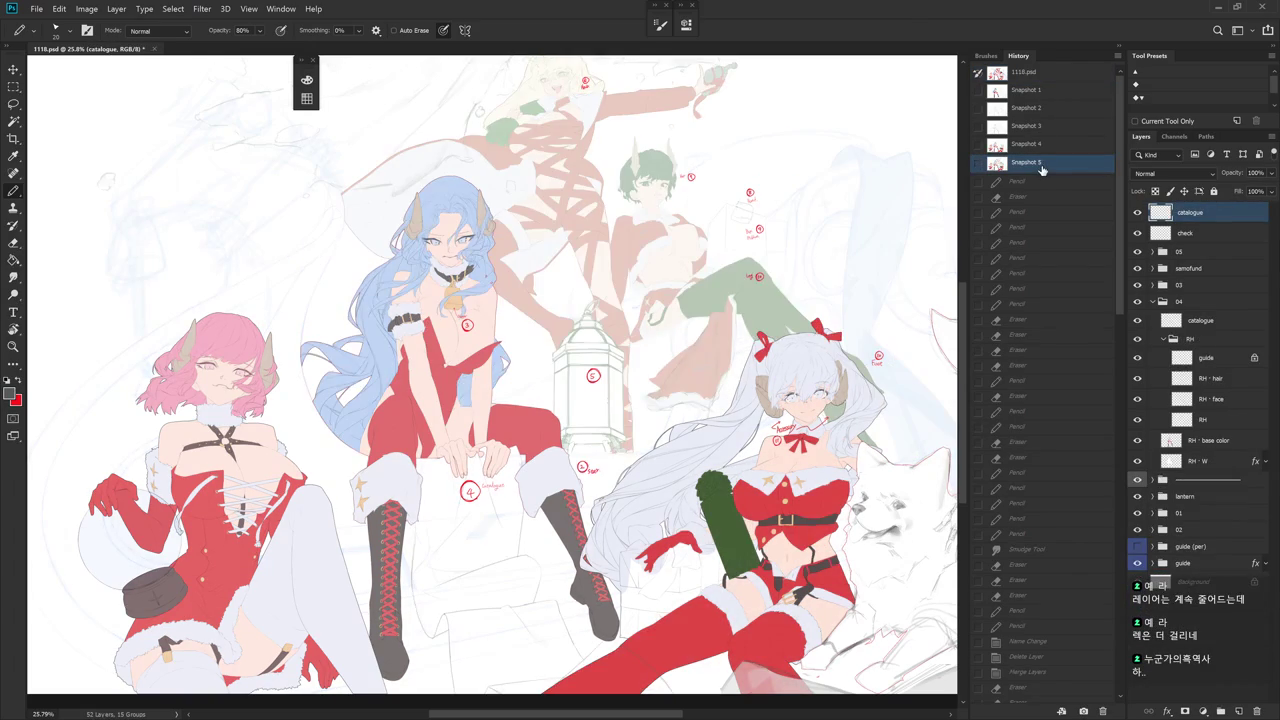
click(1046, 77)
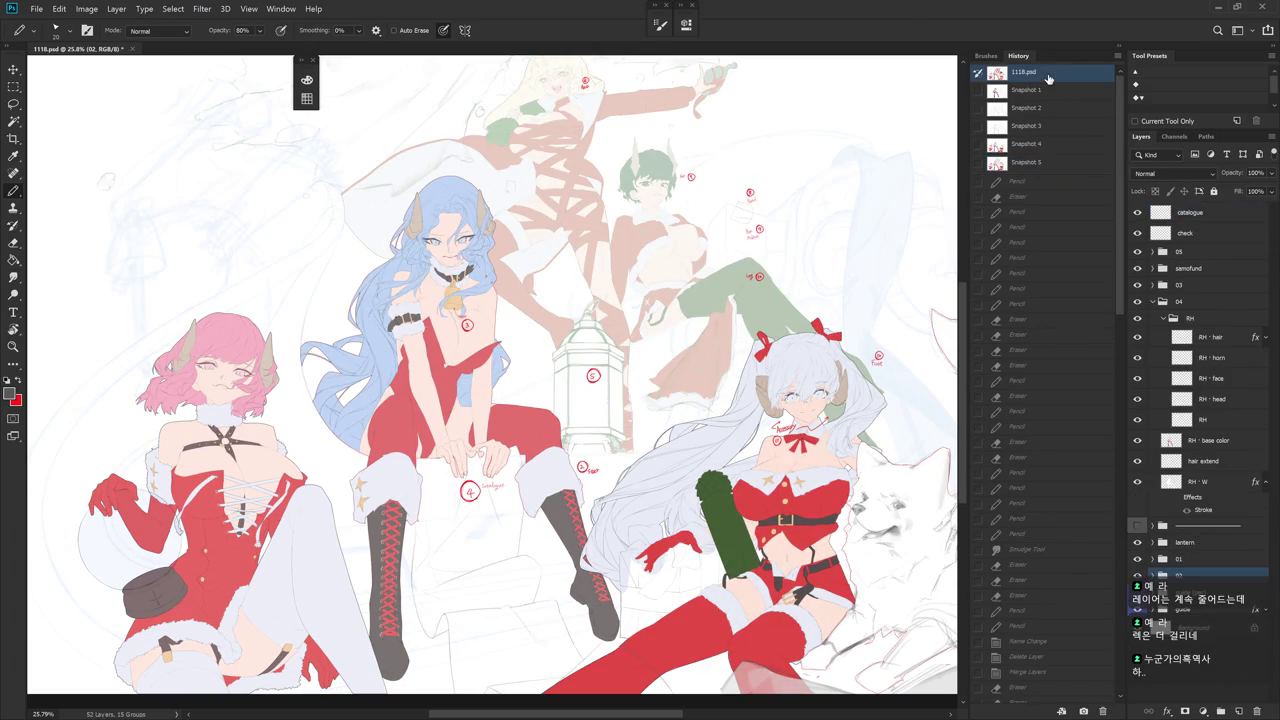
click(1038, 165)
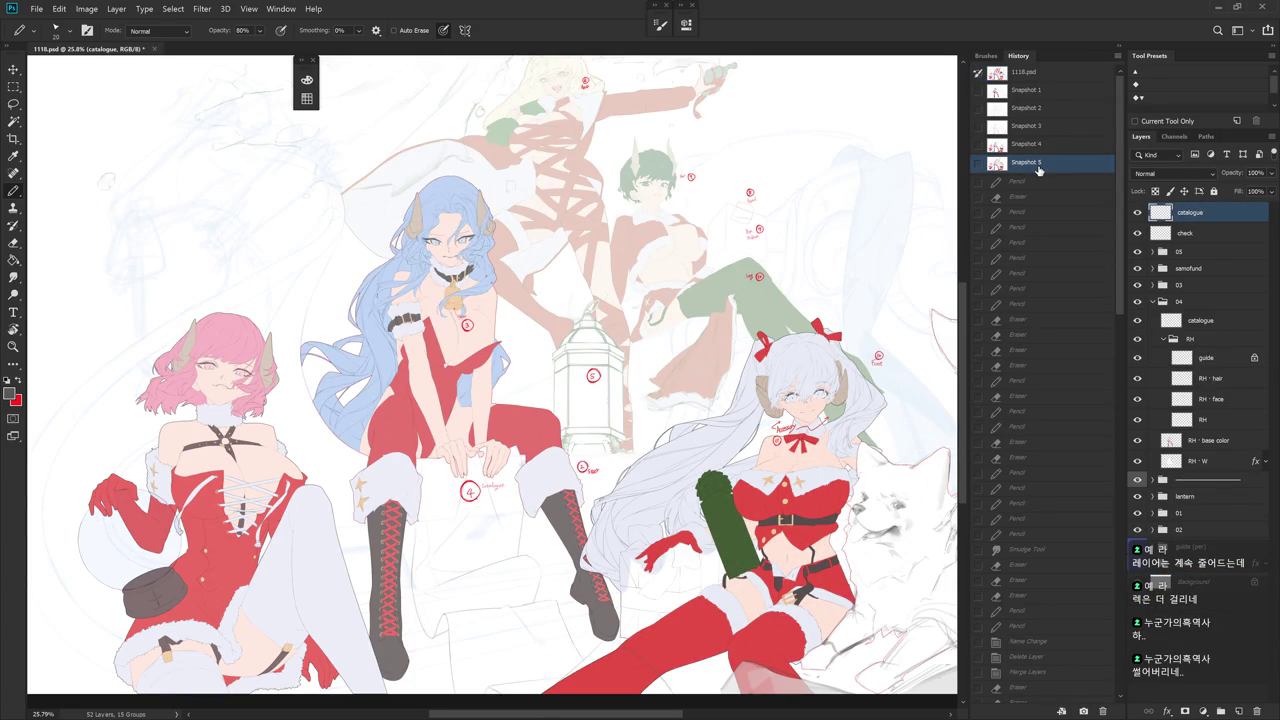
scroll(1119, 680, down, 10)
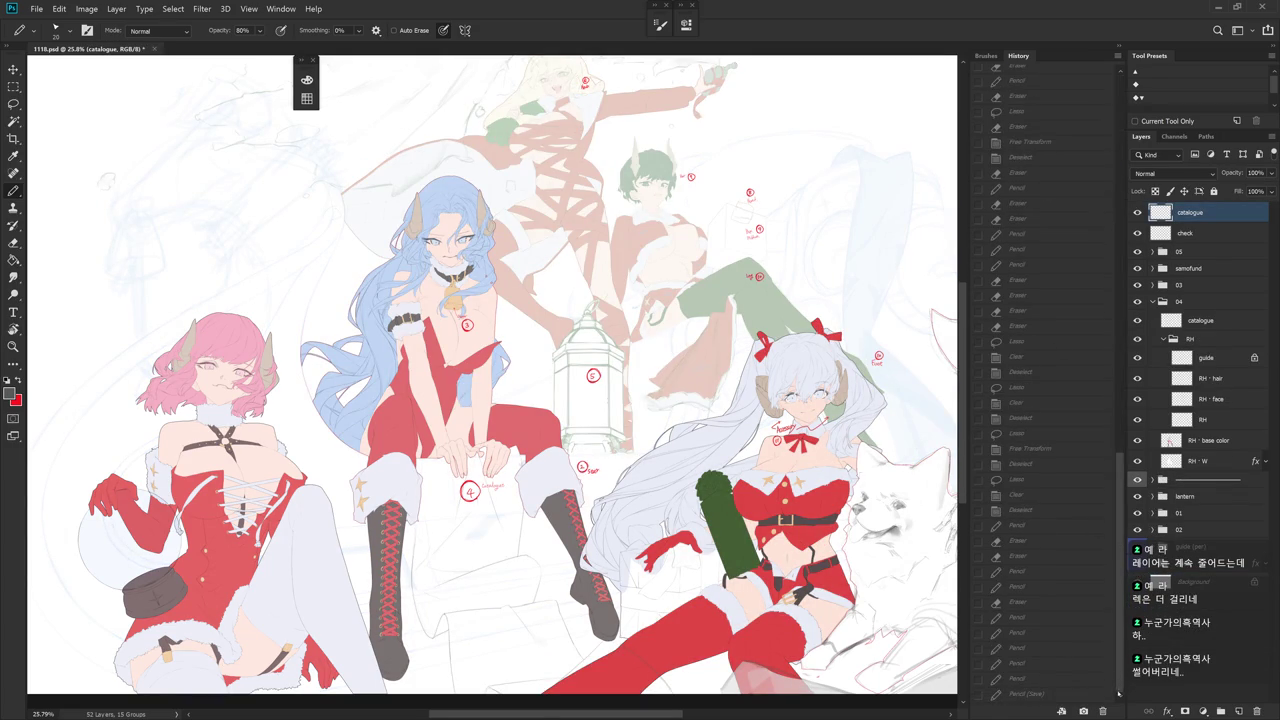
click(1090, 693)
drag(480, 240, 749, 384)
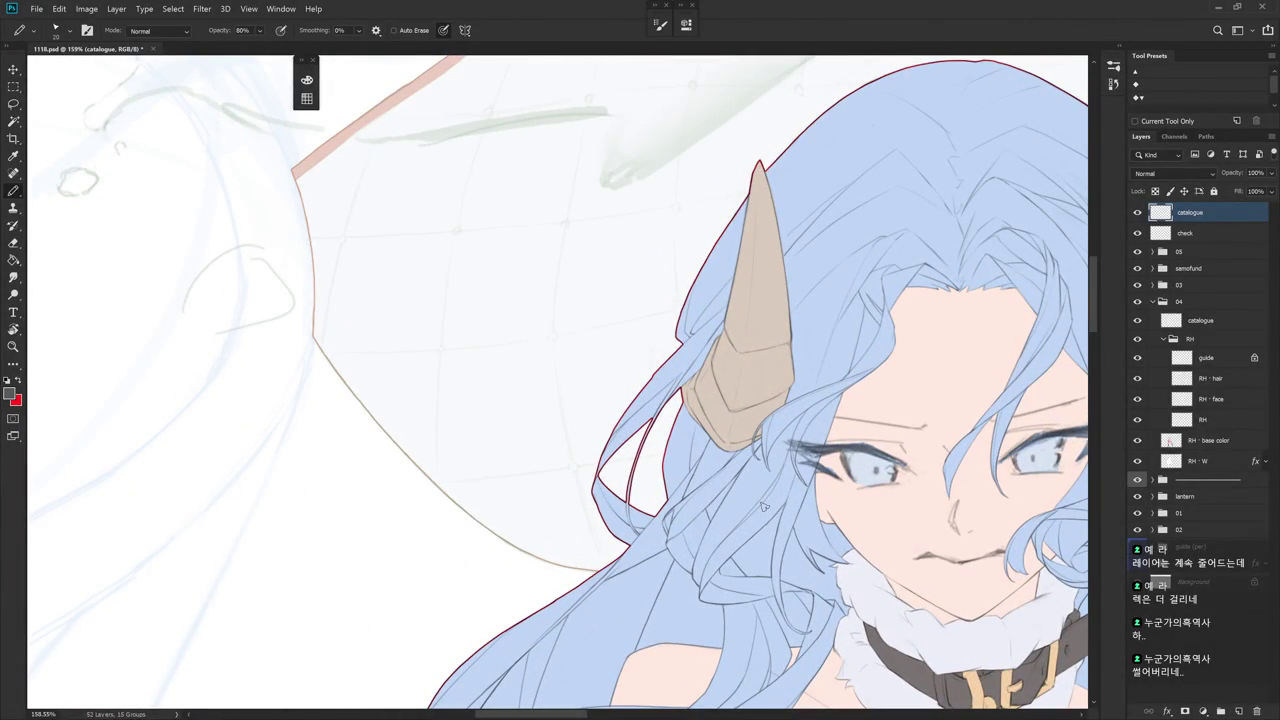
- On RH - W, zoom on the horn and lasso the hair strand beside it
ctrl+click(763, 507)
mouse_move(688, 440)
mouse_down()
mouse_move(736, 412)
mouse_move(680, 479)
mouse_up()
key(r)
key(l)
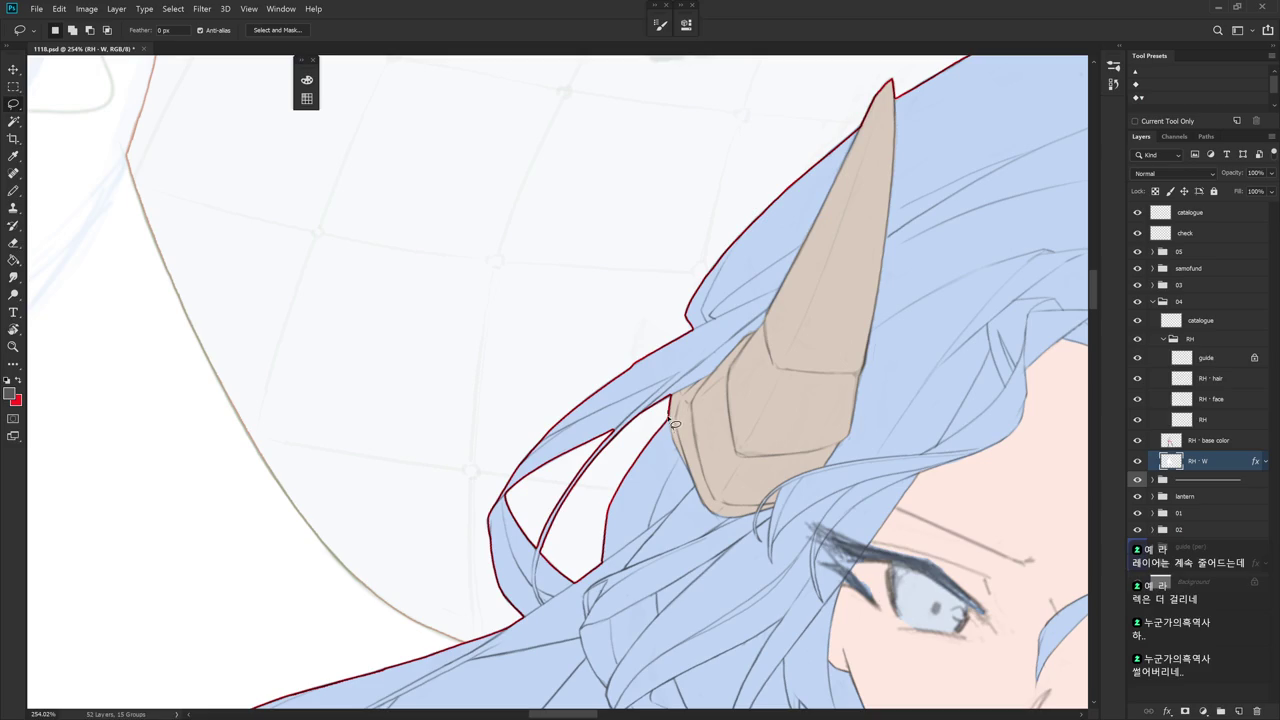
mouse_move(670, 434)
mouse_down()
mouse_move(643, 496)
mouse_move(722, 372)
mouse_up()
key(r)
key(l)
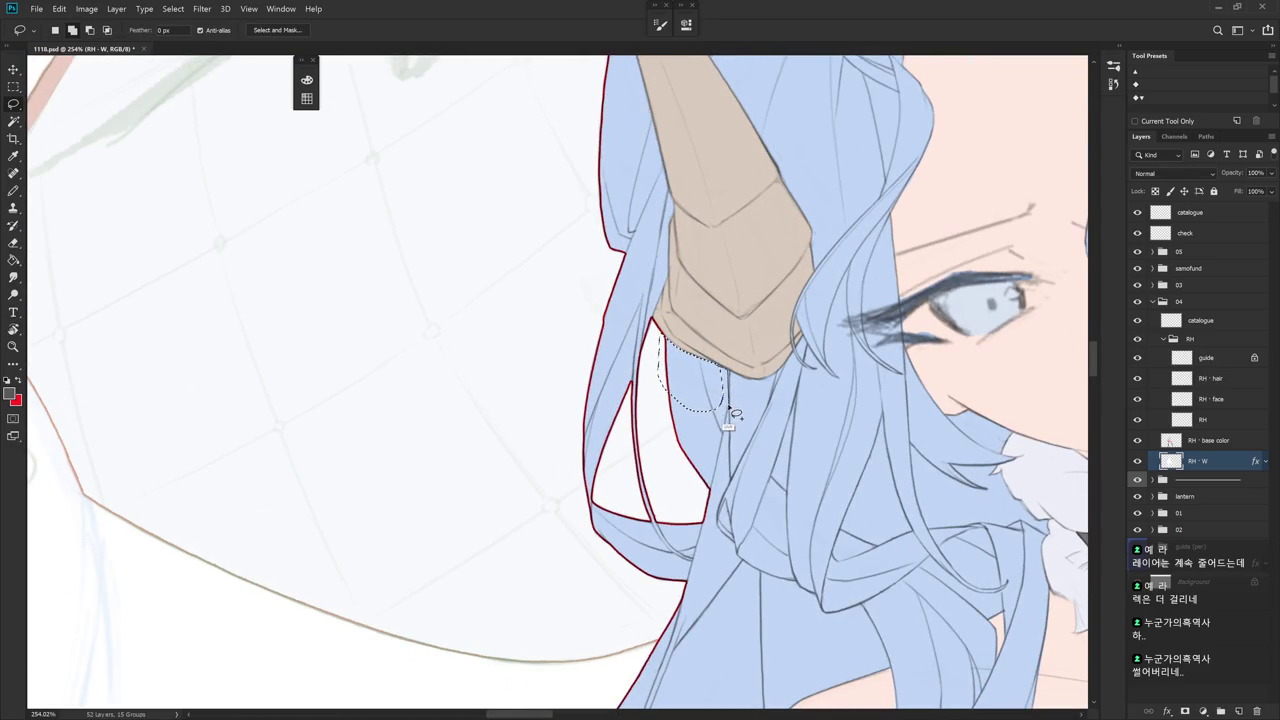
mouse_move(706, 498)
mouse_down()
mouse_move(676, 368)
mouse_move(660, 430)
mouse_up()
mouse_move(657, 378)
mouse_down()
mouse_move(676, 448)
mouse_move(650, 440)
mouse_up()
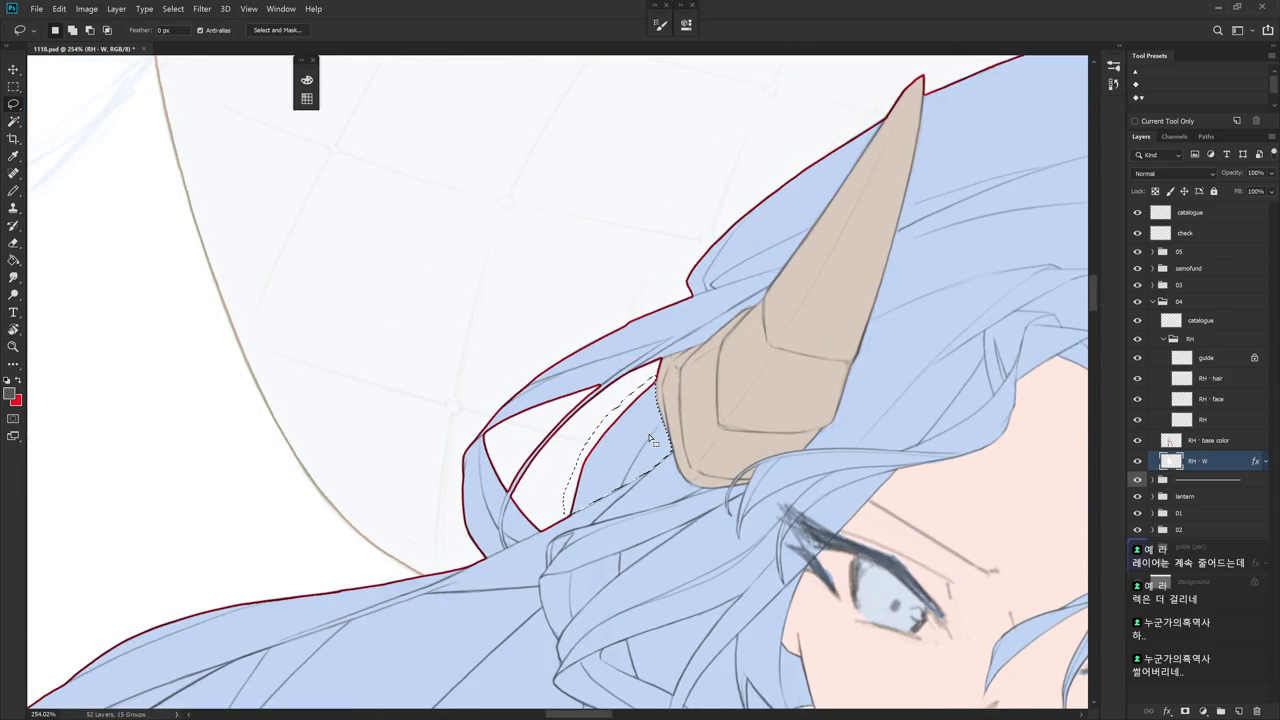
- Deselect, hide the Stroke effect on RH - W, and make RH - hair active
click(1210, 443)
key(ctrl+d)
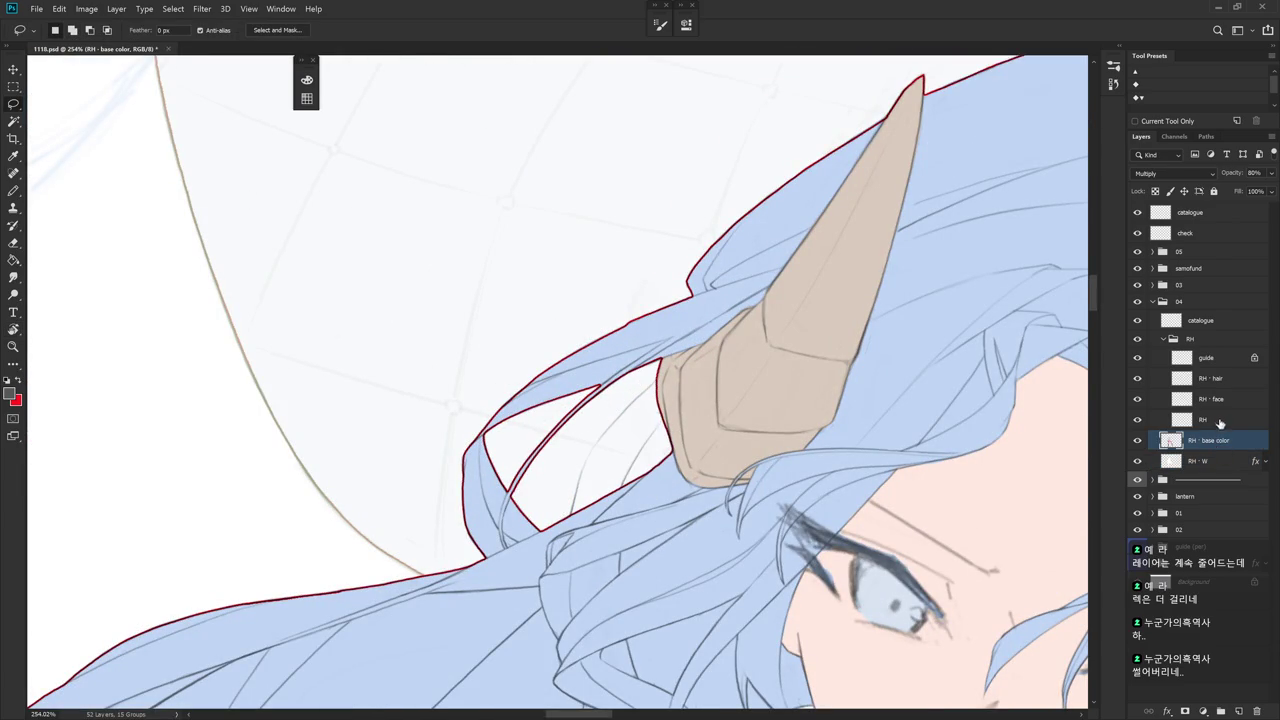
click(1215, 420)
click(1228, 402)
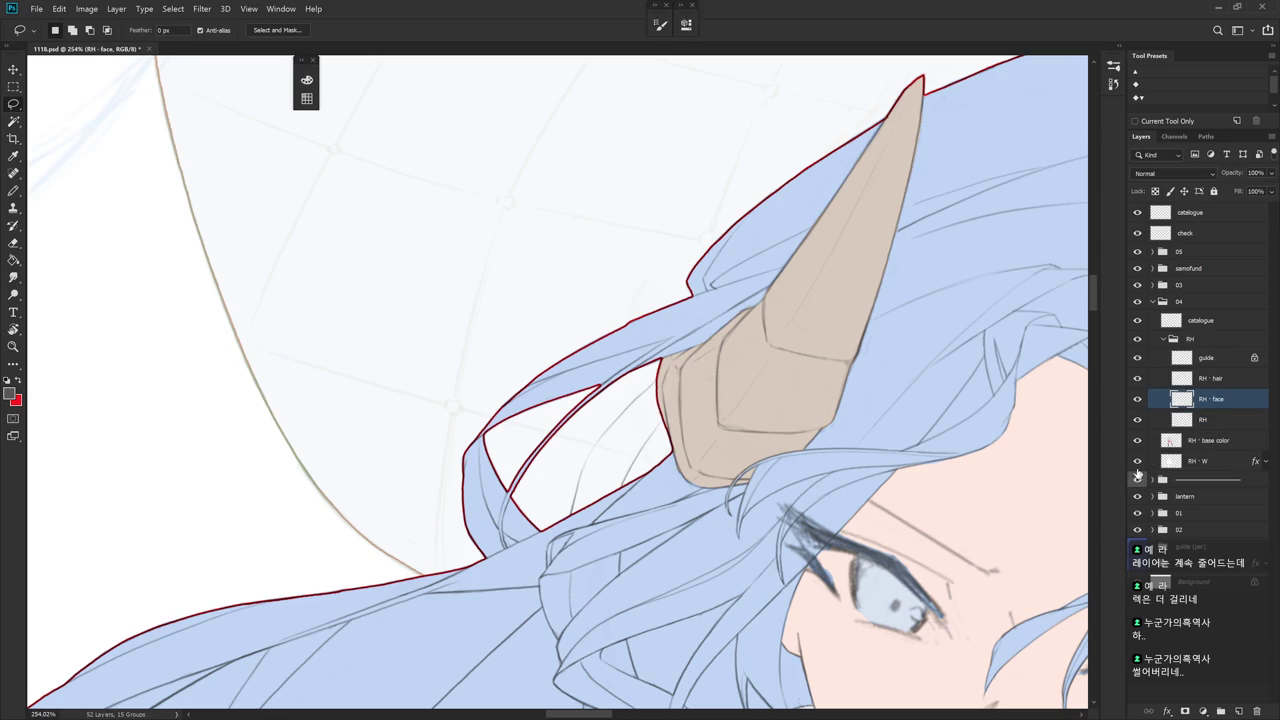
click(1265, 461)
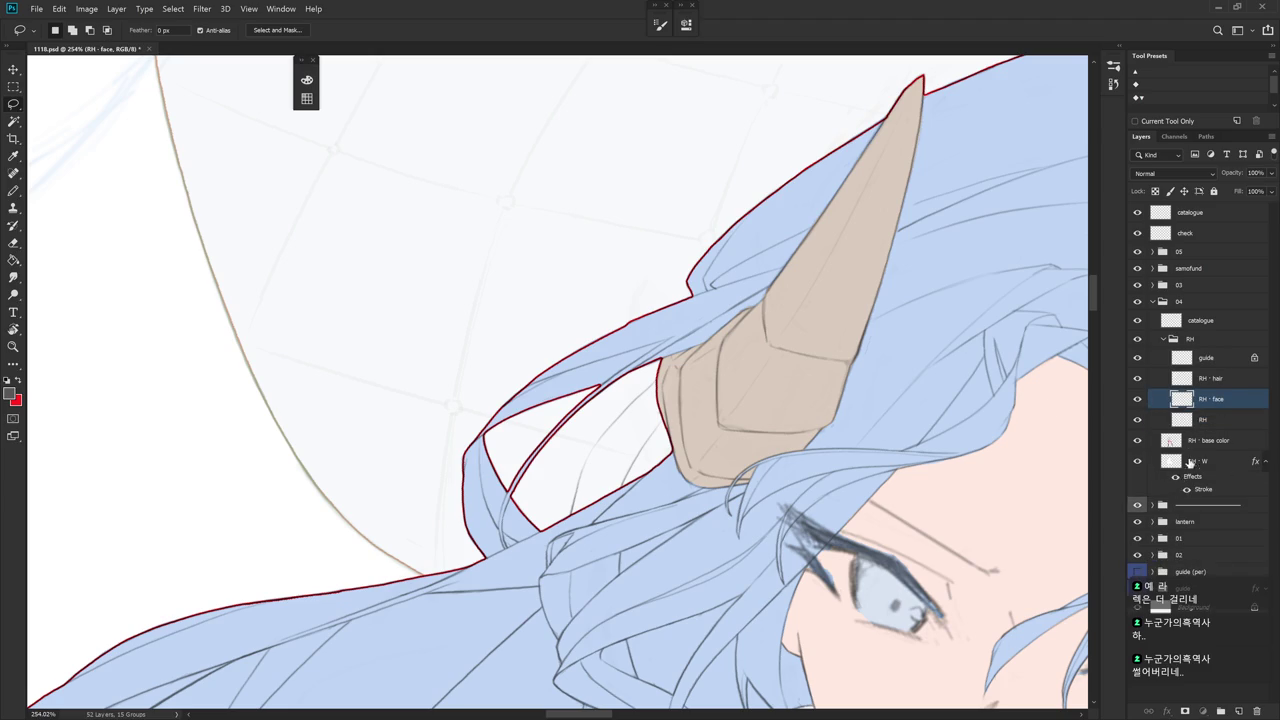
click(1176, 477)
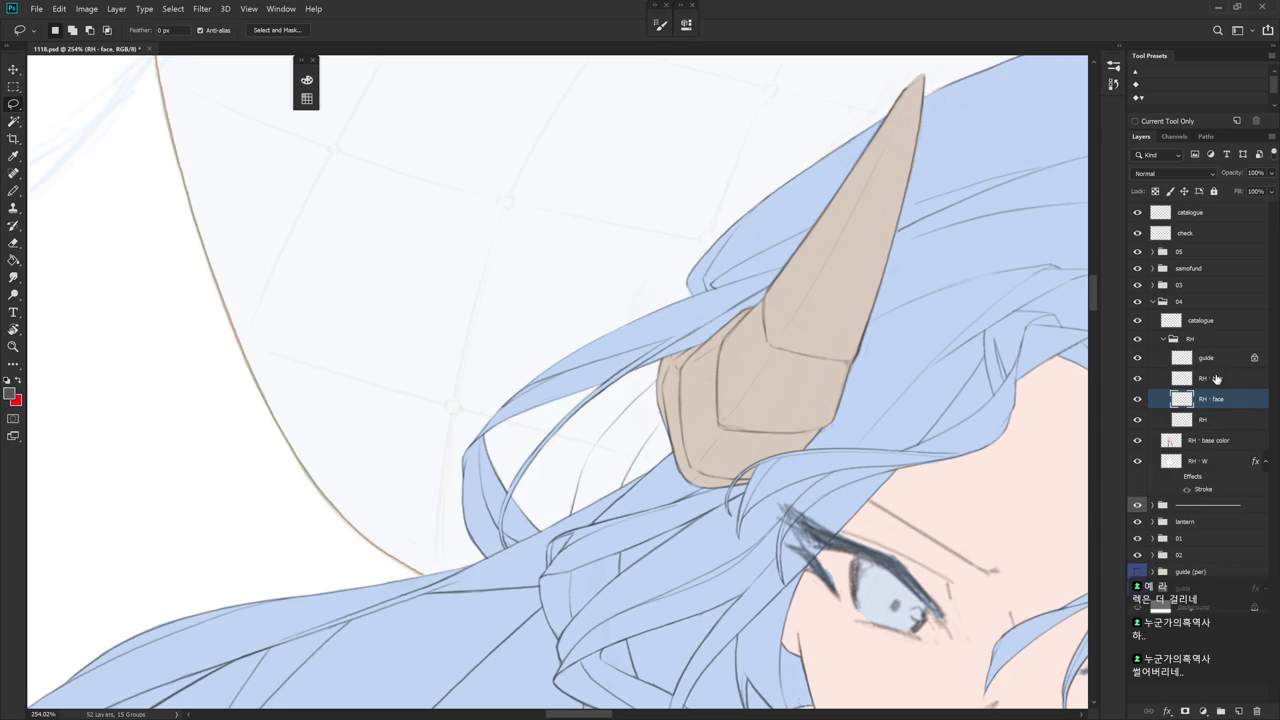
click(1202, 378)
- Erase the stray sketch line below the horn with a 35 px eraser
key(e)
key(bracketleft)
key(bracketleft)
key(bracketleft)
key(bracketleft)
key(bracketleft)
key(bracketleft)
key(bracketleft)
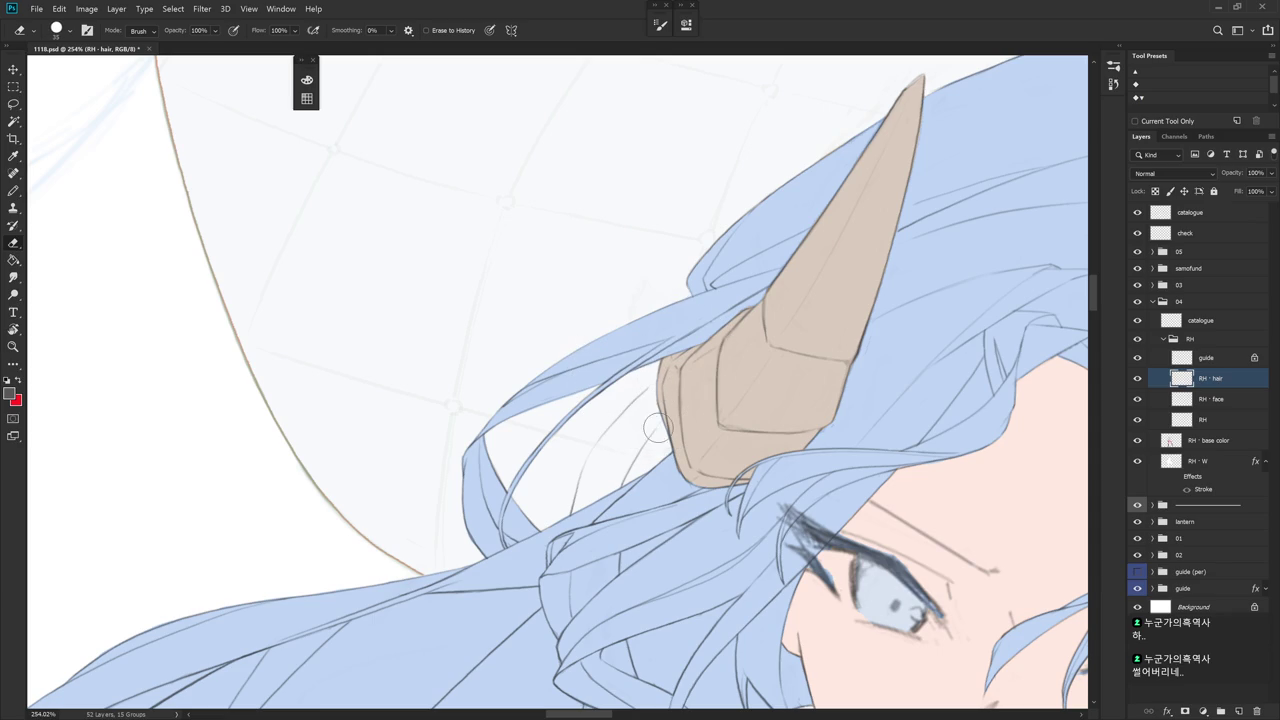
key(r)
drag(640, 480, 672, 405)
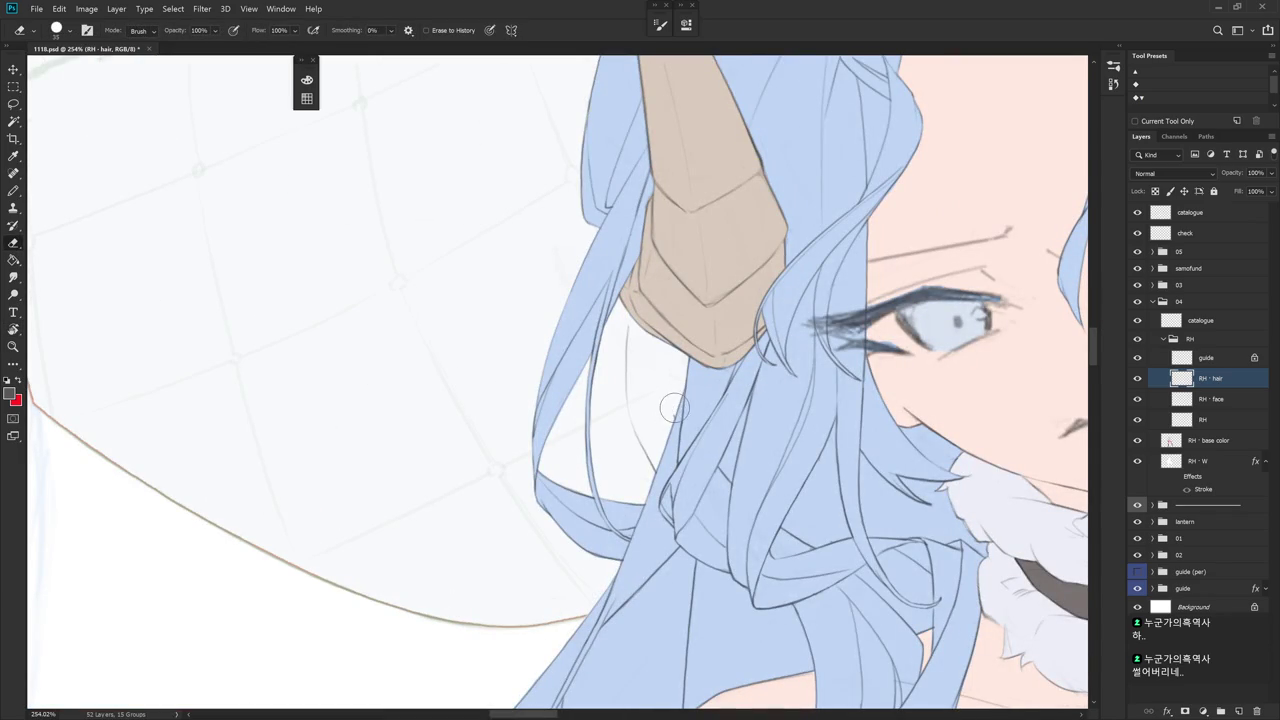
drag(625, 325, 651, 466)
scroll(655, 465, down, 10)
drag(770, 543, 673, 470)
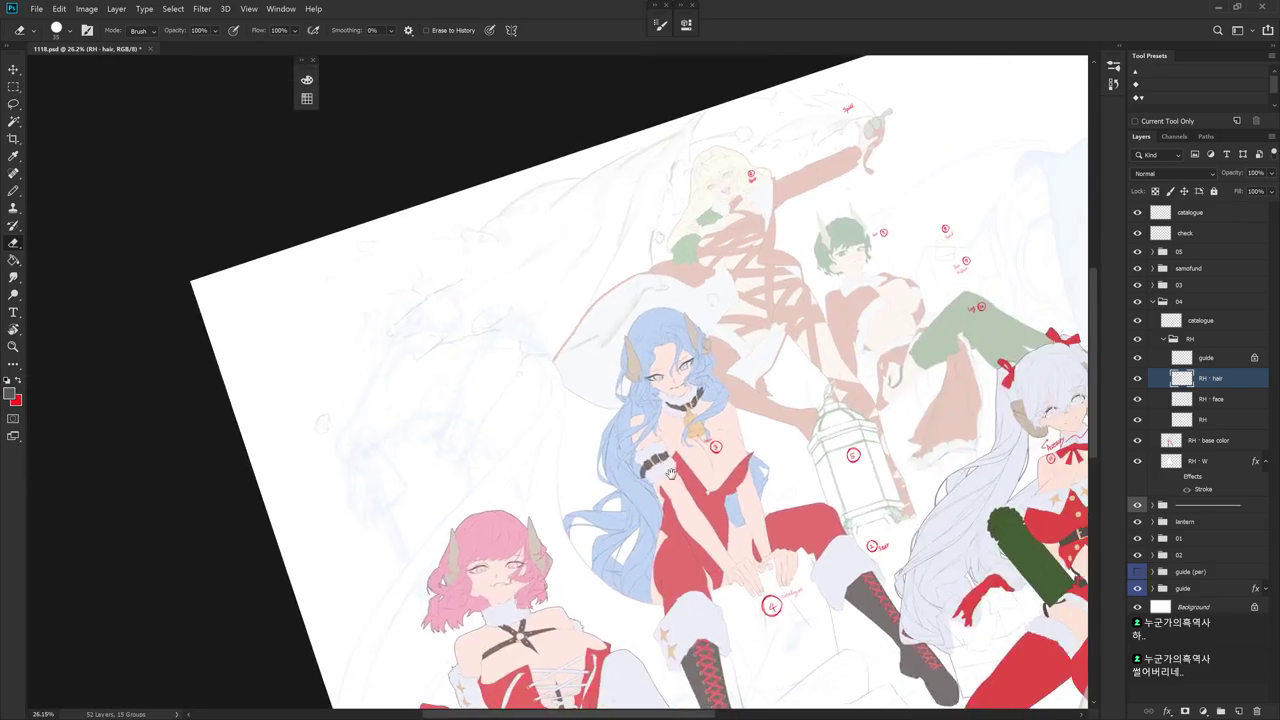
key(Escape)
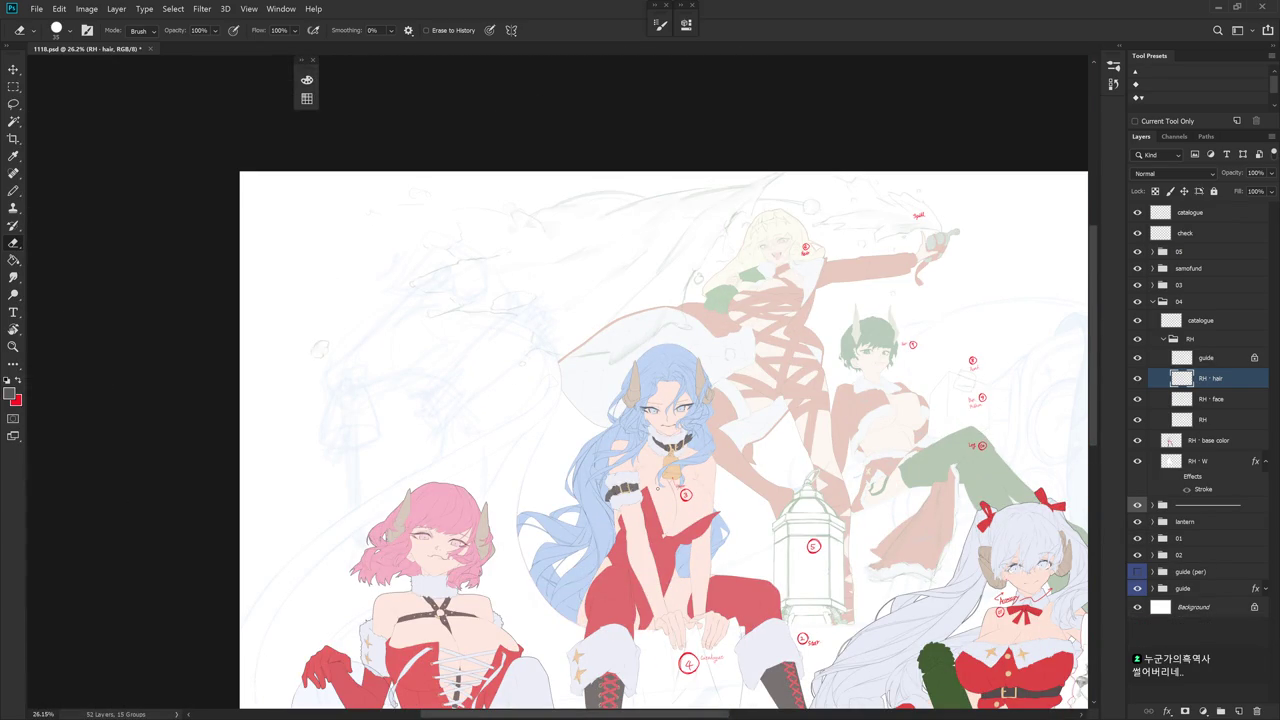
- Zoom in on the horn and bring up the brush presets
drag(632, 382, 700, 382)
key(b)
right_click(670, 312)
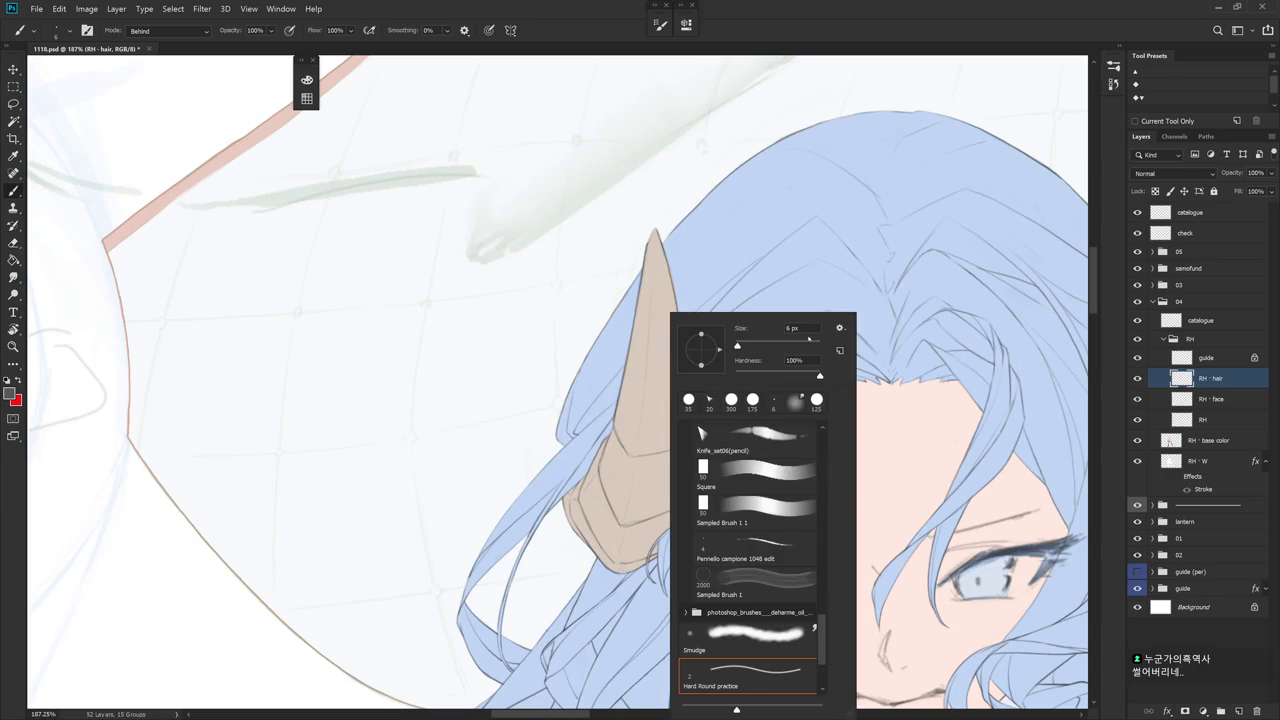
- Choose a small hard brush preset and set its blend mode back to Normal
drag(822, 640, 824, 437)
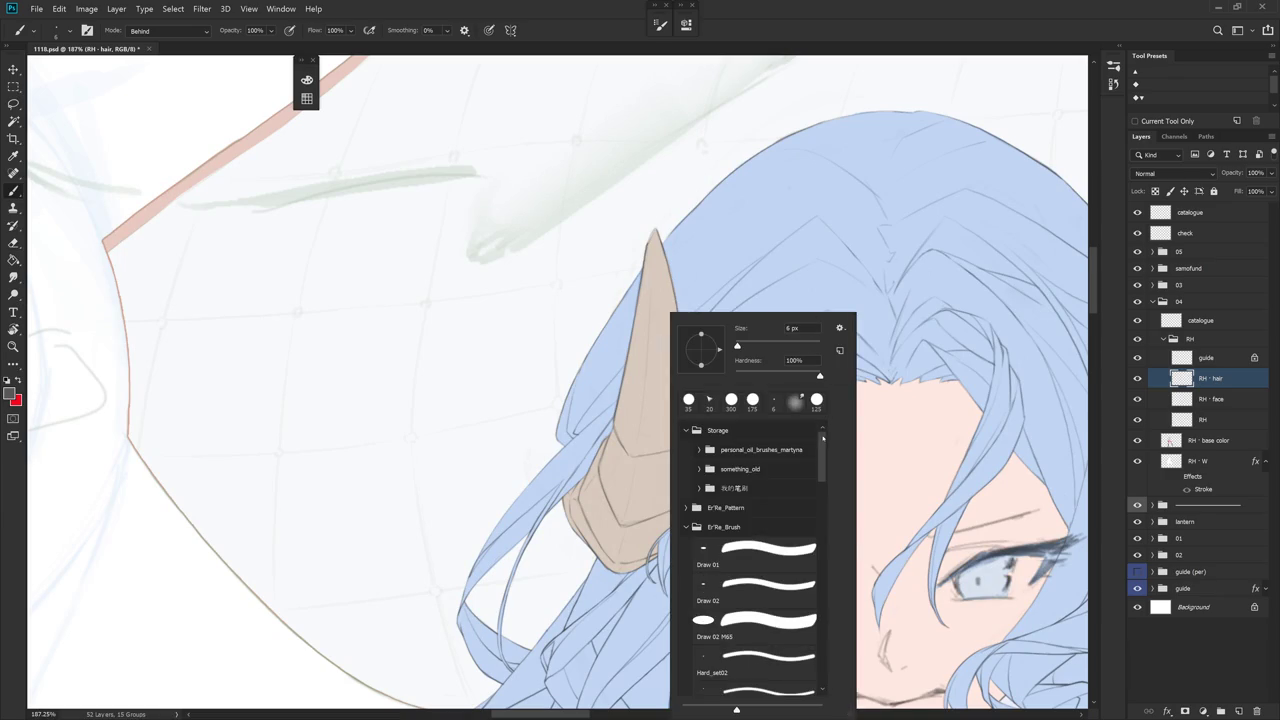
click(780, 690)
click(1201, 380)
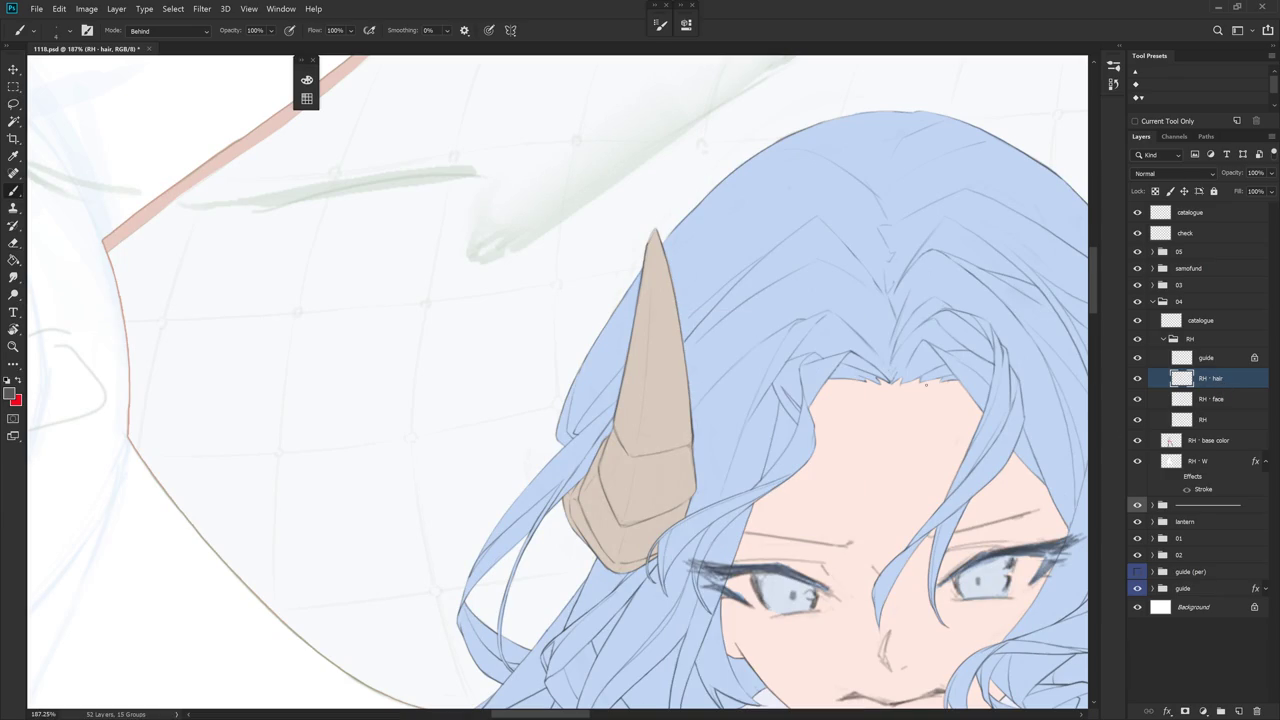
shift+right_click(626, 345)
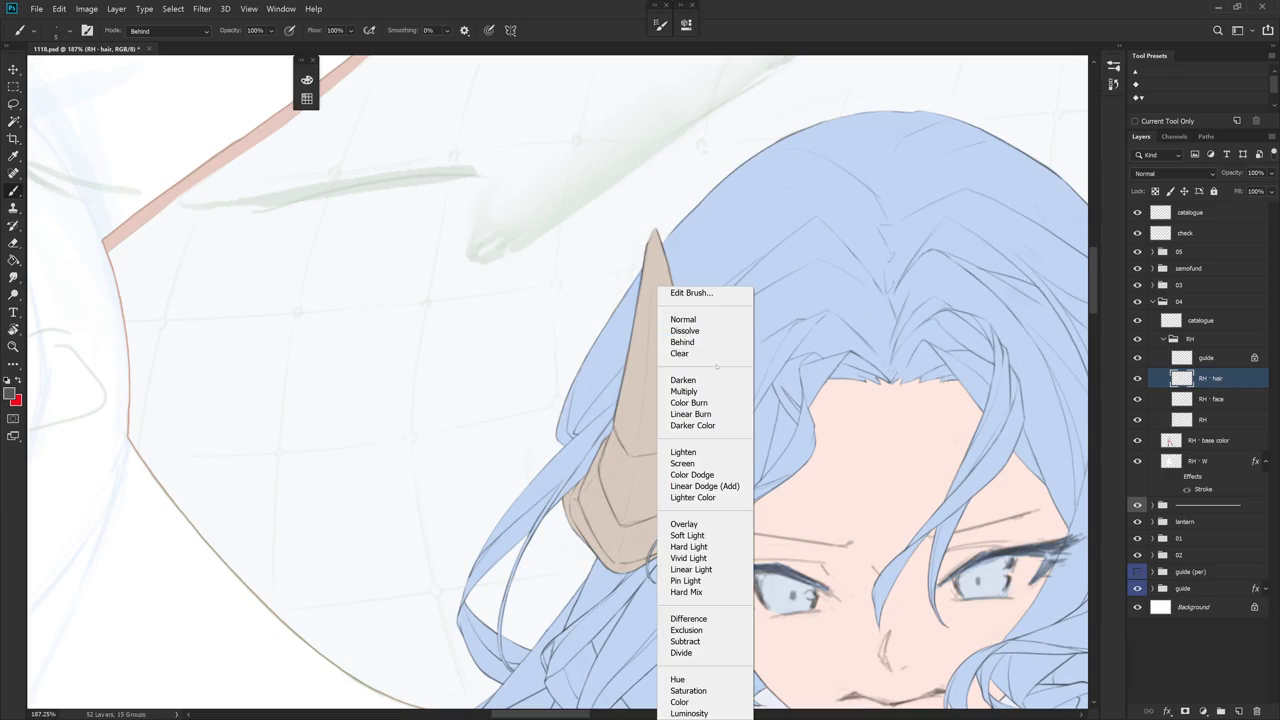
click(690, 318)
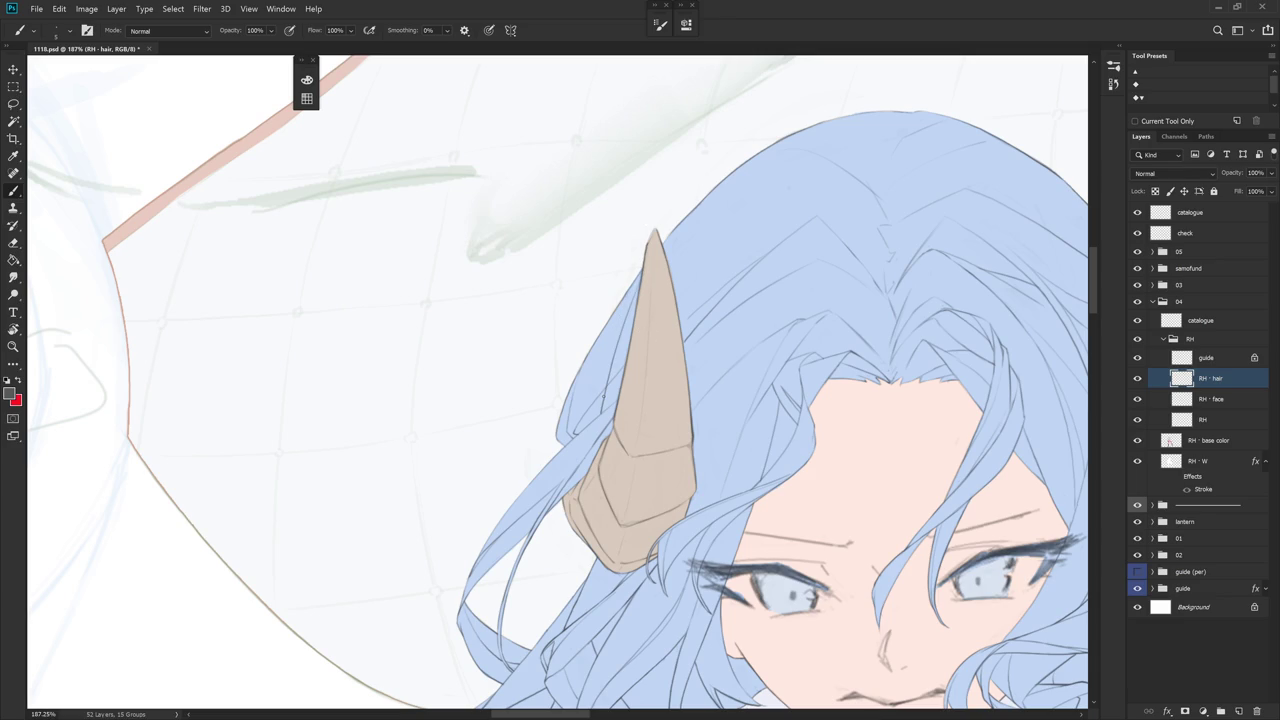
- Erase a strip of hair along the horn's left edge
key(e)
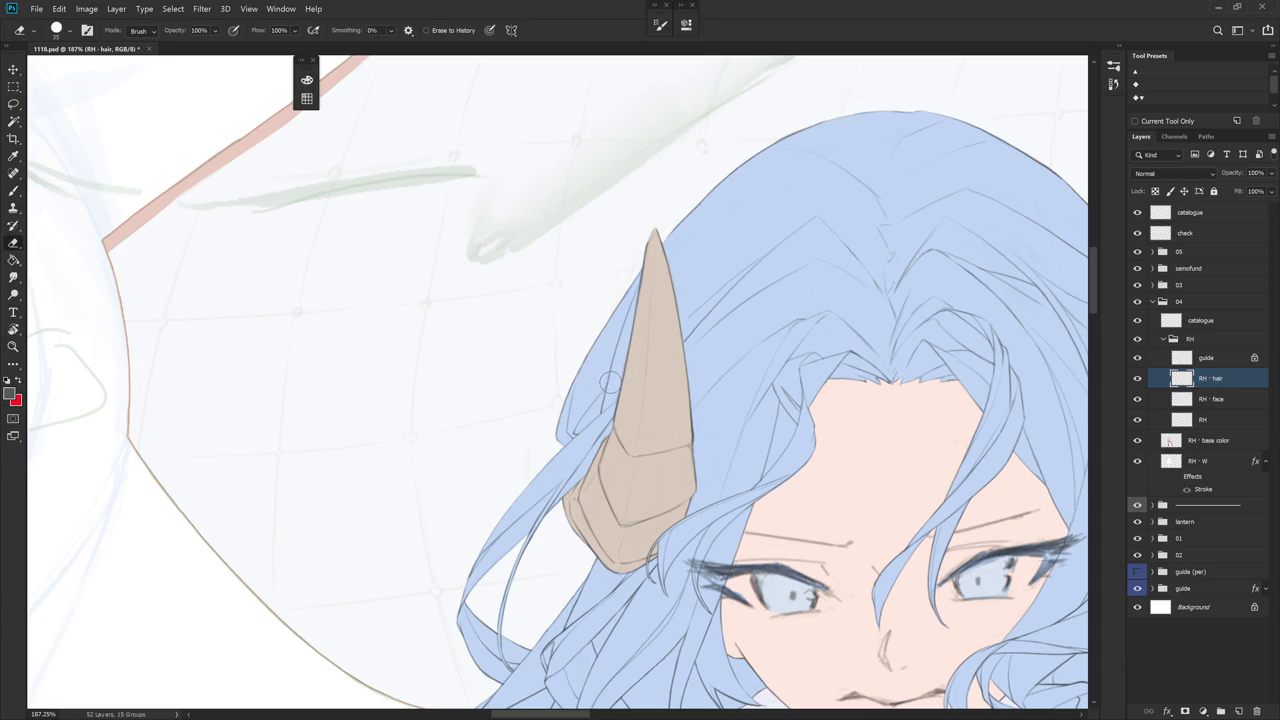
drag(605, 458, 598, 405)
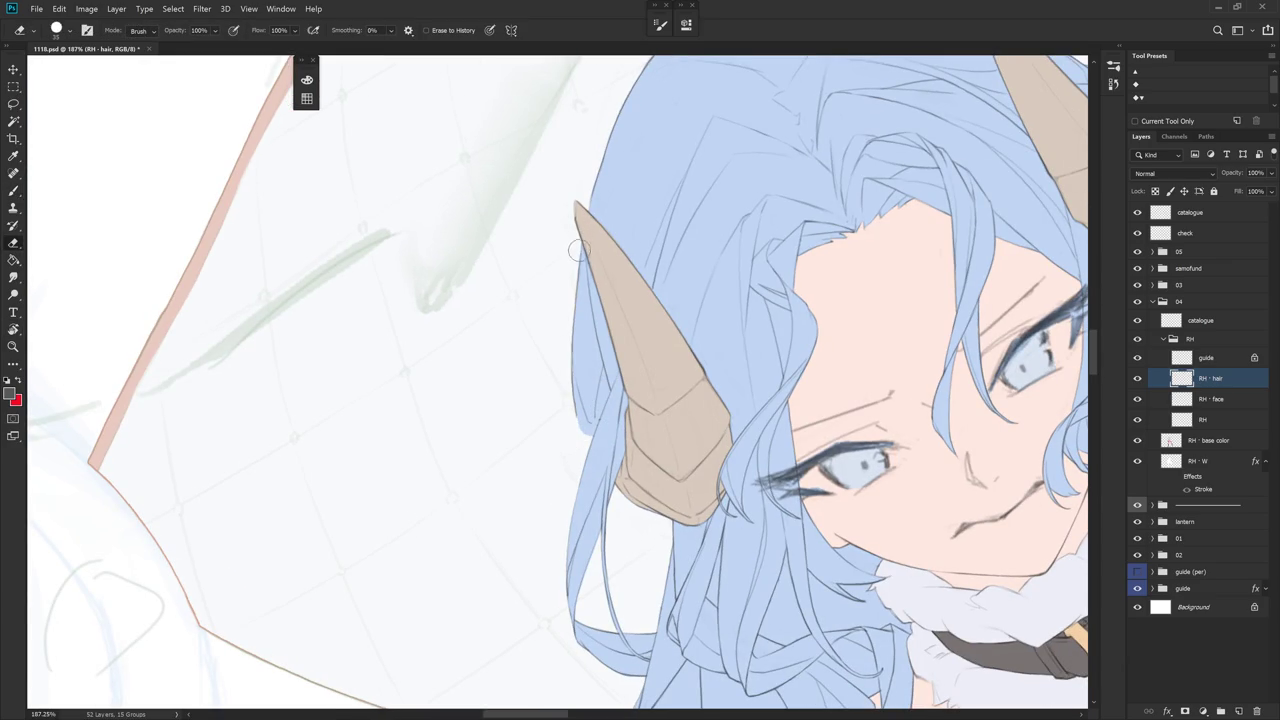
drag(573, 330, 575, 388)
drag(595, 427, 570, 470)
- On RH - W, lasso the space along the horn's left edge
click(1230, 462)
key(l)
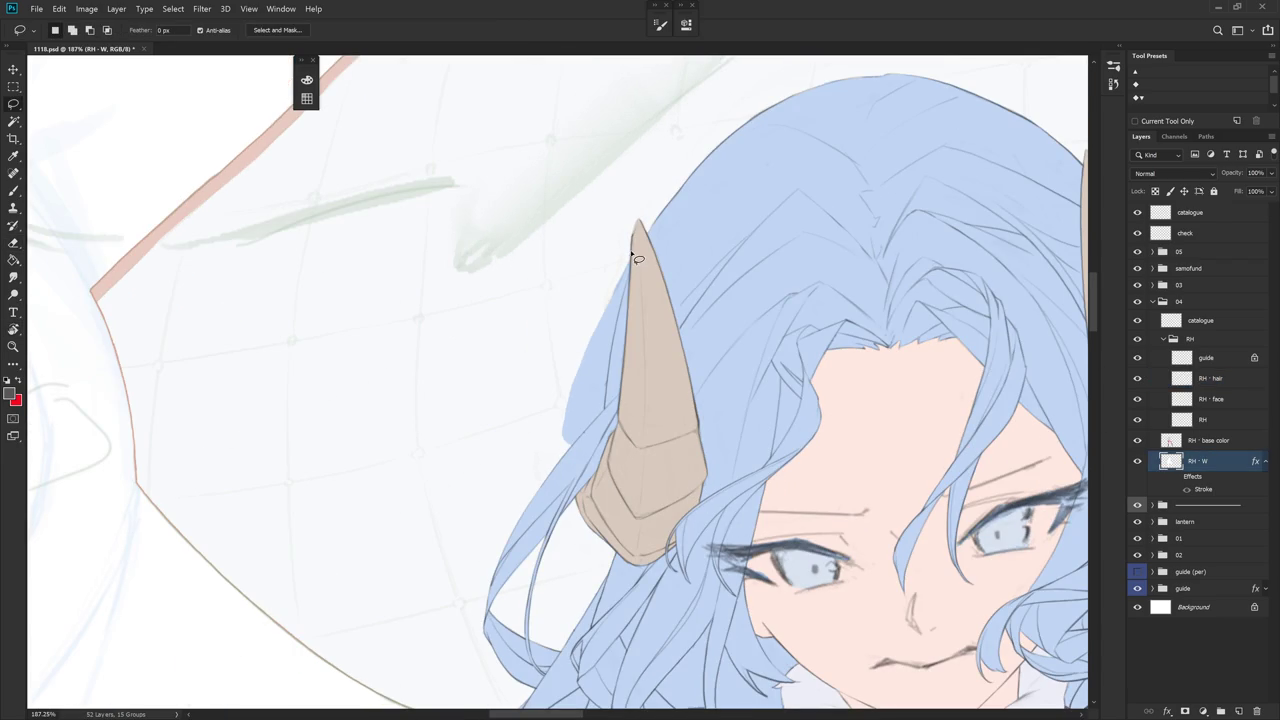
drag(630, 286, 611, 376)
drag(588, 435, 575, 312)
key(r)
mouse_move(620, 420)
mouse_down()
mouse_move(693, 412)
mouse_move(650, 405)
mouse_move(585, 445)
mouse_up()
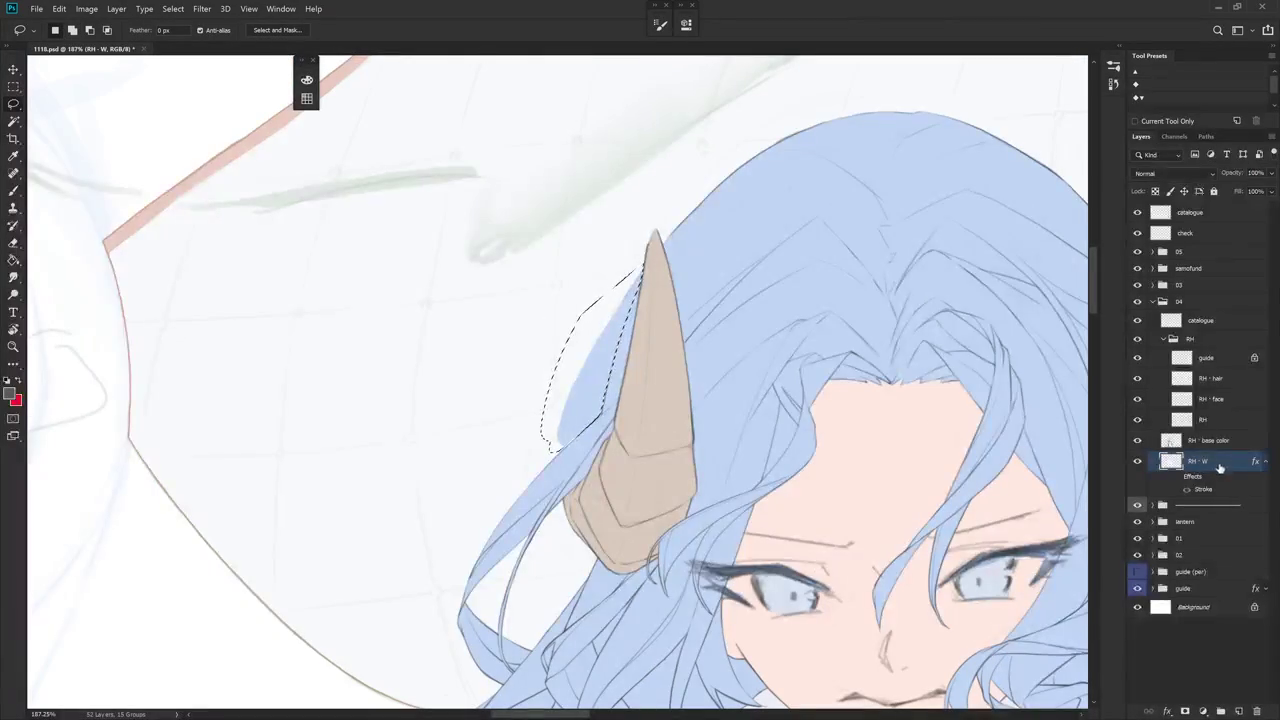
- Show the RH - W Stroke effect and lasso a thin sliver along the horn's left edge
click(1220, 446)
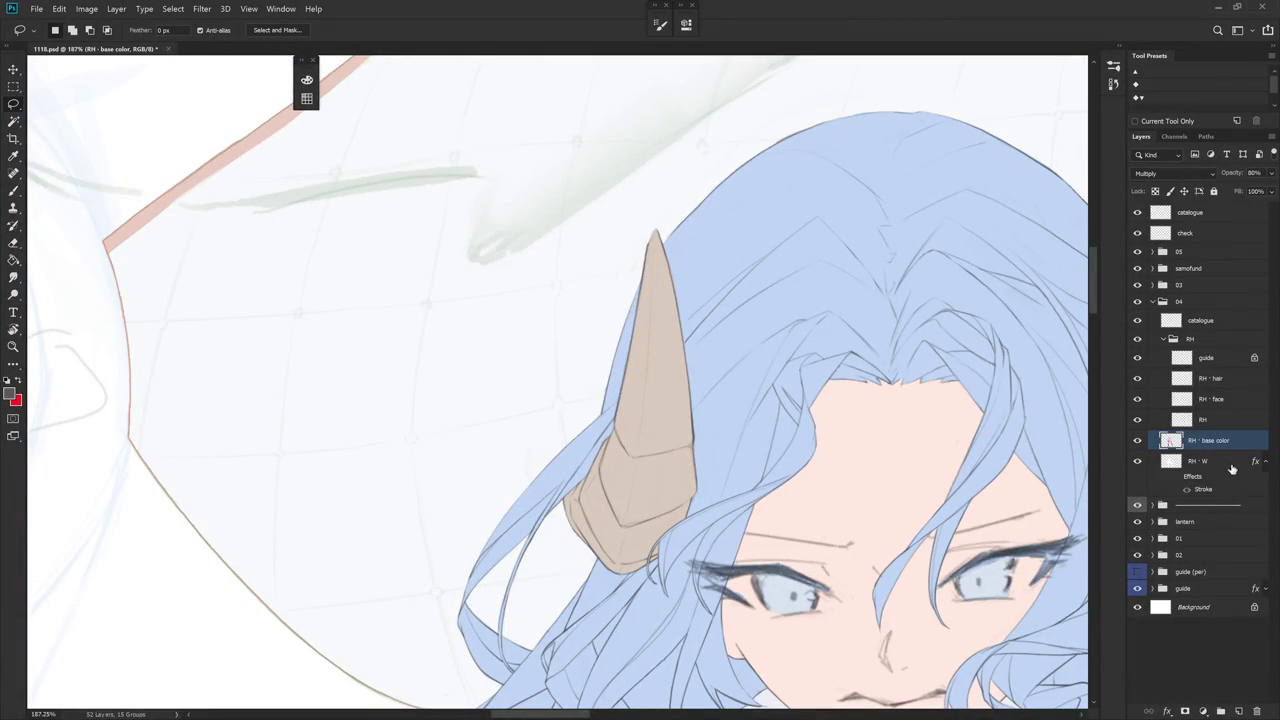
click(1185, 478)
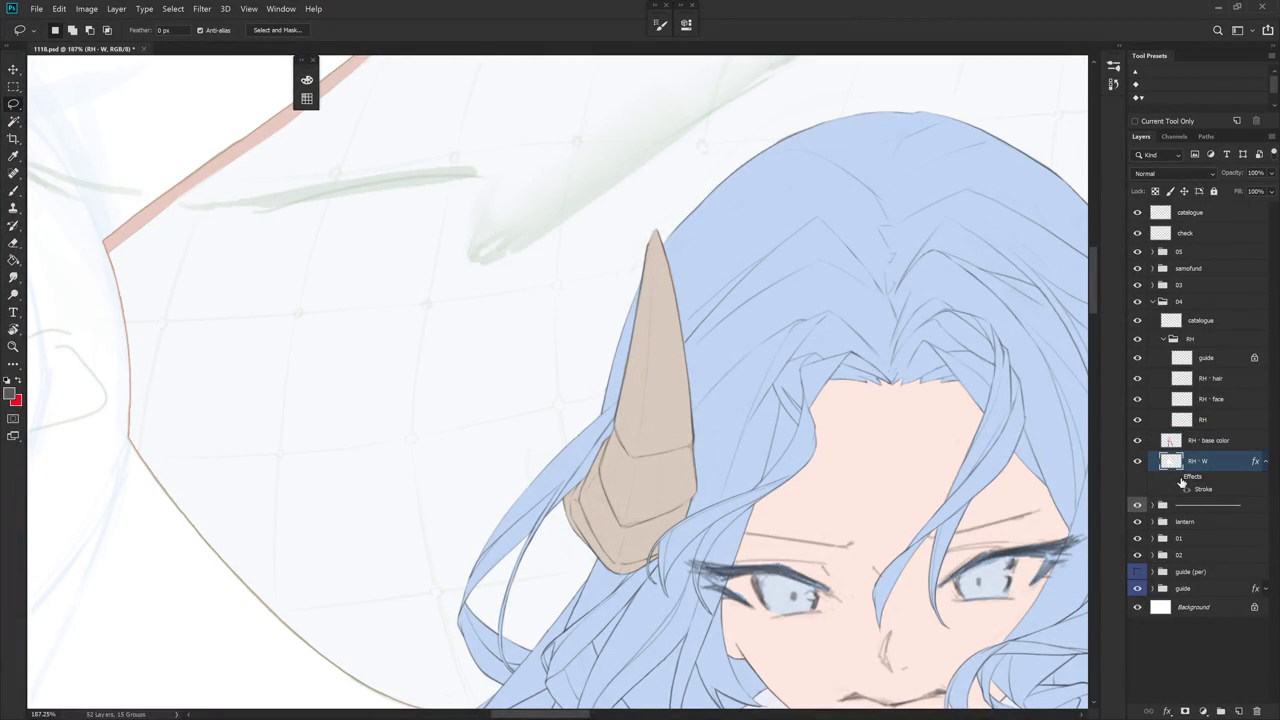
click(1177, 478)
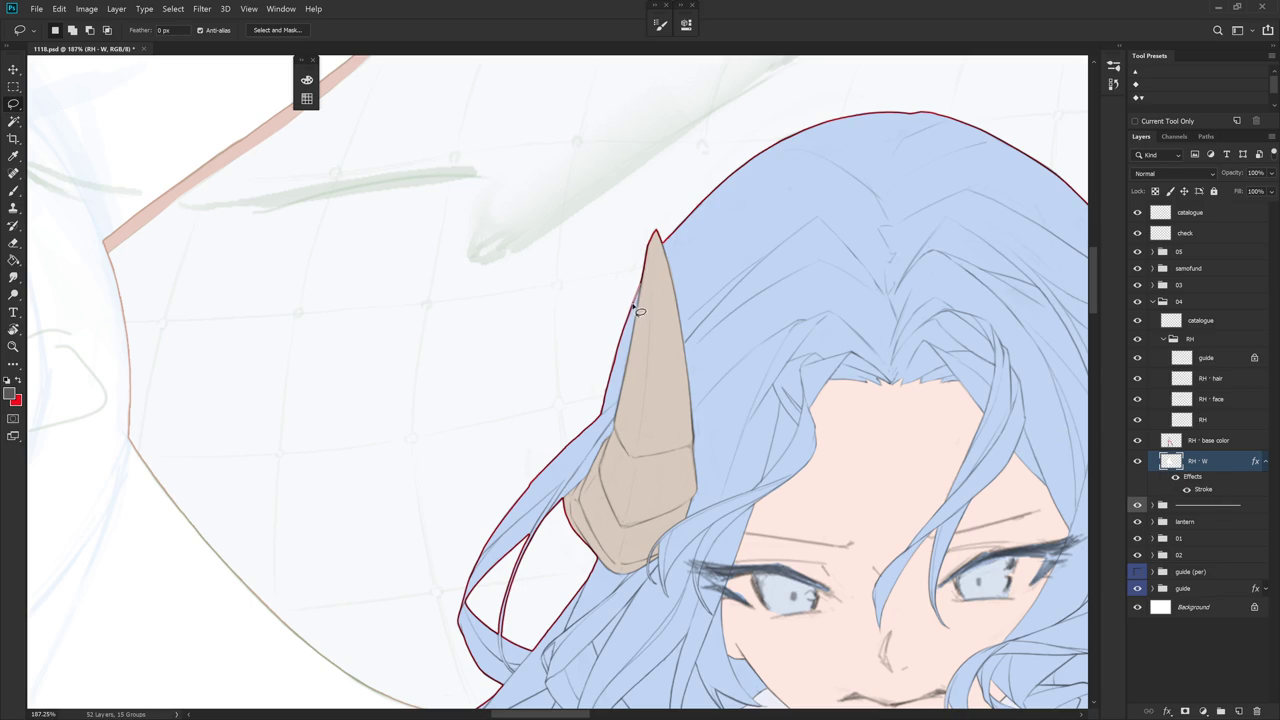
drag(611, 377, 644, 284)
drag(648, 289, 697, 326)
- Paint the sliver blue on RH - base color, then hide that layer
key(b)
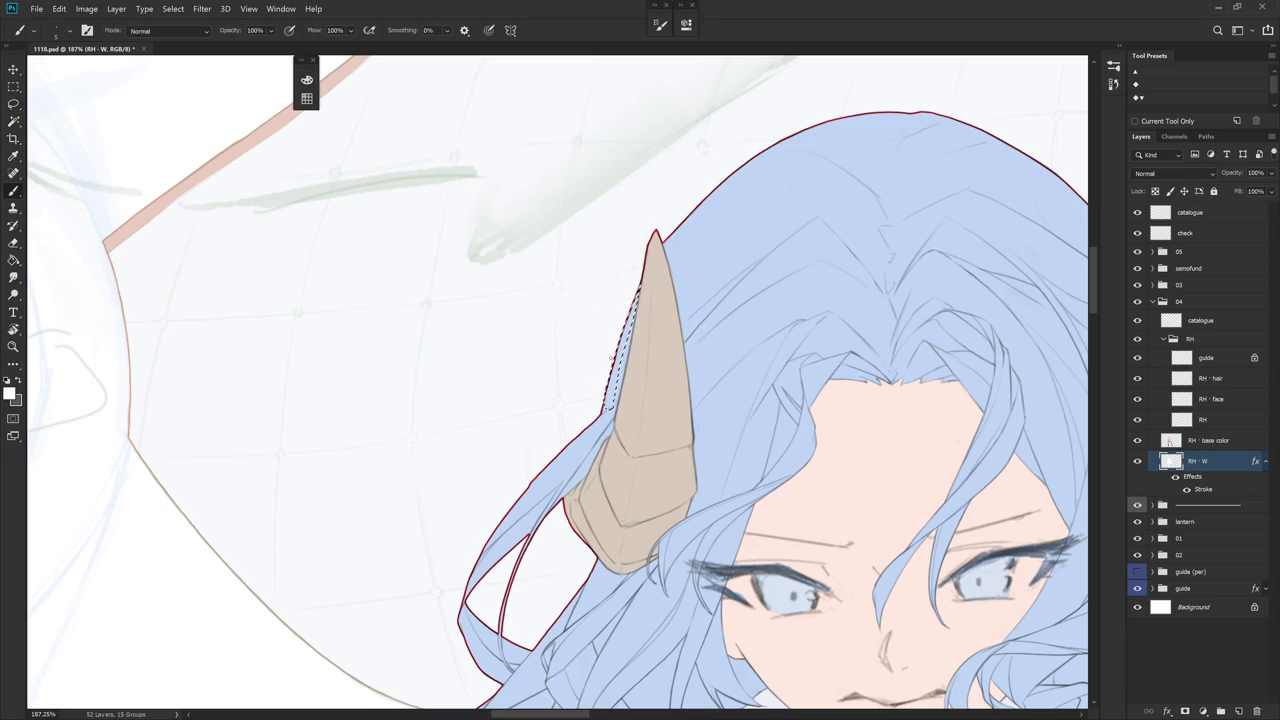
key(alt+bracketright)
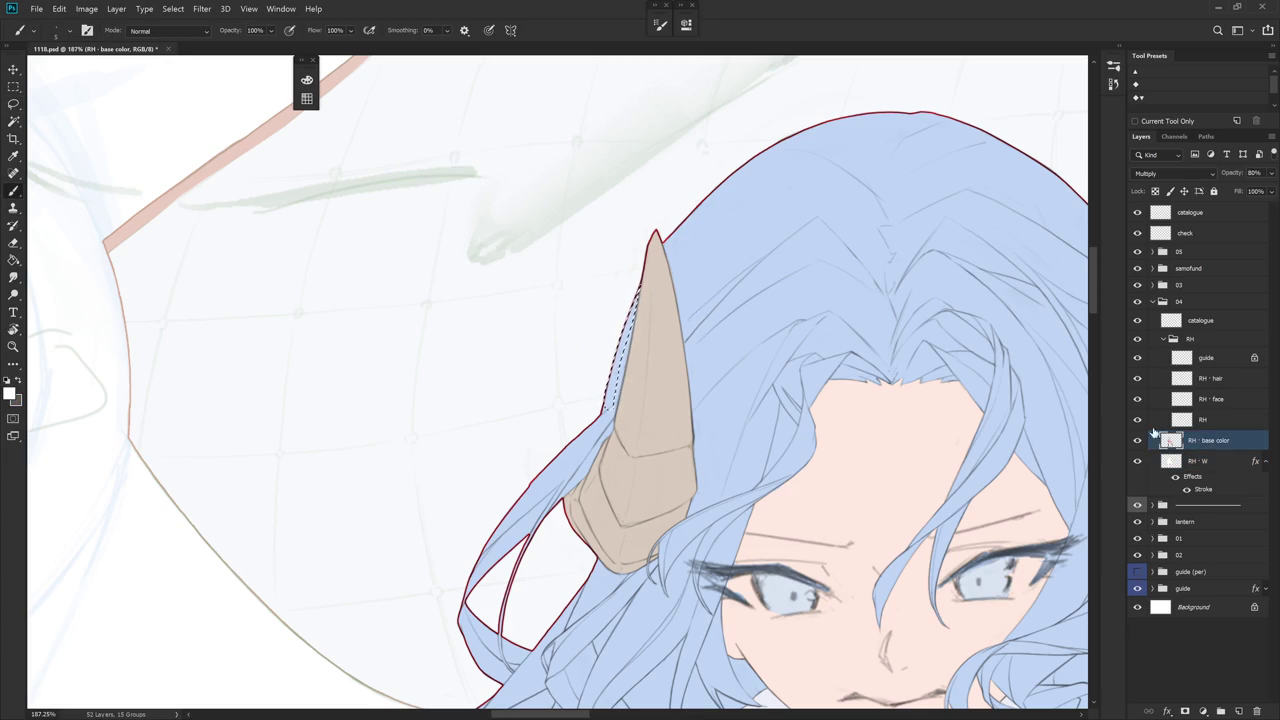
alt+click(615, 370)
drag(615, 370, 615, 389)
alt+scroll(630, 290, down, 5)
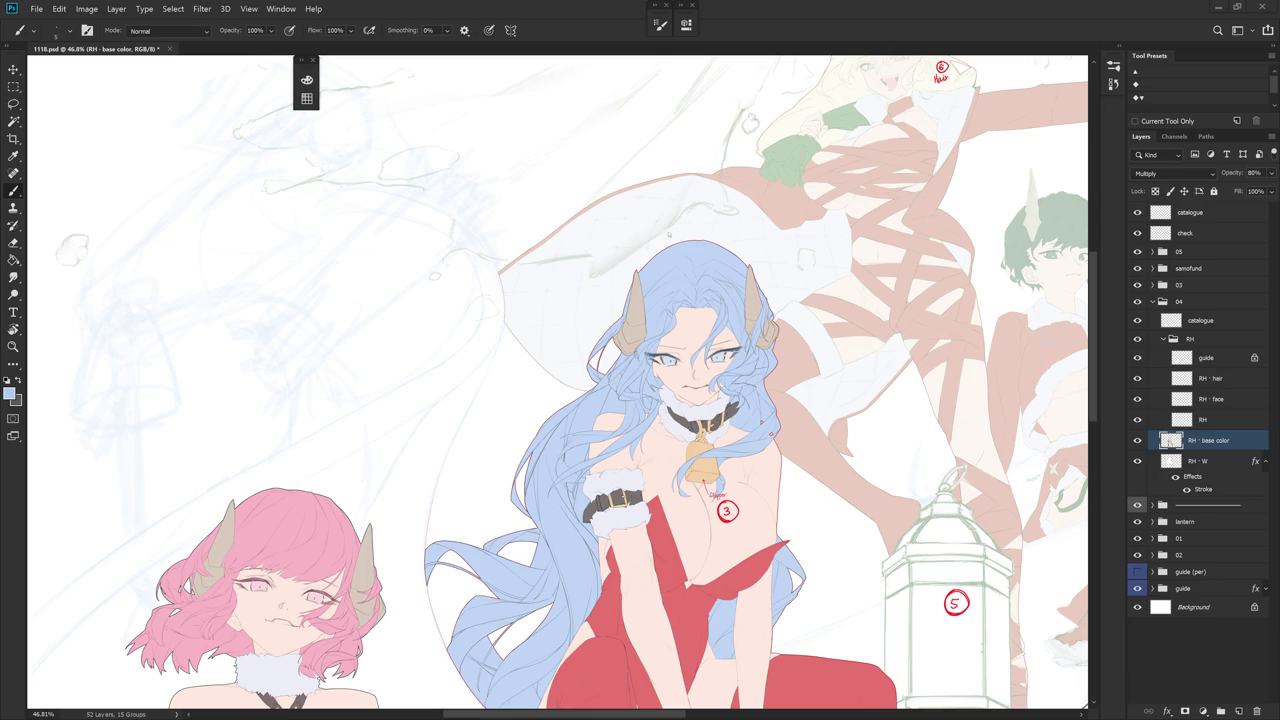
click(1137, 442)
- Hide the red stroke and lasso the top of the head
scroll(728, 355, up, 5)
scroll(728, 355, up, 1)
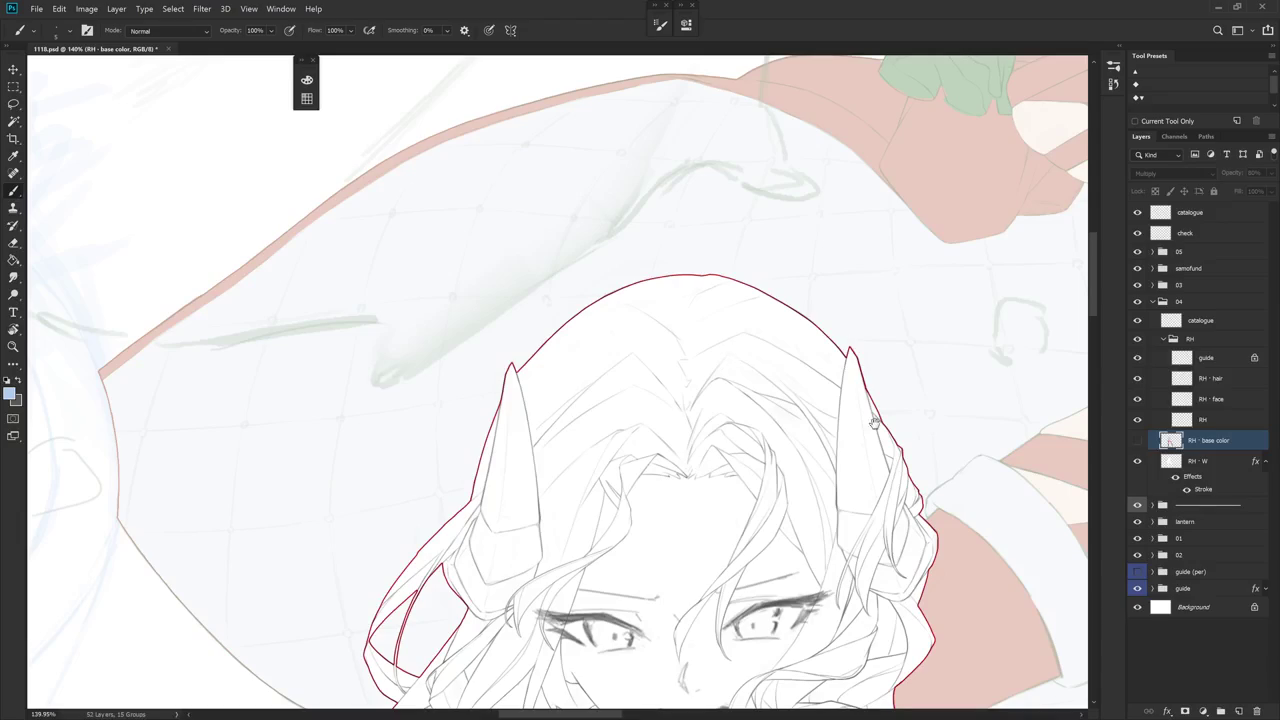
click(1185, 490)
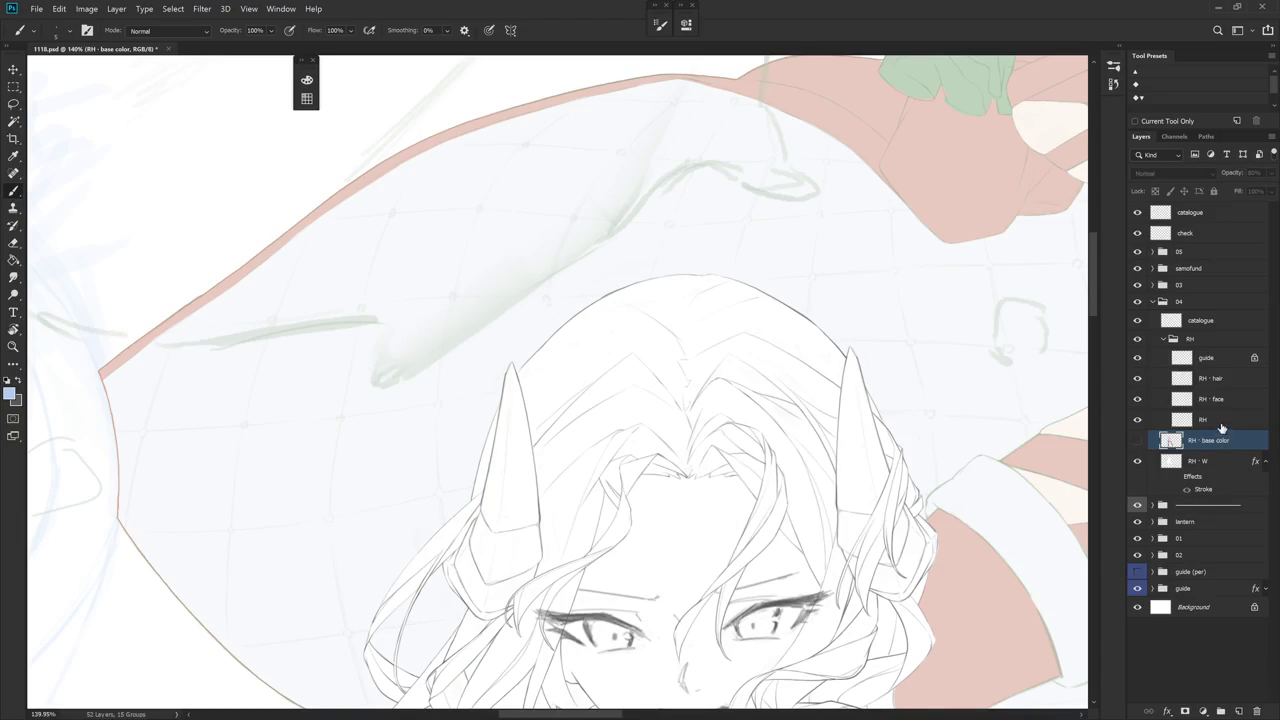
click(1219, 422)
key(l)
mouse_move(517, 366)
mouse_down()
mouse_move(678, 347)
mouse_move(680, 363)
mouse_move(714, 346)
mouse_move(811, 349)
mouse_move(846, 365)
mouse_move(751, 265)
mouse_move(529, 349)
mouse_up()
key(ctrl+t)
click(690, 287)
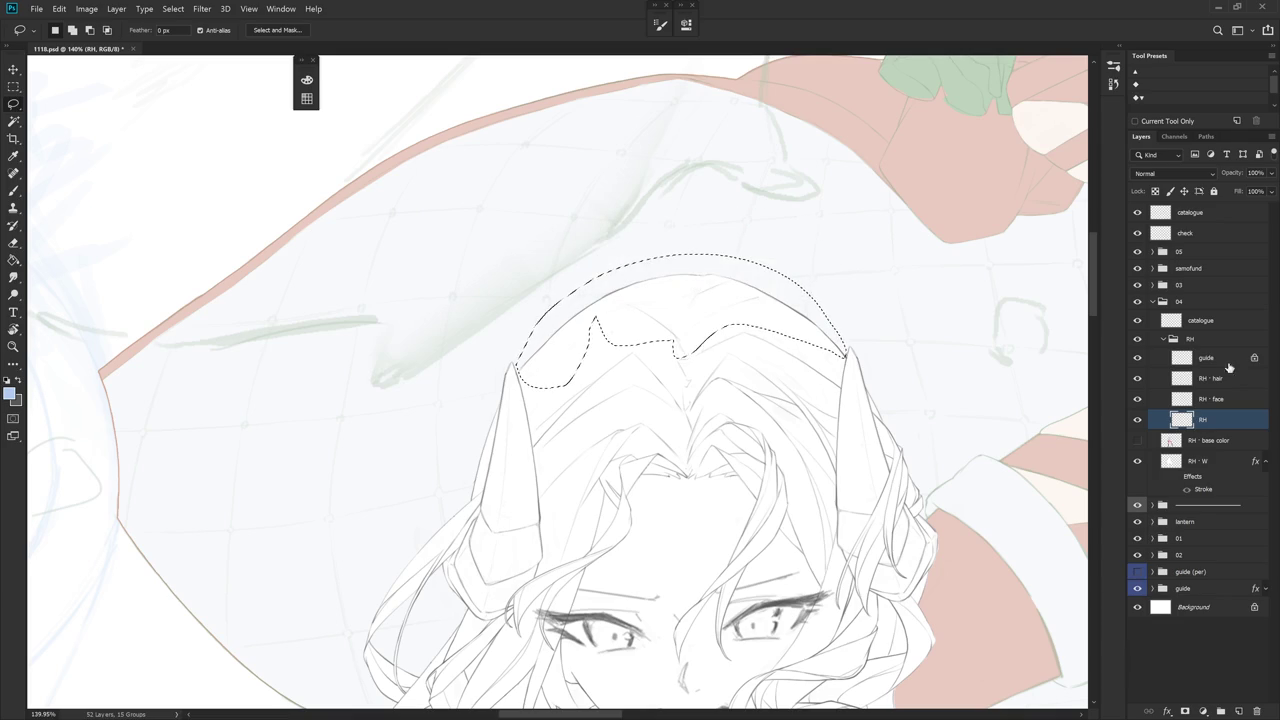
- On RH - hair, shift the hair top down and flatten it to about 91% height
click(1230, 378)
key(ctrl+t)
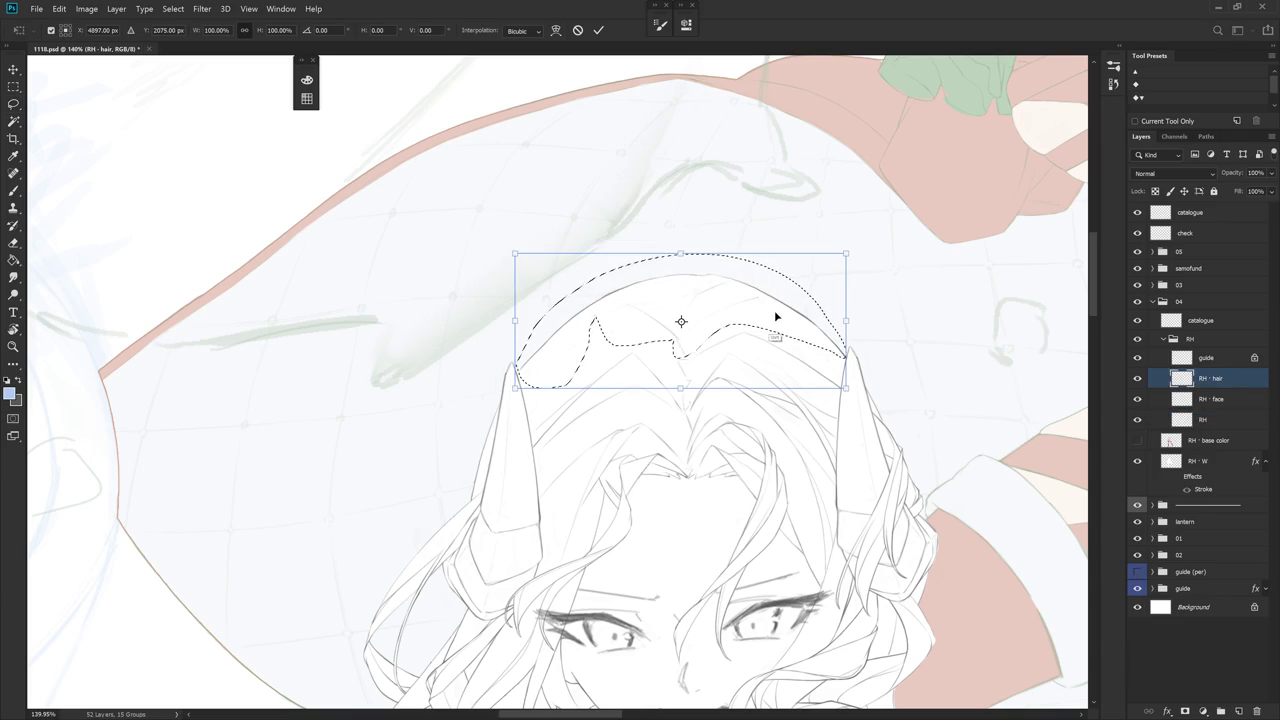
drag(774, 312, 774, 322)
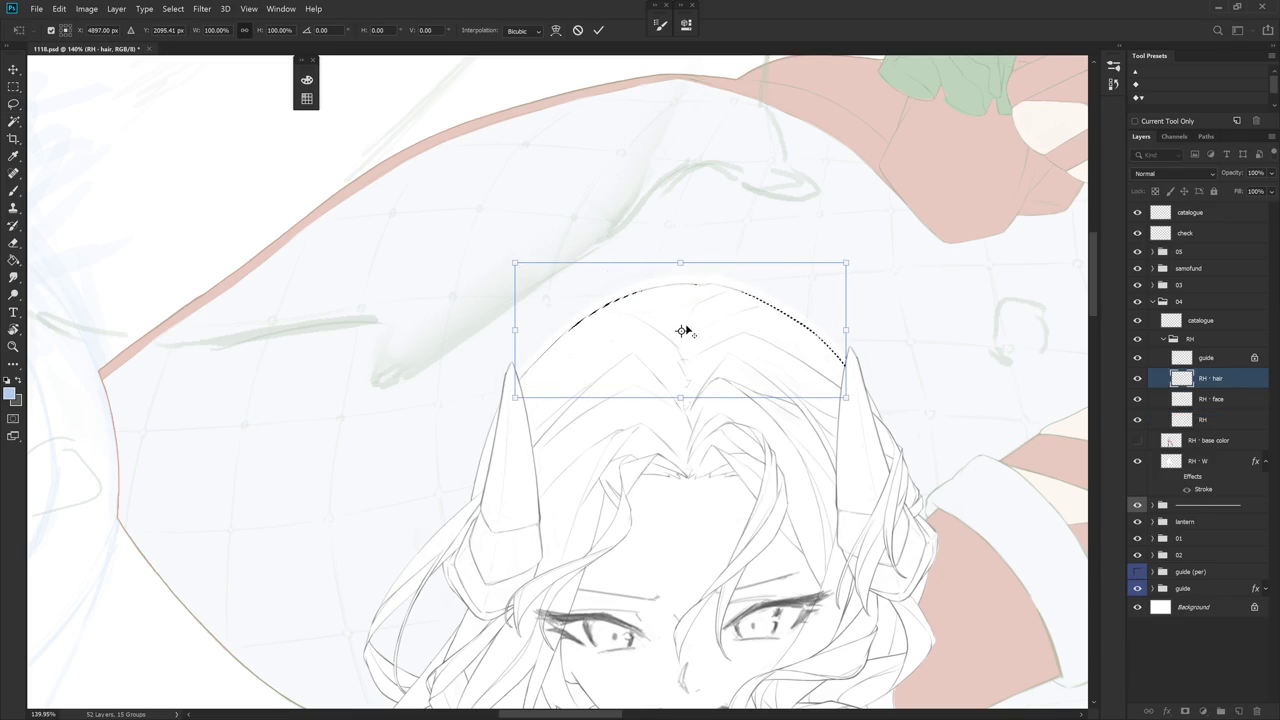
drag(681, 331, 521, 381)
drag(680, 263, 683, 273)
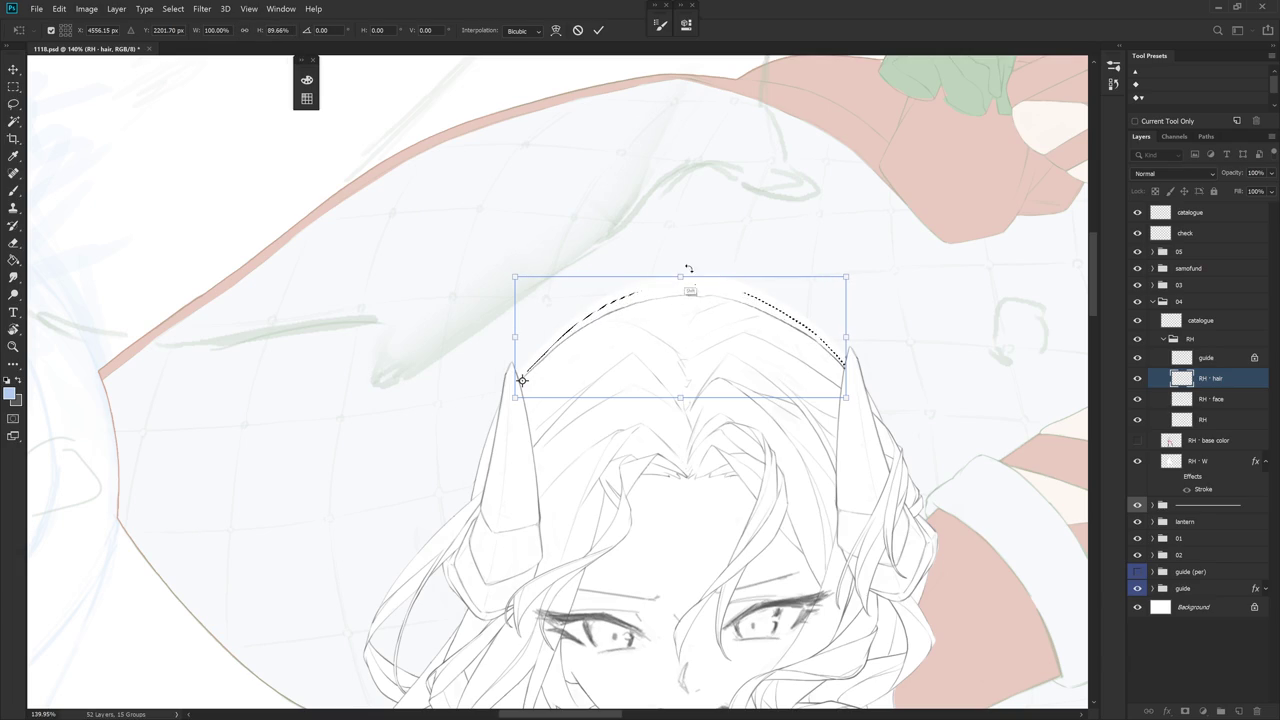
key(Return)
- Show the red Stroke outline on RH - W again
key(l)
key(e)
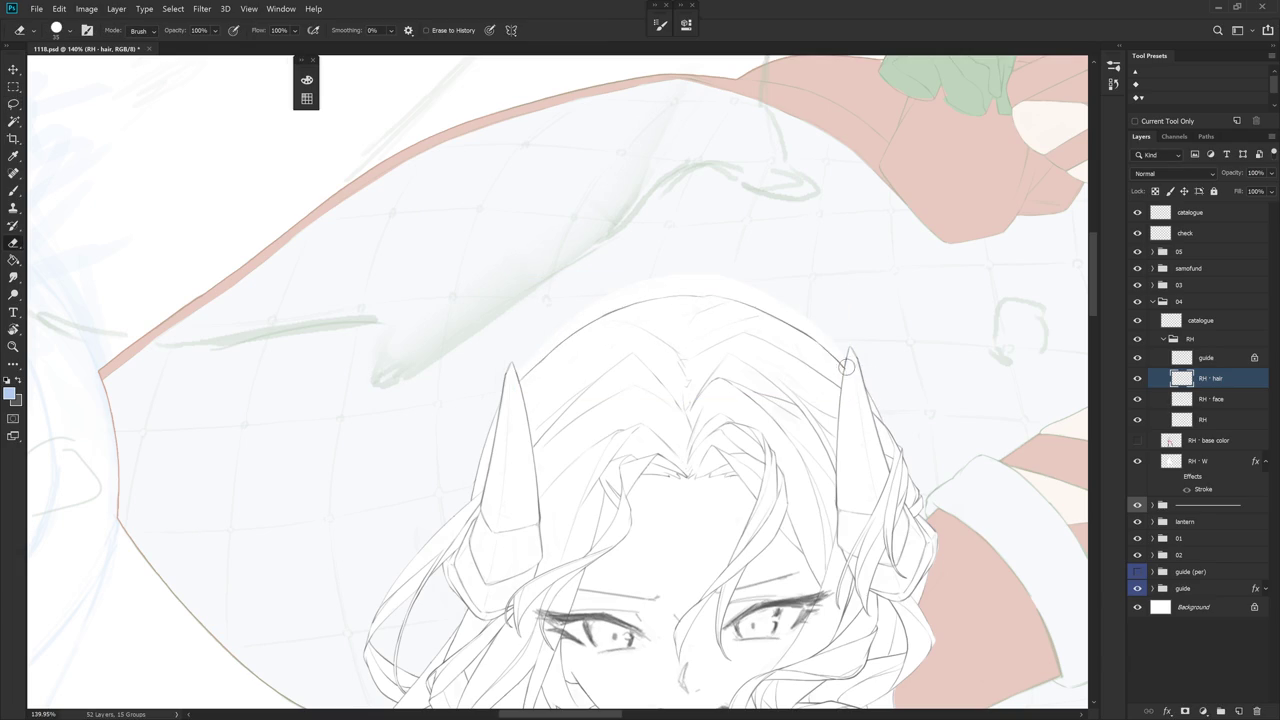
click(1187, 479)
click(1176, 477)
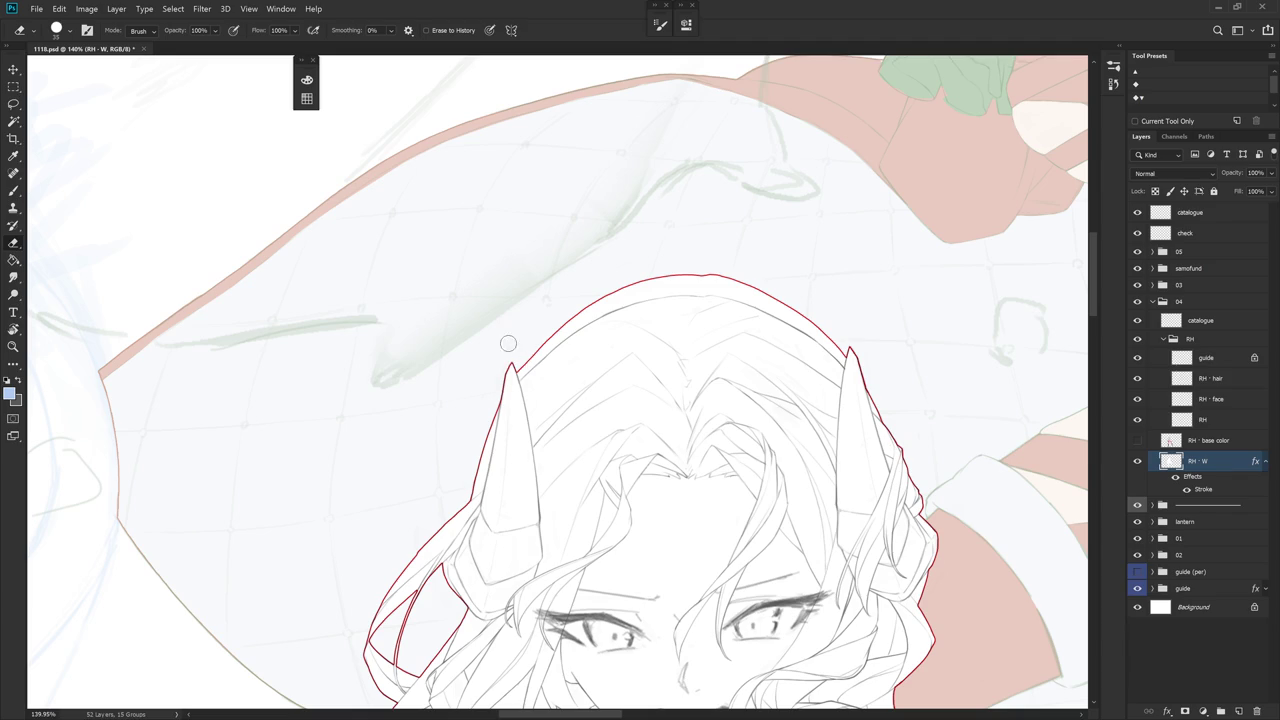
- Lasso and delete a thin loop of the red outline along the hair edge
key(l)
scroll(515, 365, up, 2)
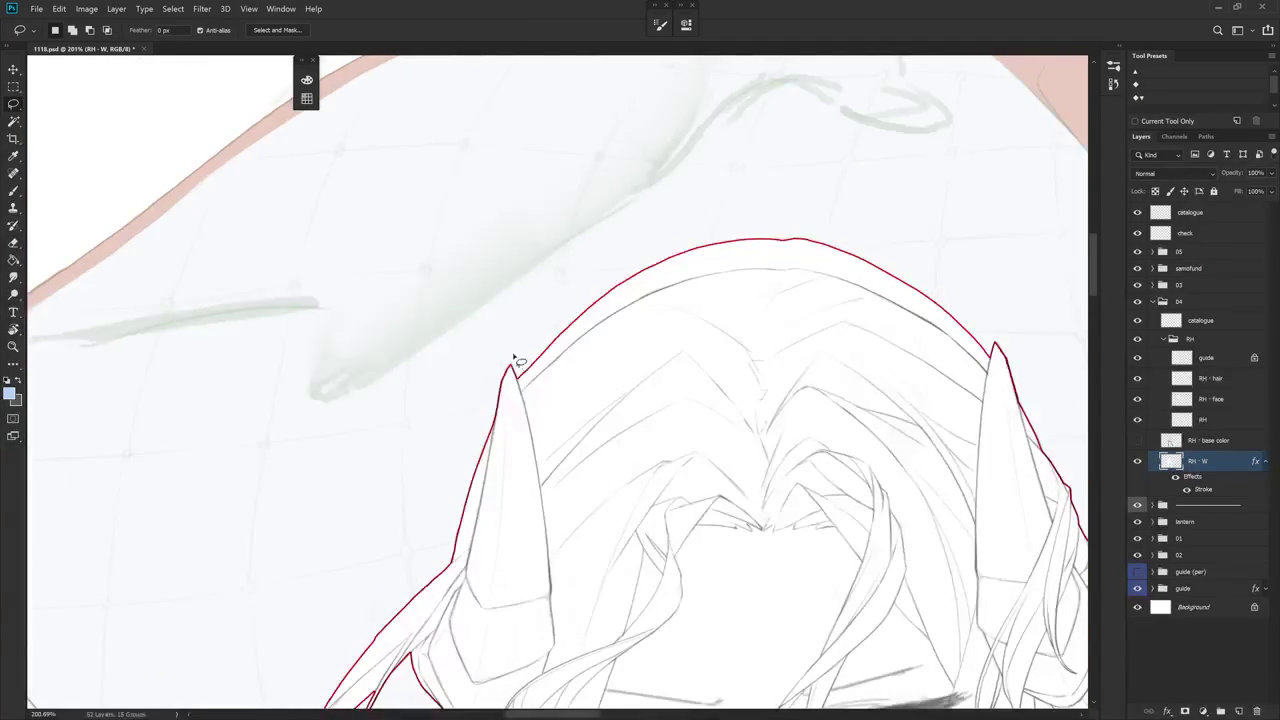
drag(521, 392, 519, 388)
key(ctrl+d)
key(r)
mouse_move(663, 423)
mouse_down()
mouse_move(614, 366)
mouse_move(634, 329)
mouse_move(737, 387)
mouse_move(612, 298)
mouse_up()
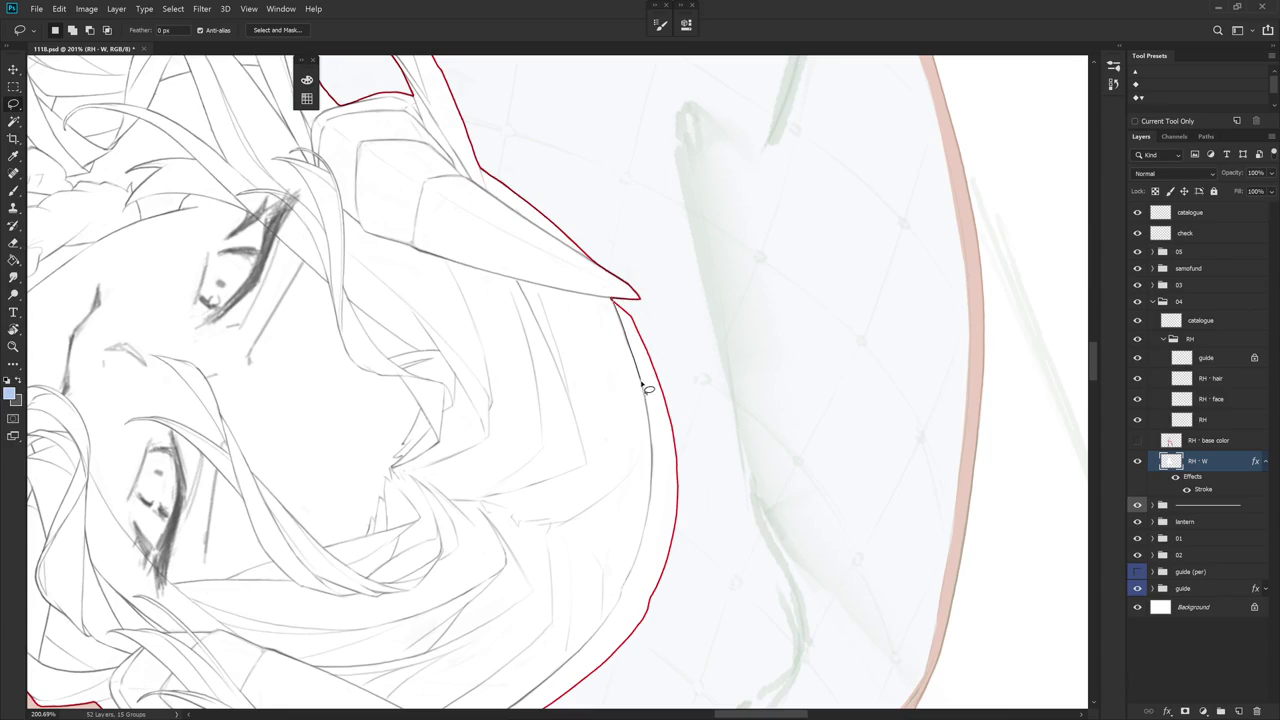
mouse_move(641, 368)
mouse_down()
mouse_move(645, 303)
mouse_move(614, 302)
mouse_up()
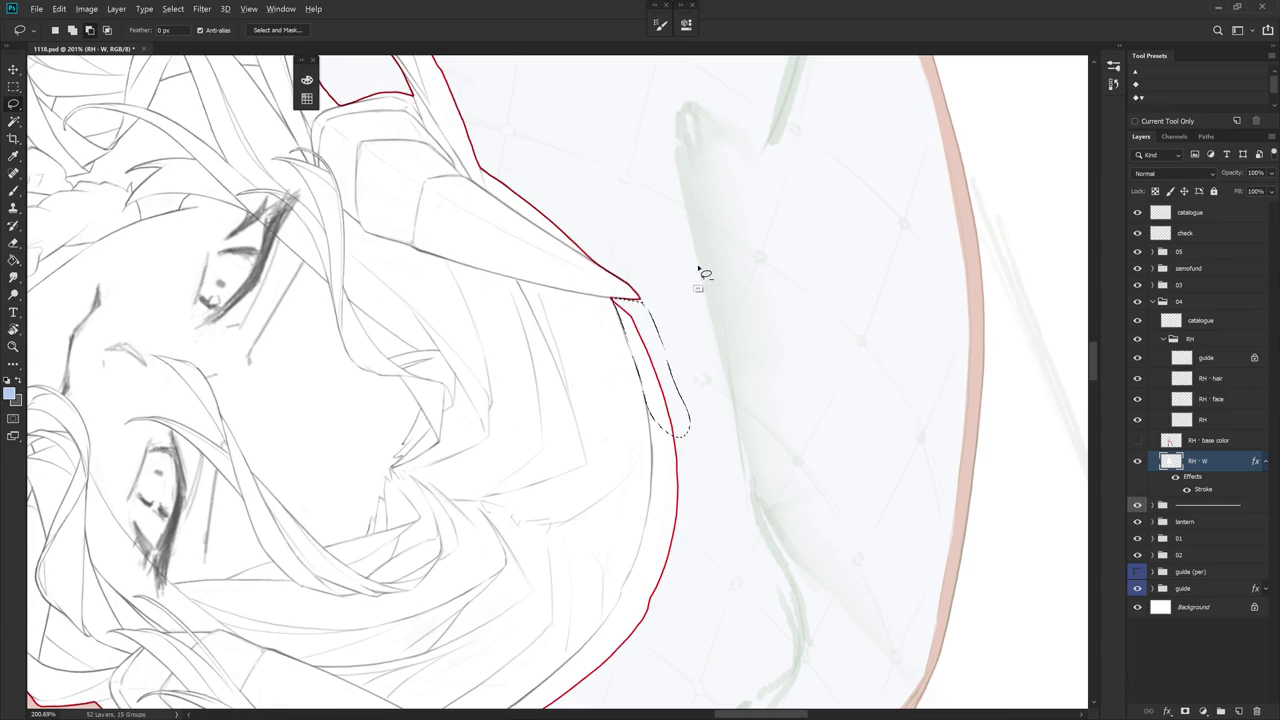
key(Delete)
key(ctrl+d)
- Select the top of the red outline and nudge it down with Free Transform
drag(716, 433, 634, 334)
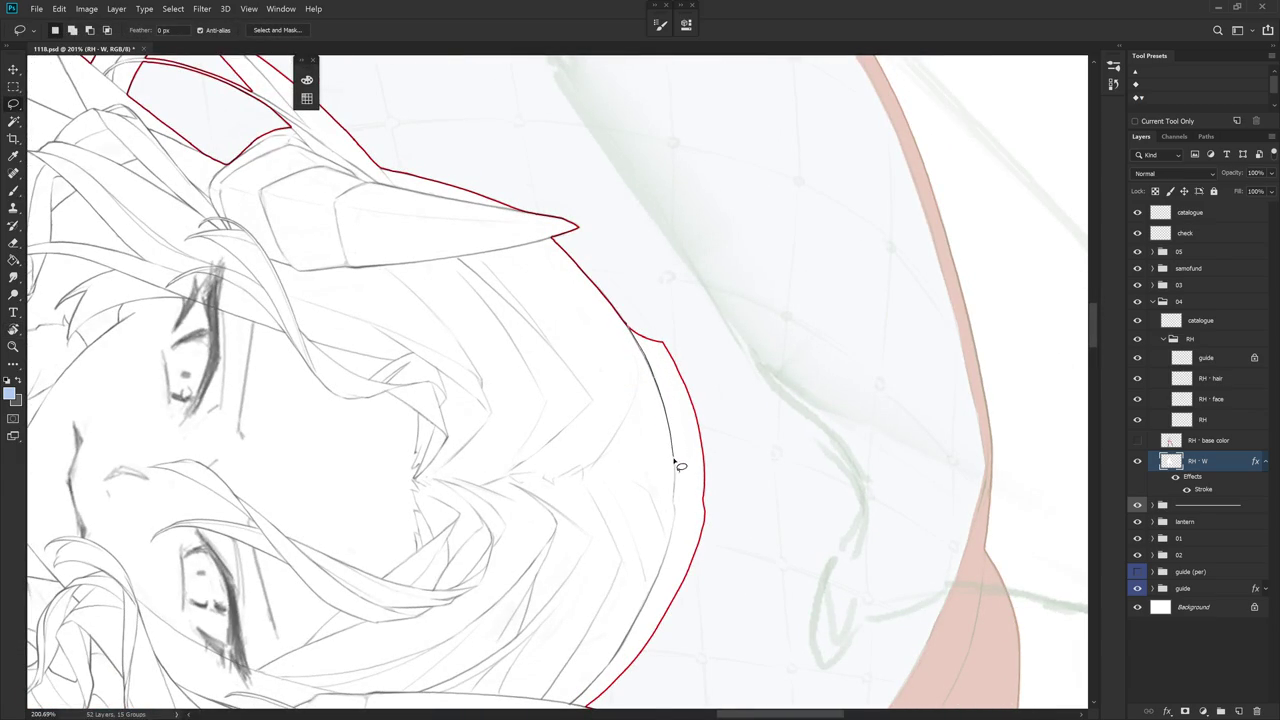
scroll(690, 470, down, 3)
mouse_move(744, 376)
mouse_down()
mouse_move(646, 226)
mouse_move(708, 449)
mouse_up()
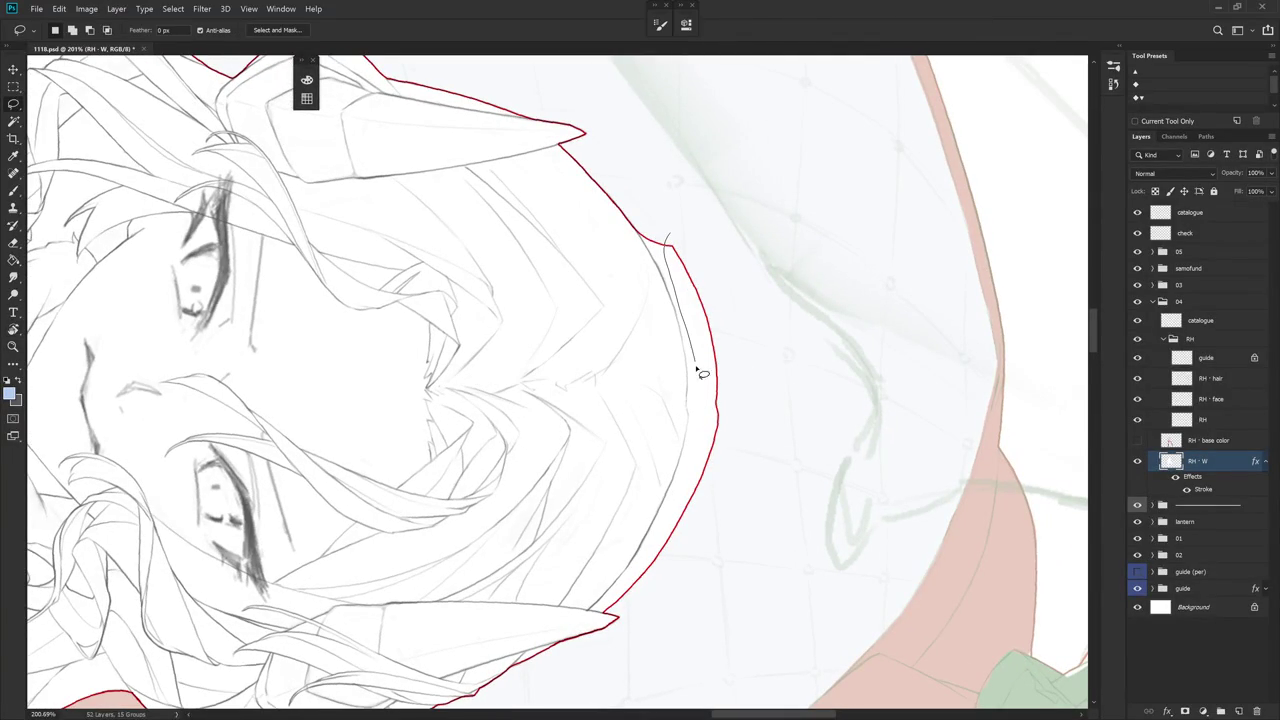
drag(675, 209, 613, 597)
mouse_move(760, 200)
mouse_down()
mouse_move(700, 250)
mouse_move(717, 244)
mouse_up()
key(ctrl+t)
drag(716, 256, 717, 265)
drag(589, 277, 589, 250)
drag(589, 365, 594, 357)
key(ctrl+z)
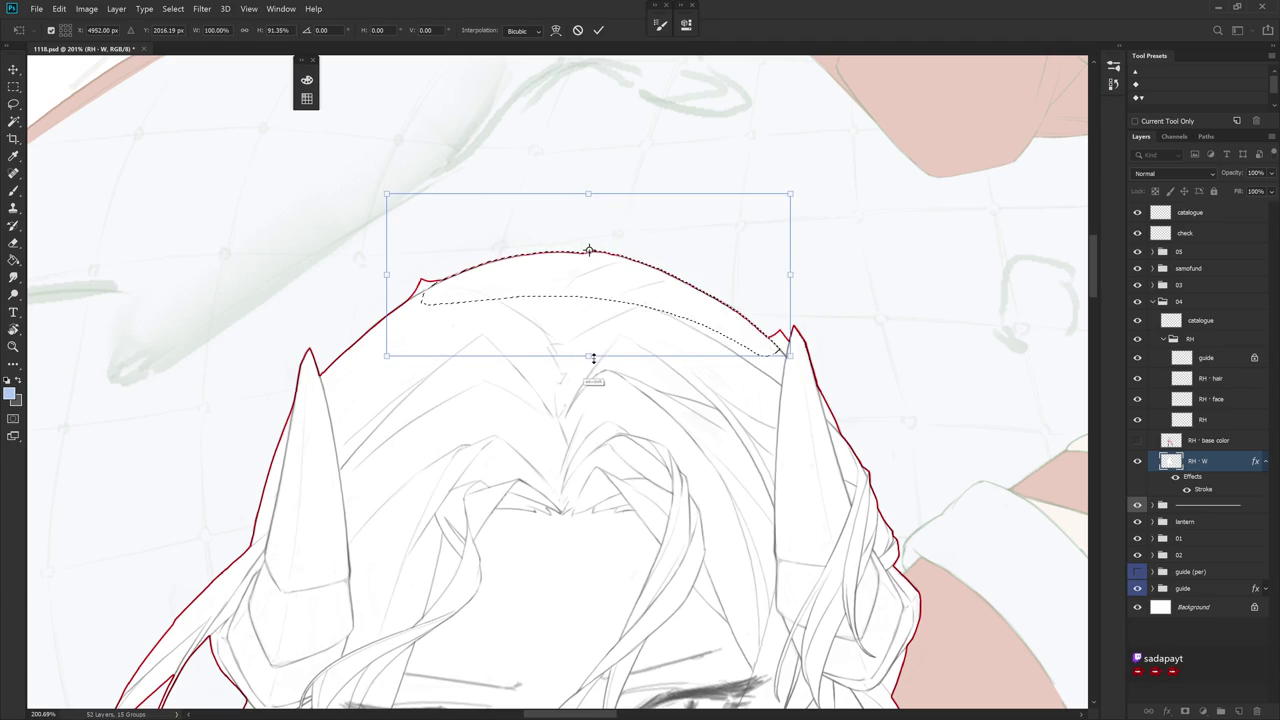
key(Return)
key(ctrl+d)
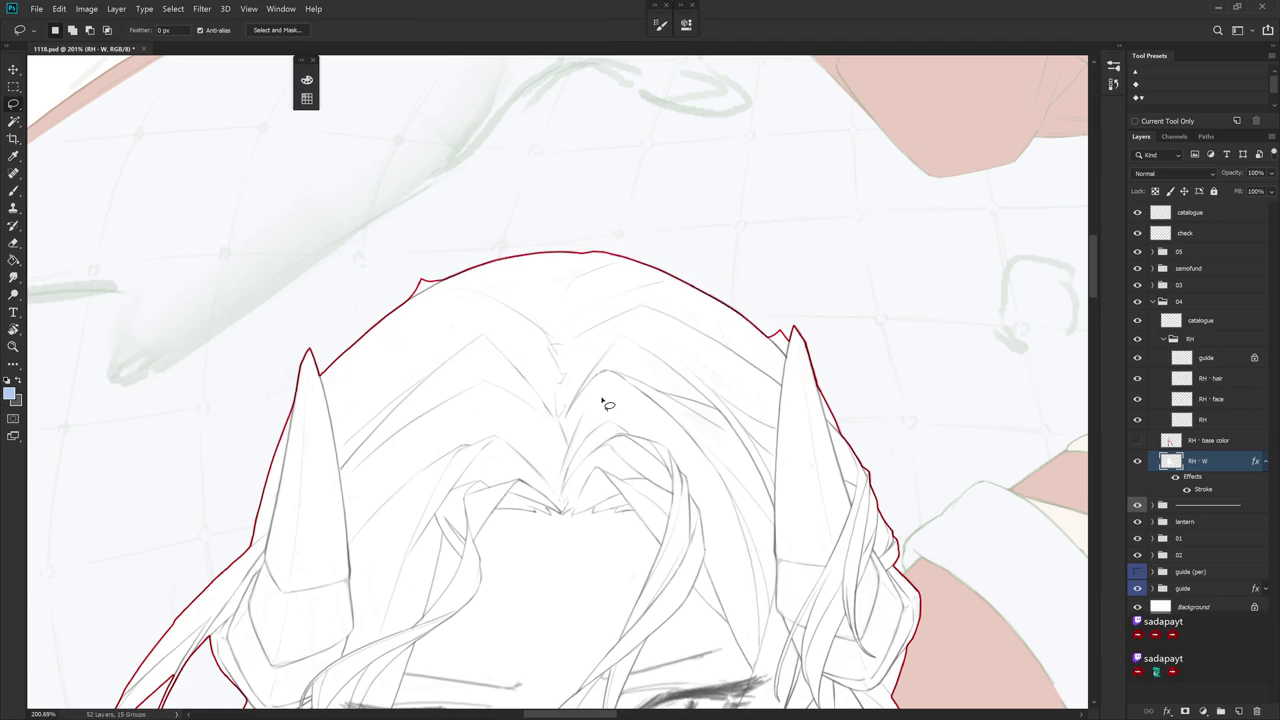
- Erase the small notch in the red outline beside the right ear tip
scroll(620, 460, up, 2)
scroll(620, 460, right, 3)
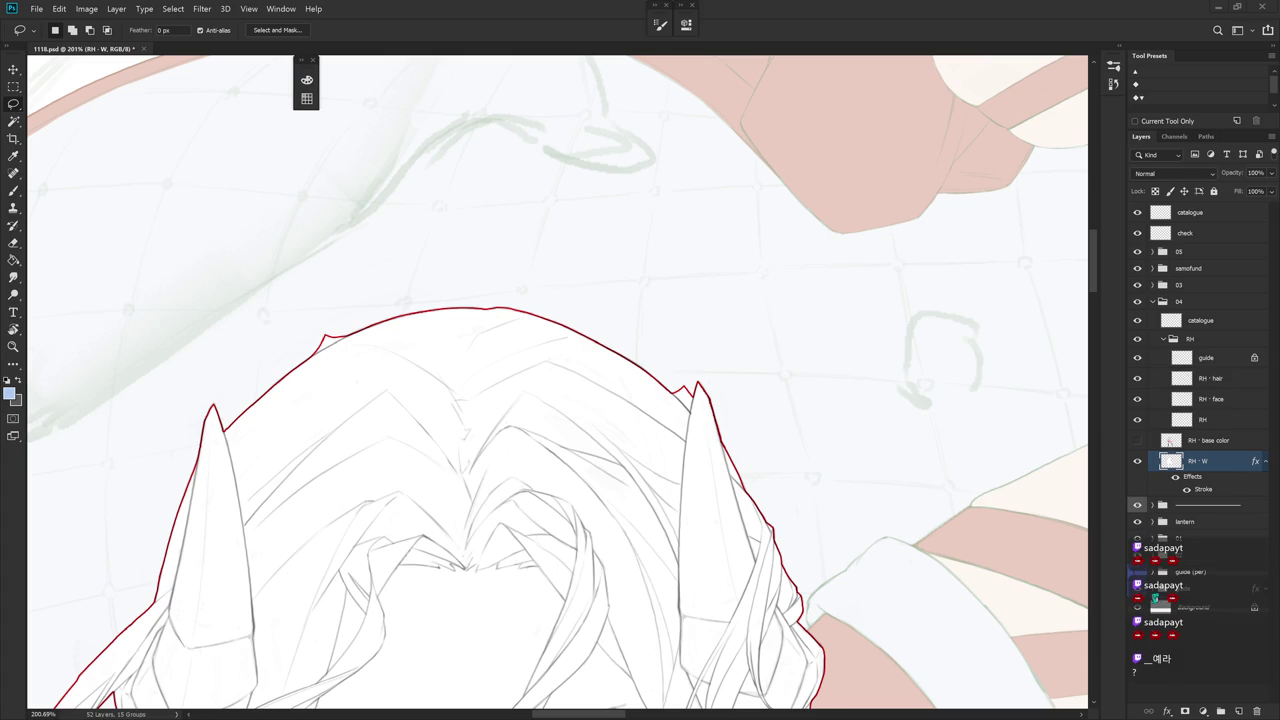
drag(560, 600, 629, 531)
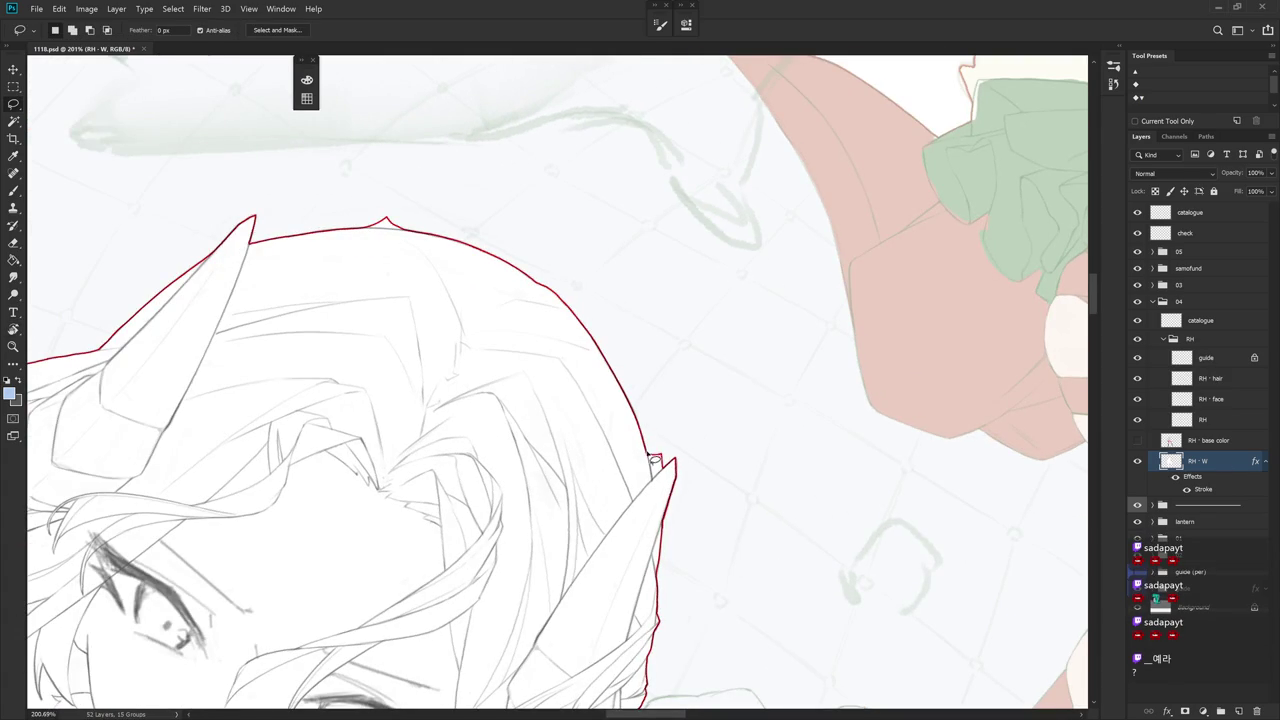
mouse_move(656, 476)
mouse_down()
mouse_move(670, 441)
mouse_move(679, 459)
mouse_up()
key(e)
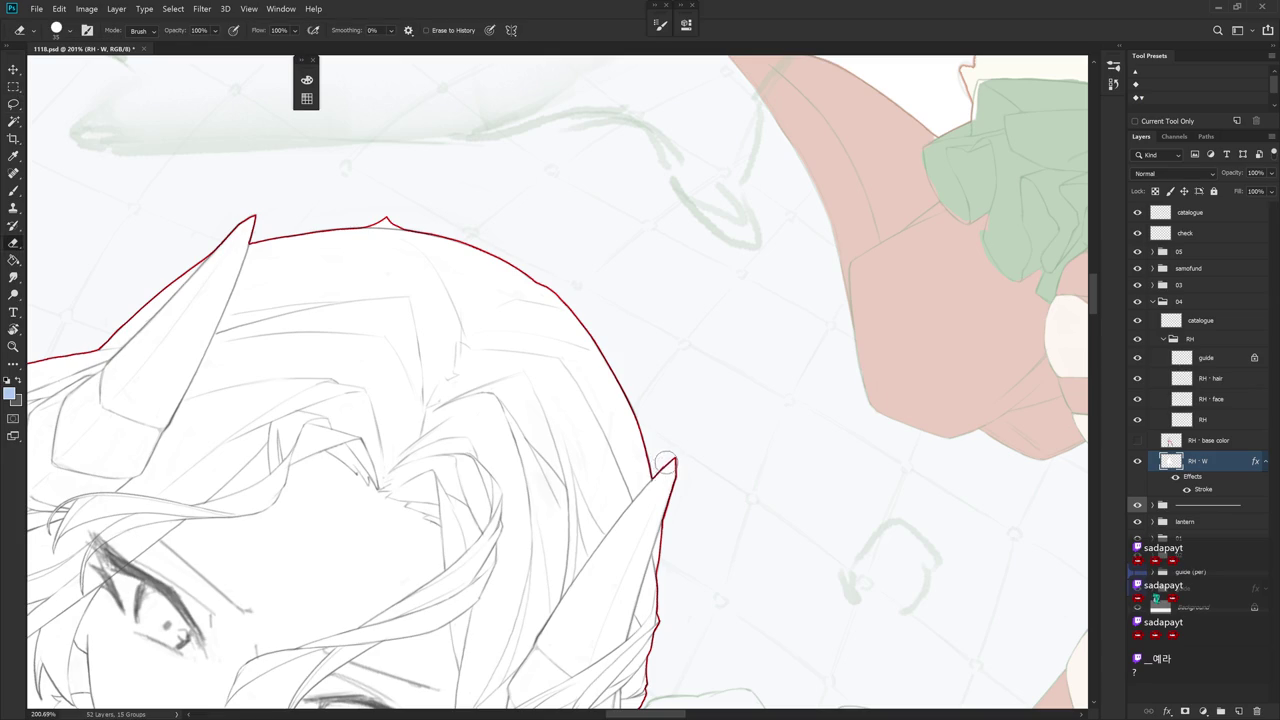
mouse_move(598, 525)
mouse_down()
mouse_move(686, 434)
mouse_move(710, 388)
mouse_up()
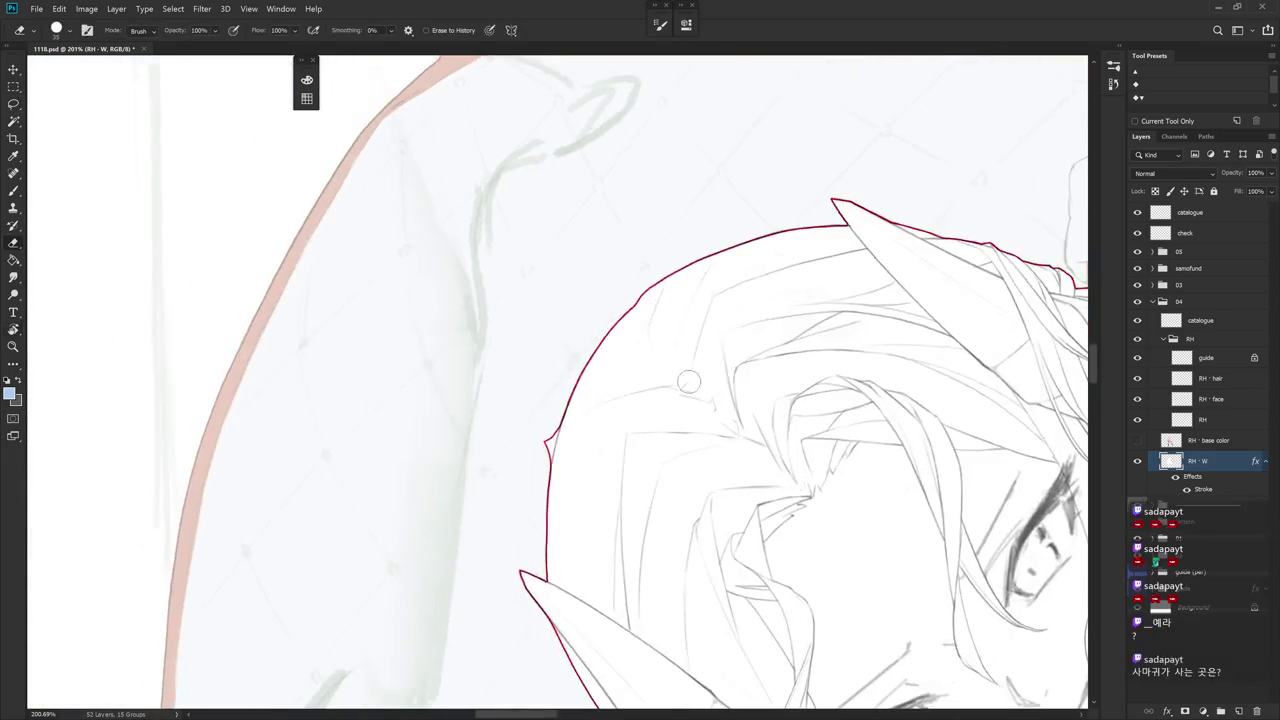
mouse_move(548, 445)
mouse_down()
mouse_move(556, 428)
mouse_move(545, 463)
mouse_move(564, 426)
mouse_up()
key(b)
alt+click(562, 427)
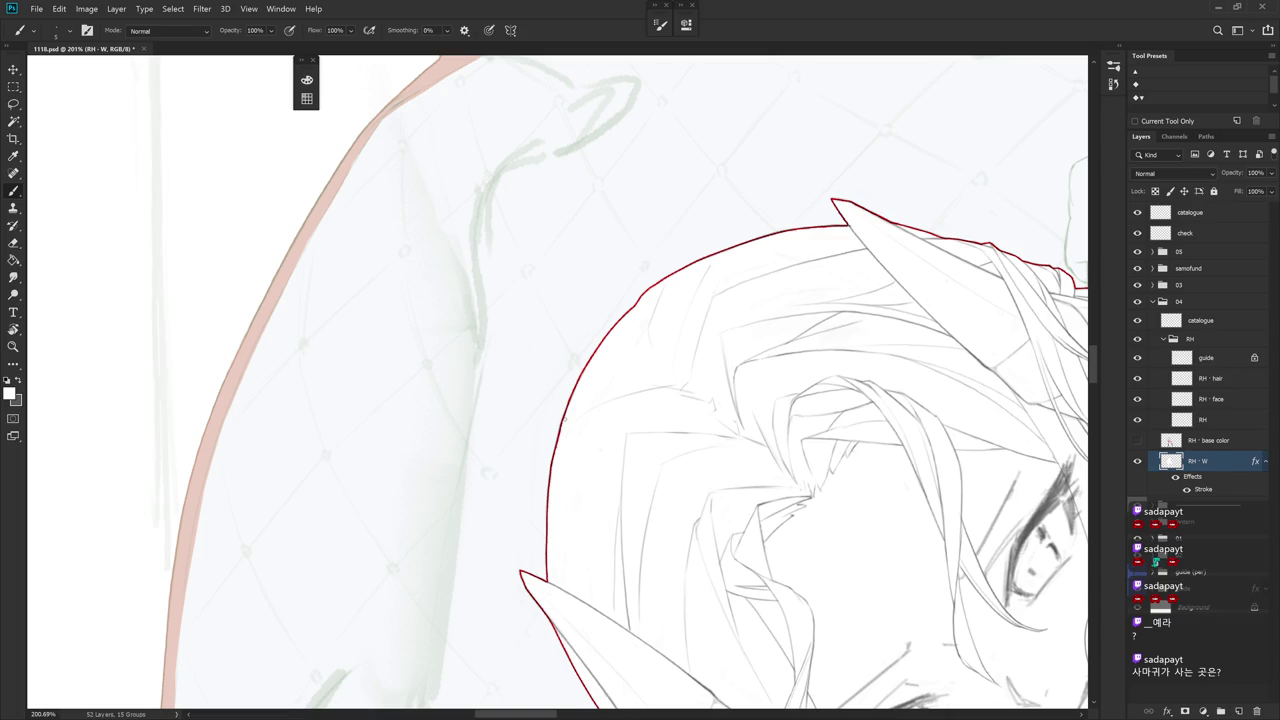
scroll(558, 438, down, 5)
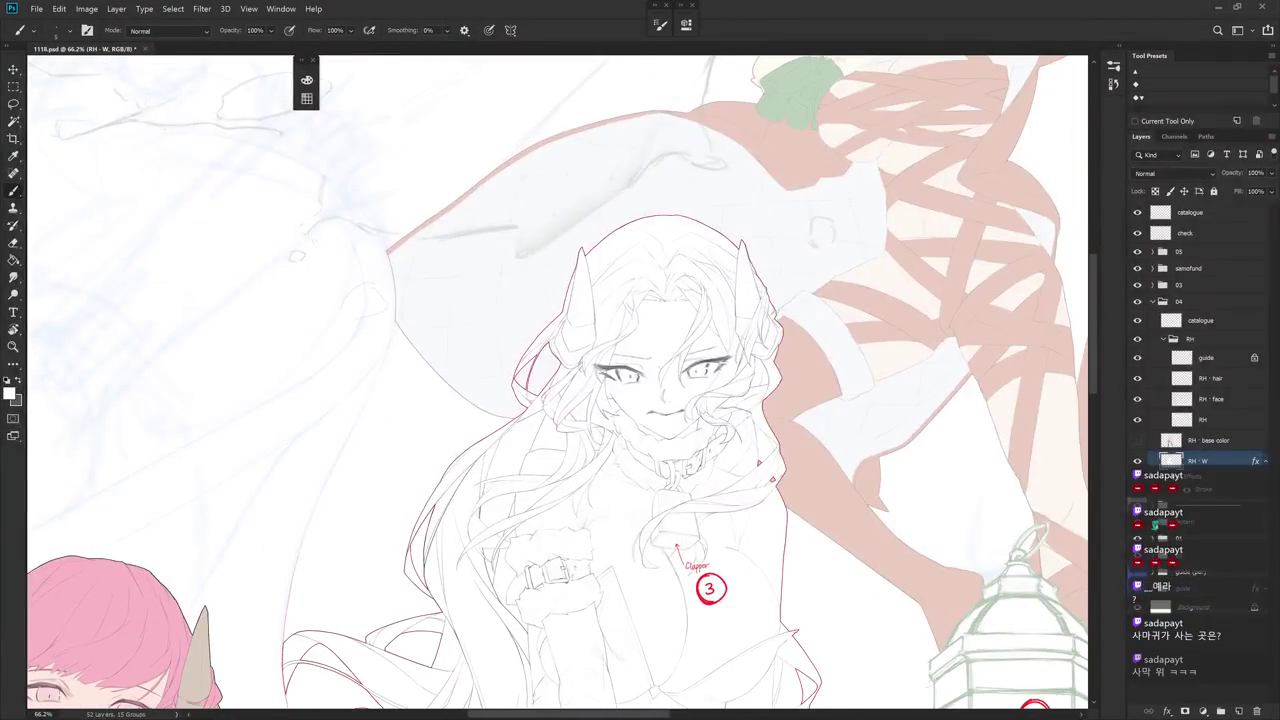
scroll(781, 480, down, 3)
drag(813, 588, 781, 530)
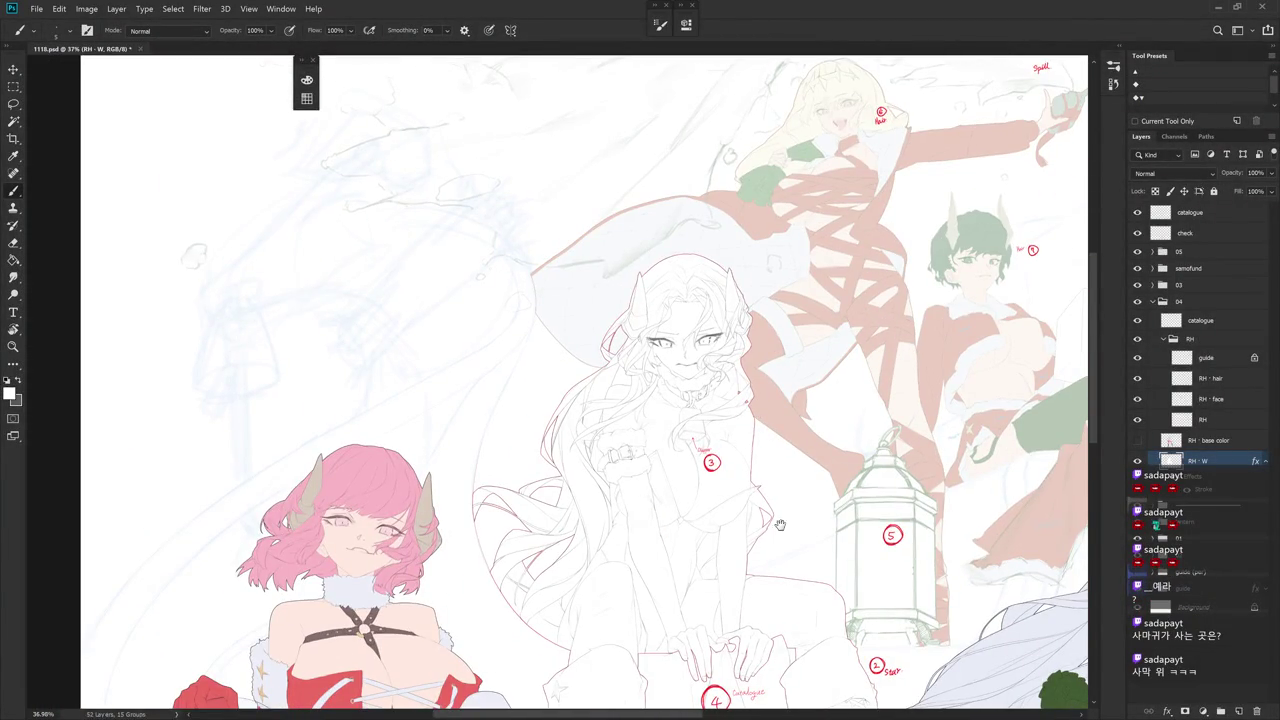
scroll(781, 530, down, 2)
scroll(779, 495, down, 1)
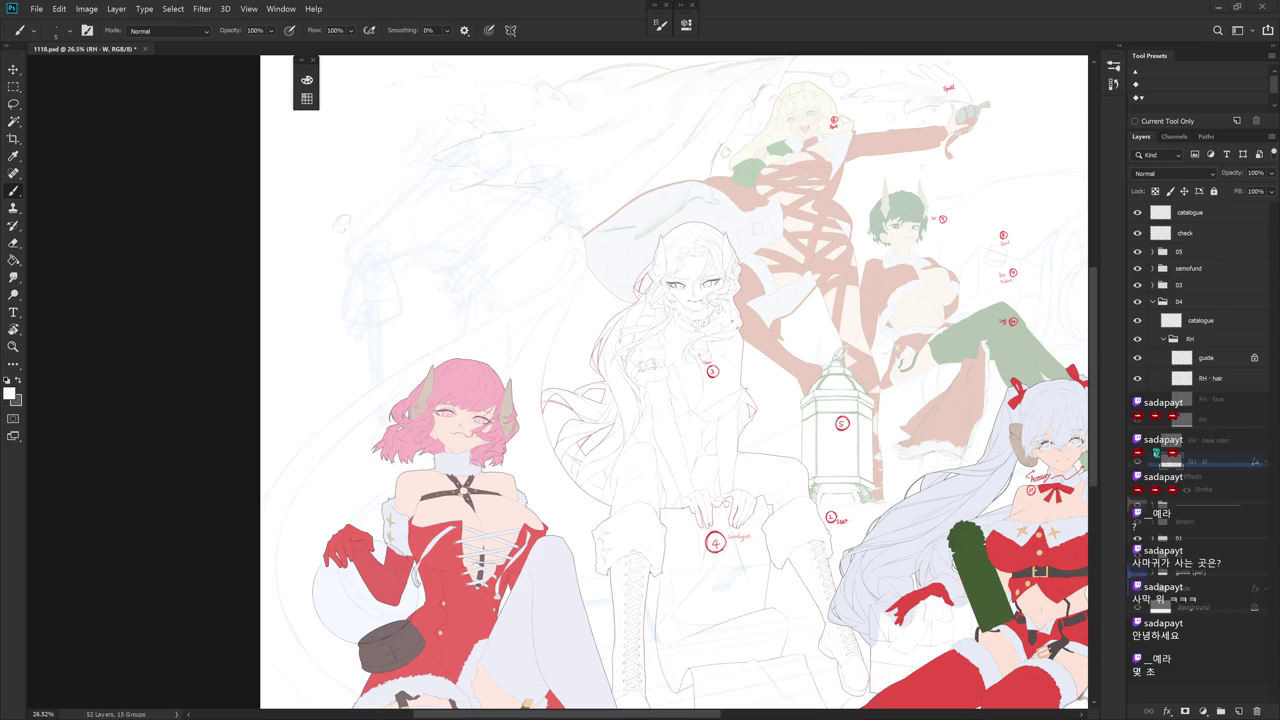
scroll(622, 124, up, 5)
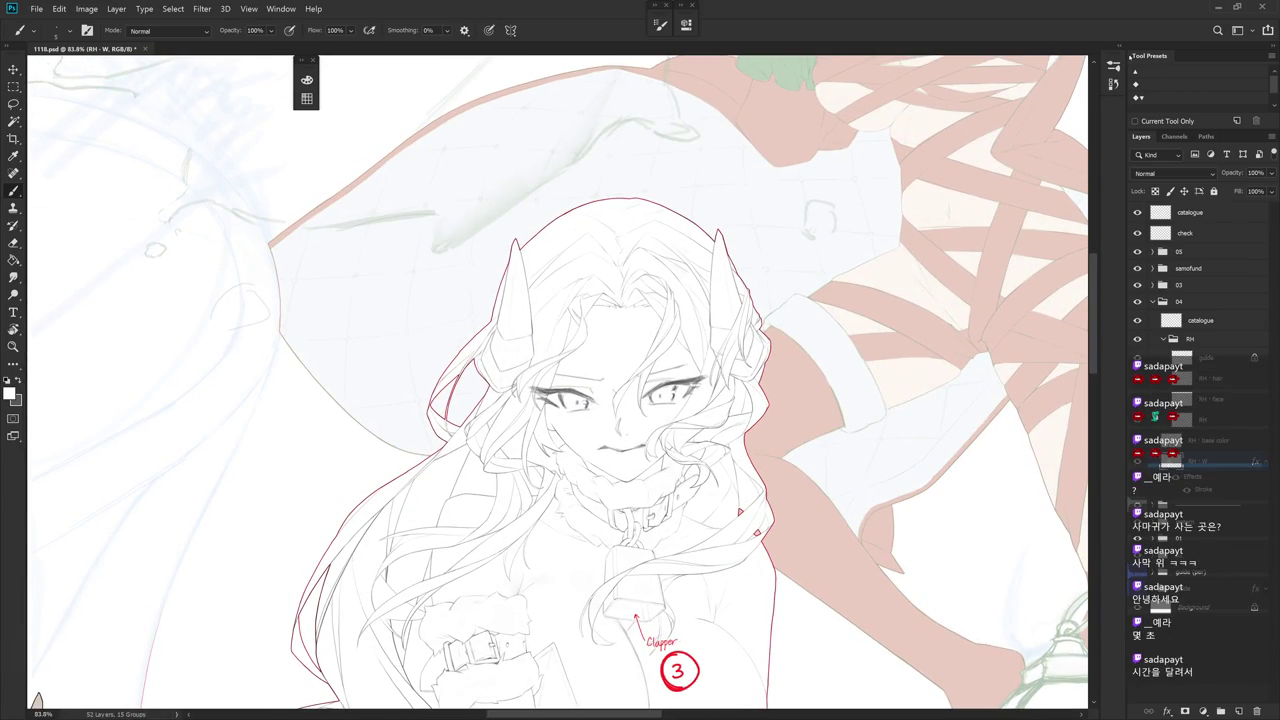
click(1122, 49)
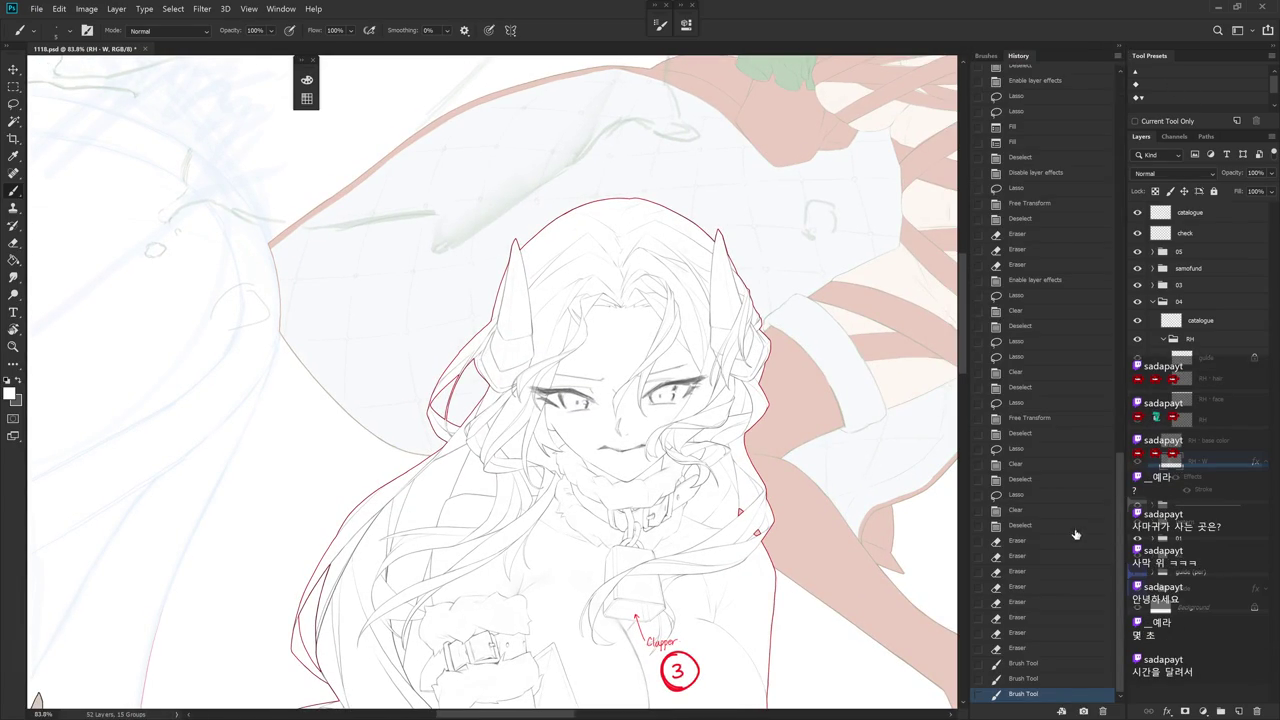
- Compare earlier History states before returning to the latest editing step
click(1040, 481)
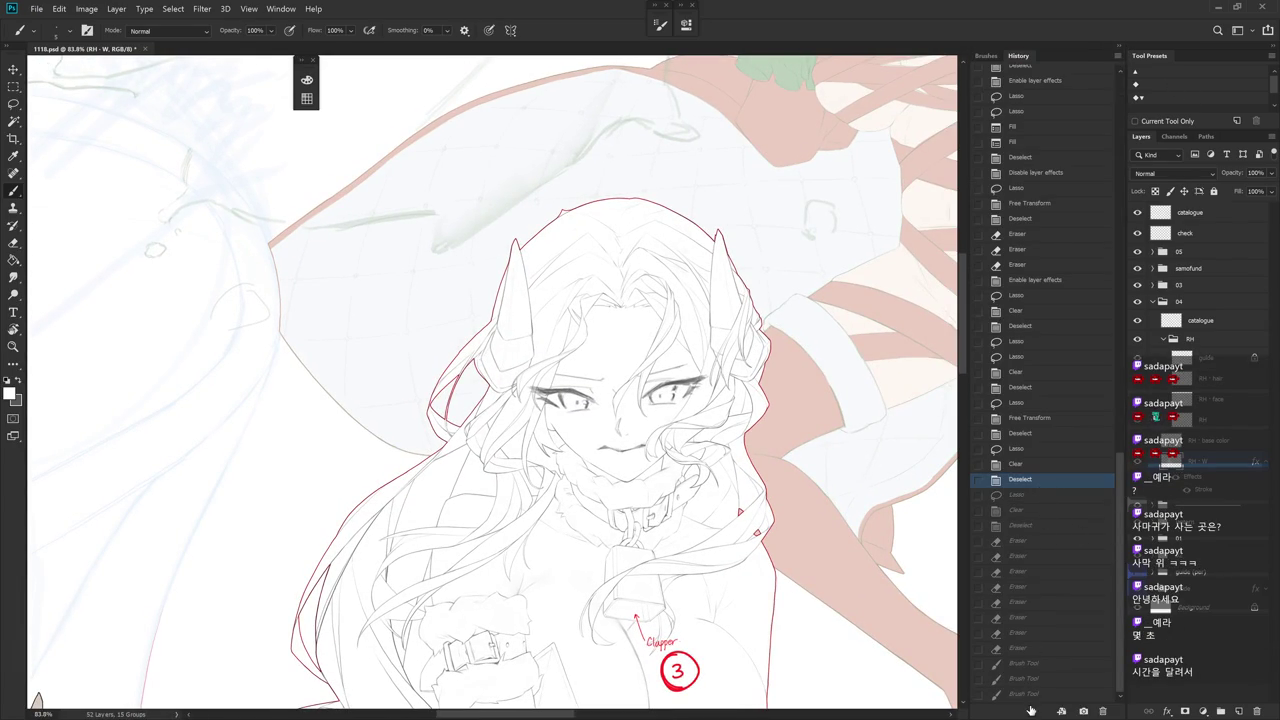
click(1012, 173)
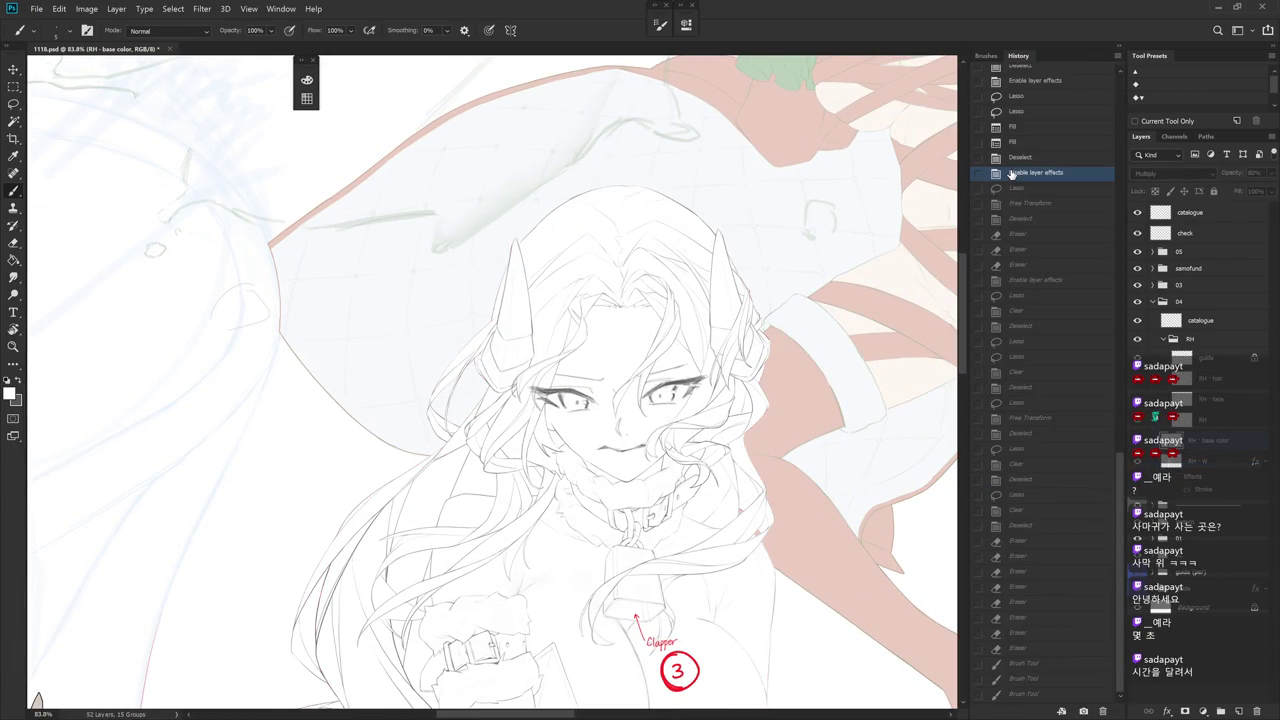
click(1025, 694)
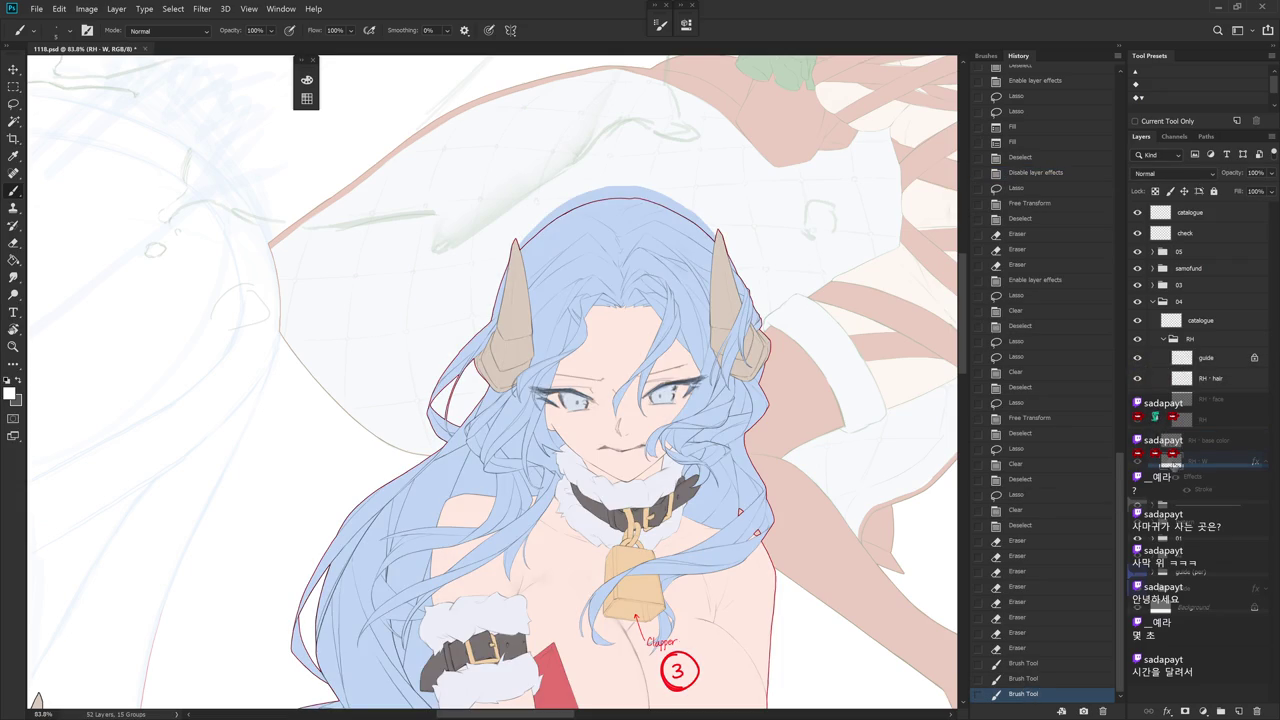
- Erase base colour outside the upper-right hair on the RH - base color layer
ctrl+click(1172, 468)
key(ctrl+shift+i)
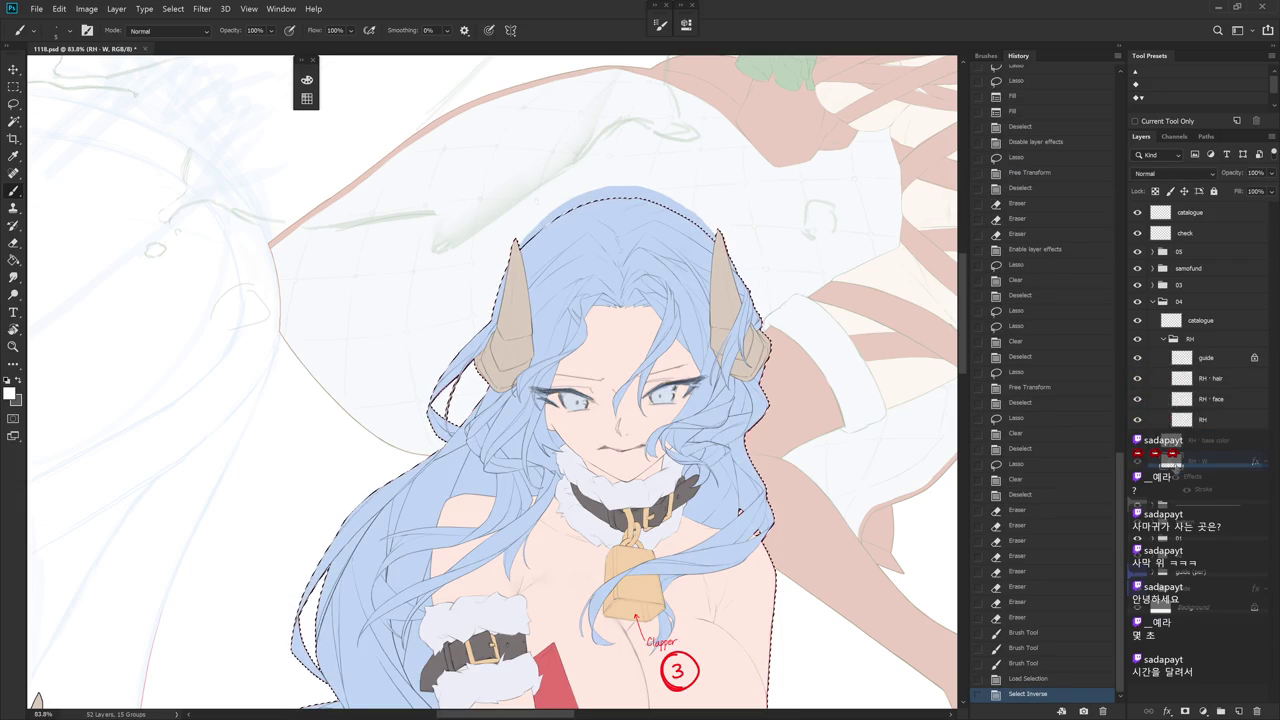
click(1172, 440)
key(e)
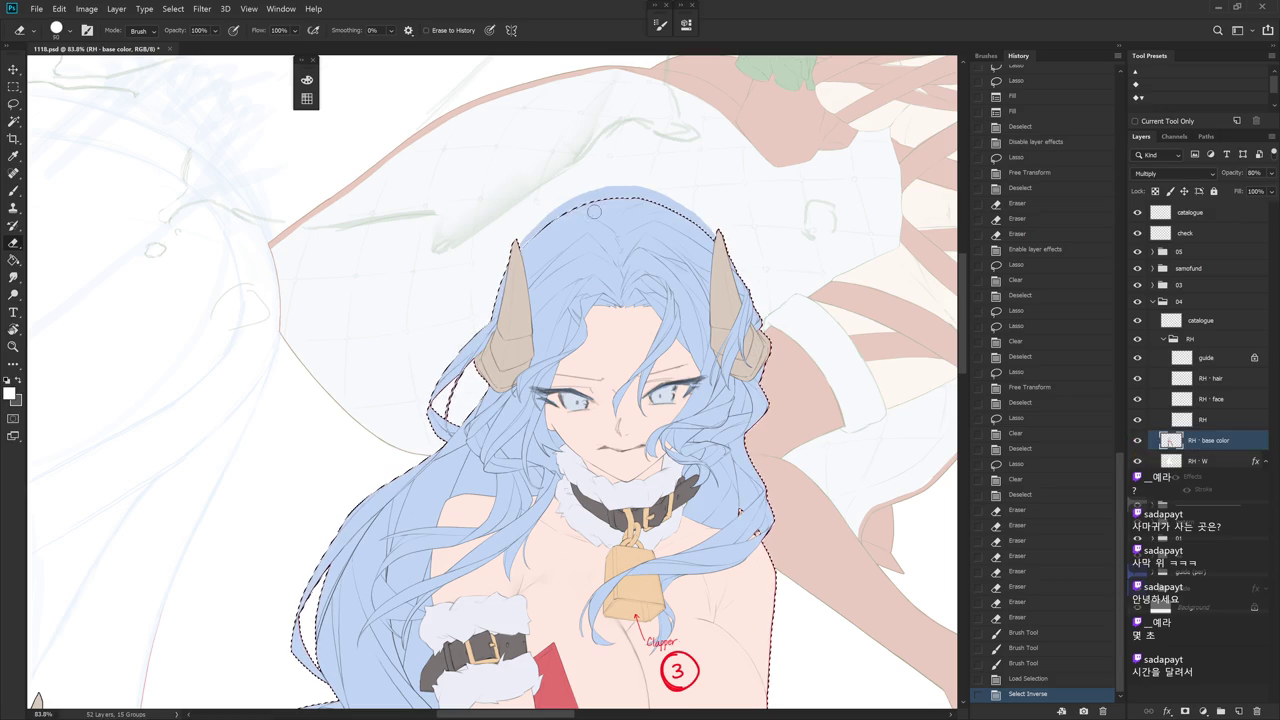
drag(670, 172, 760, 320)
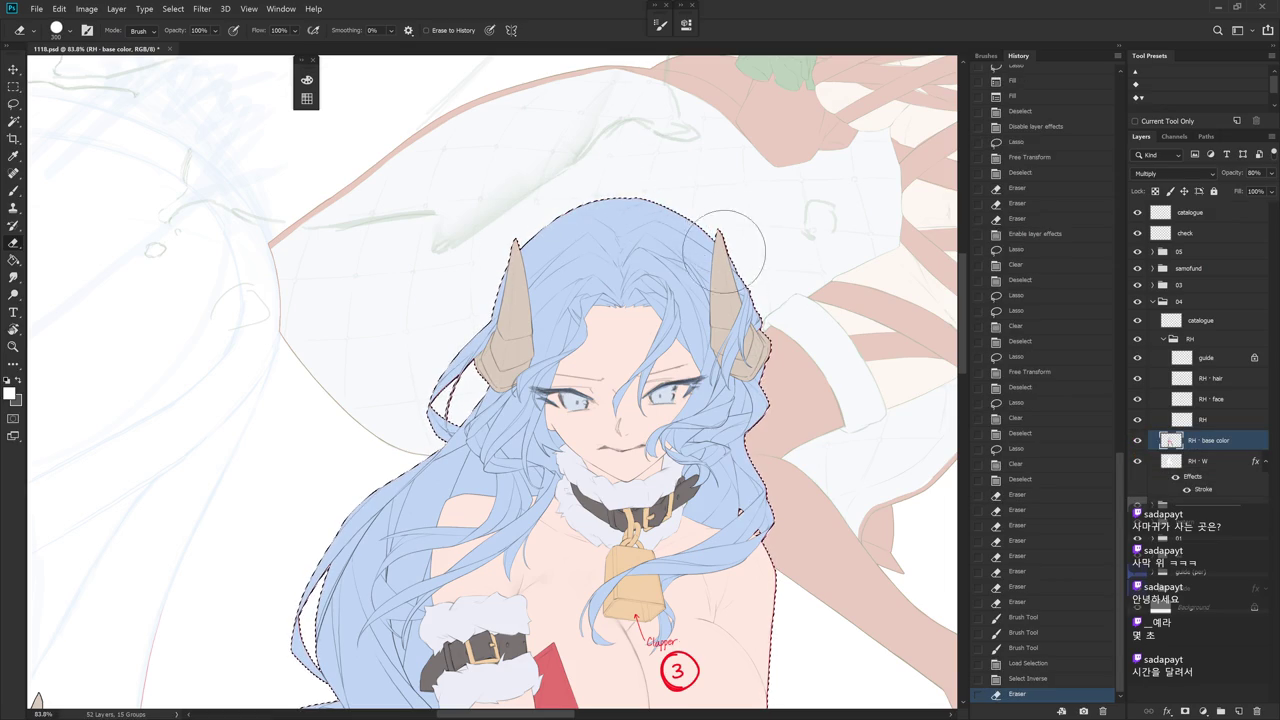
key(ctrl+d)
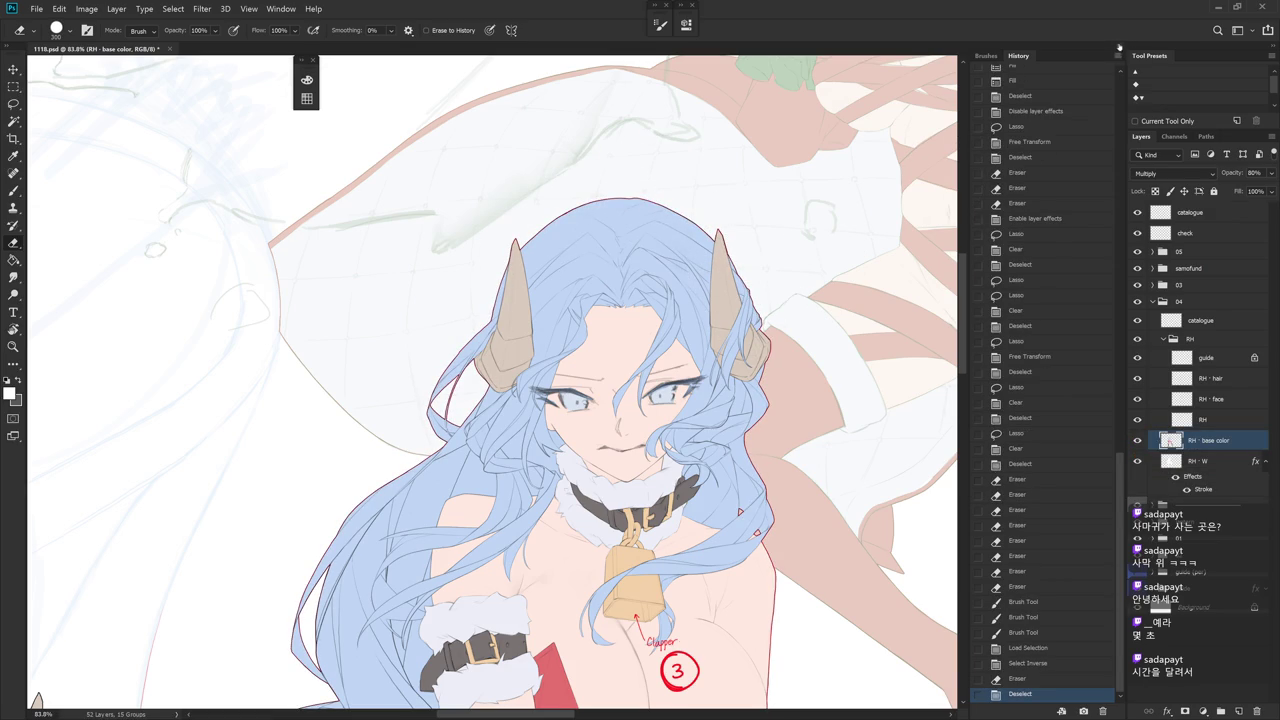
click(1119, 48)
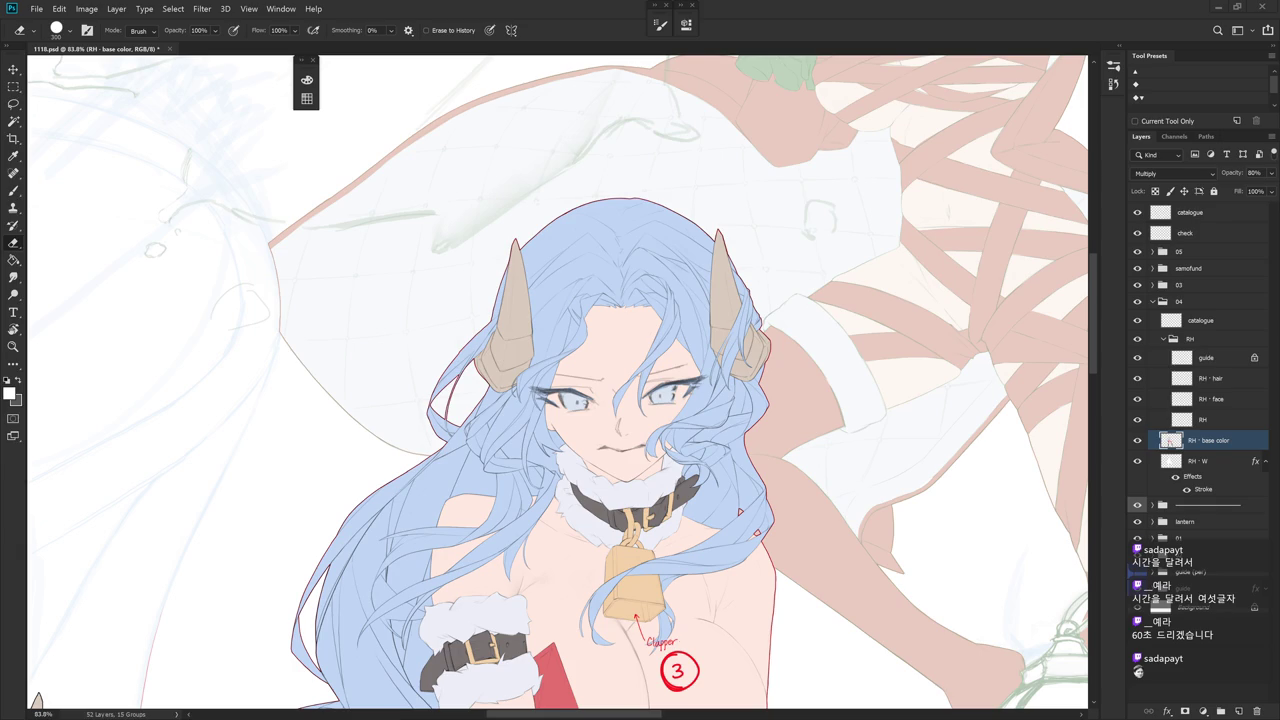
scroll(707, 528, down, 5)
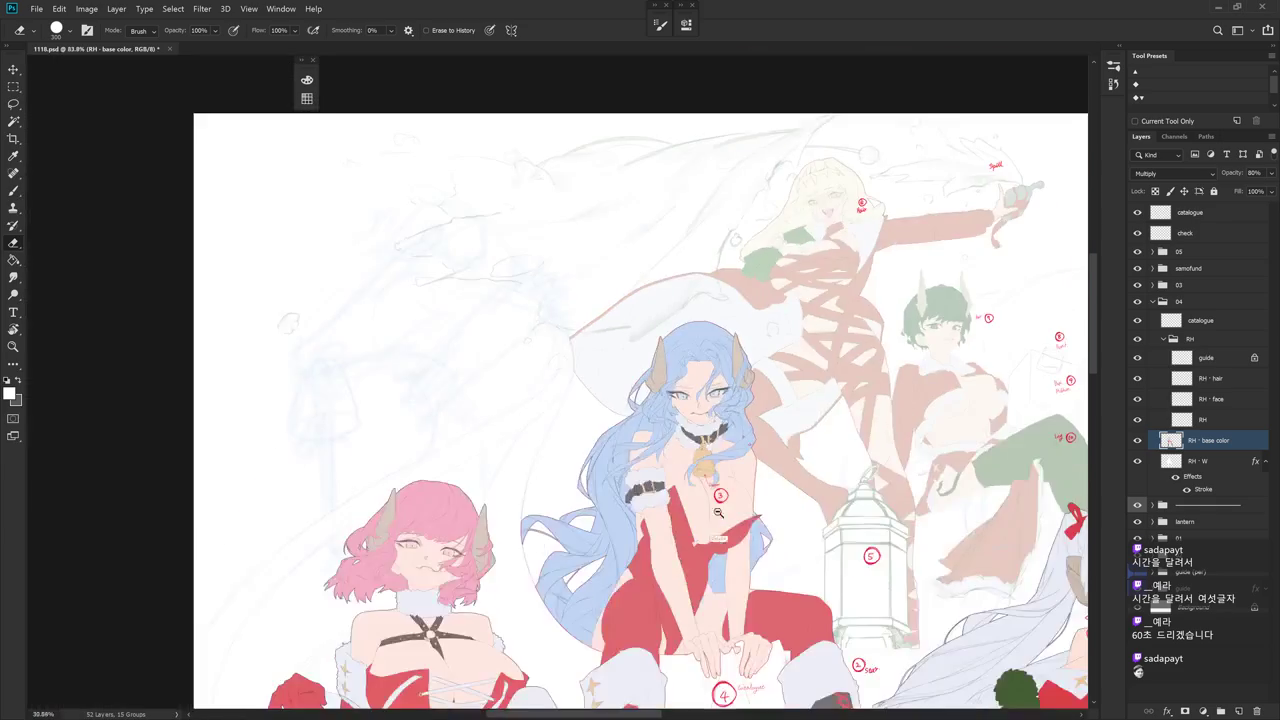
- Reopen History, save the file, and delete Snapshot 5
key(b)
scroll(707, 528, down, 2)
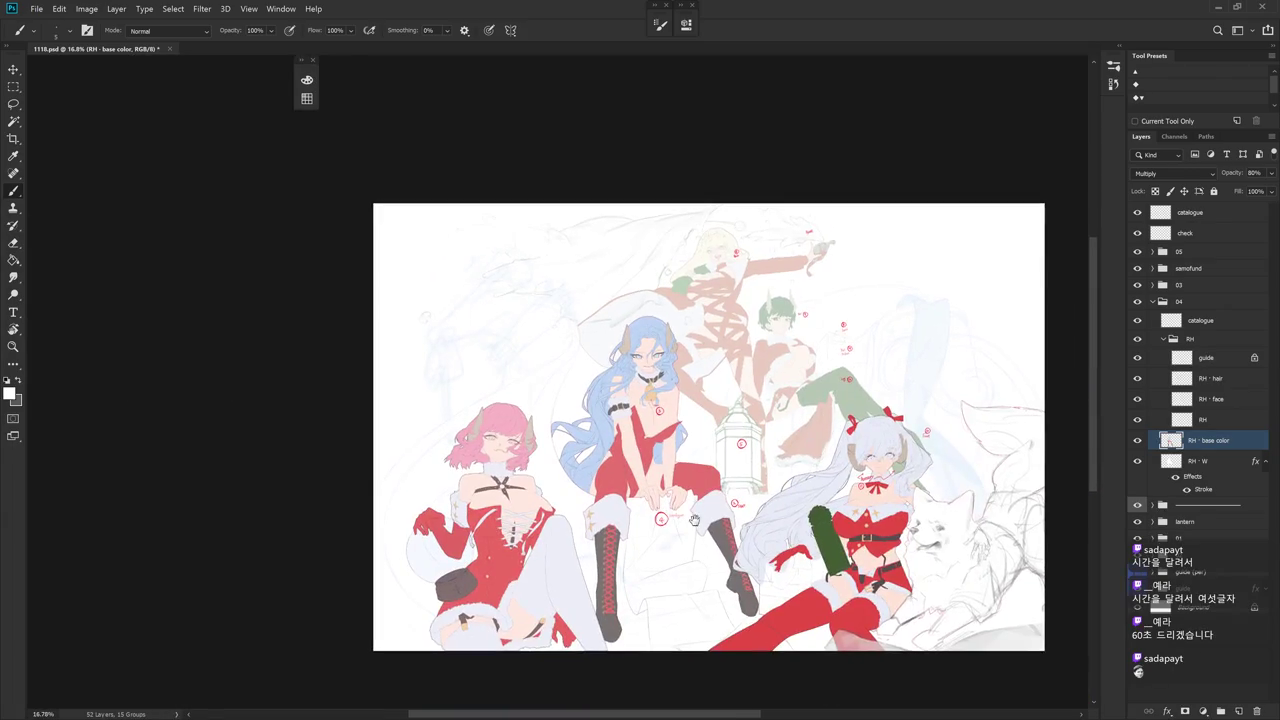
scroll(707, 528, up, 2)
click(1113, 83)
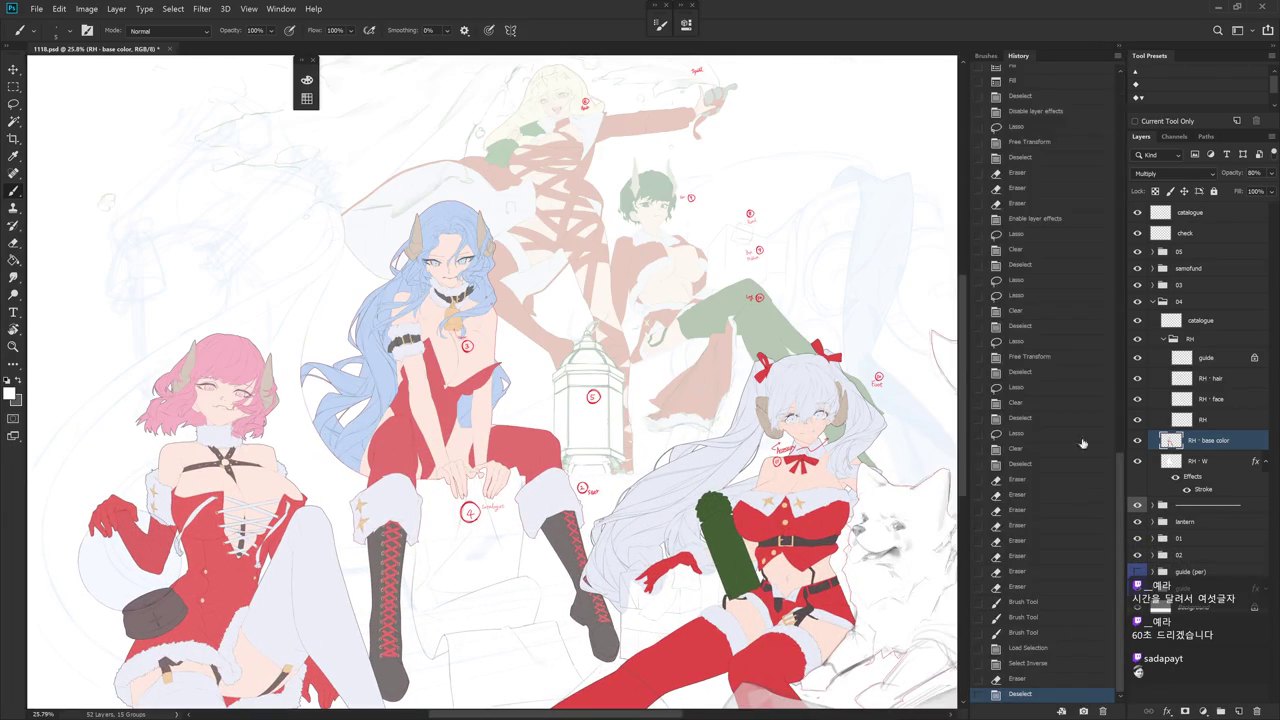
key(ctrl+s)
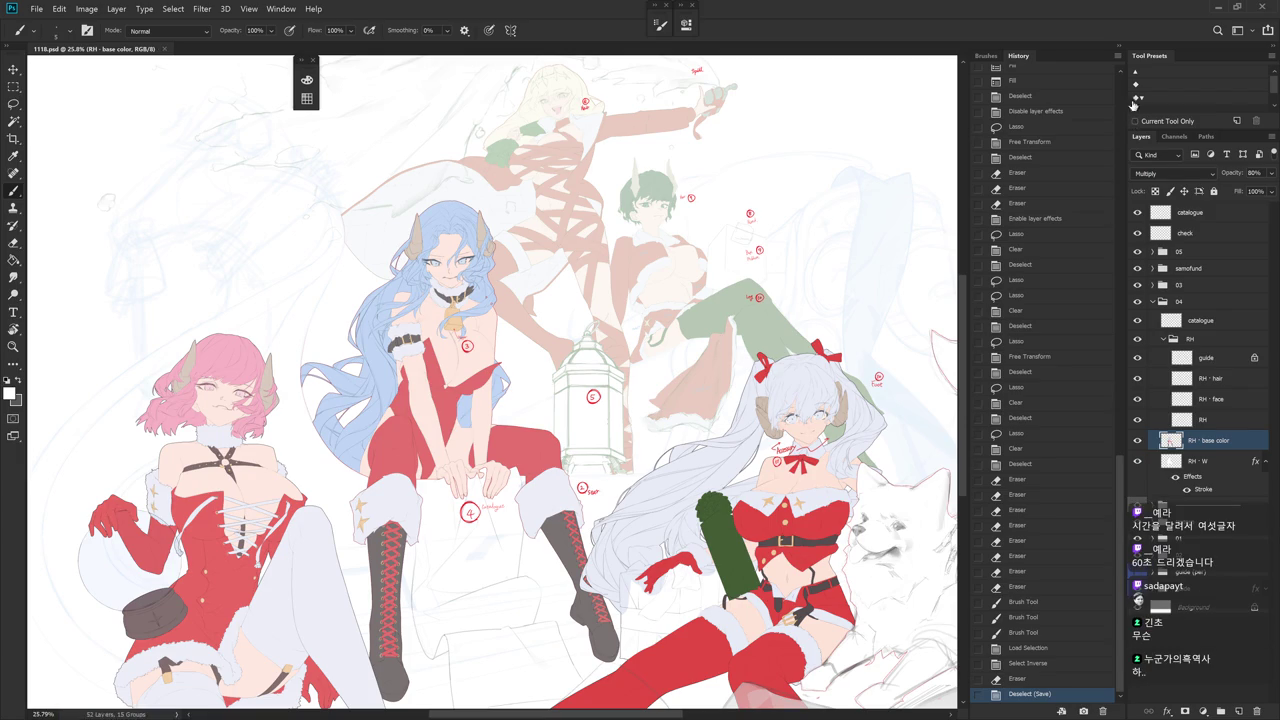
scroll(1112, 90, up, 15)
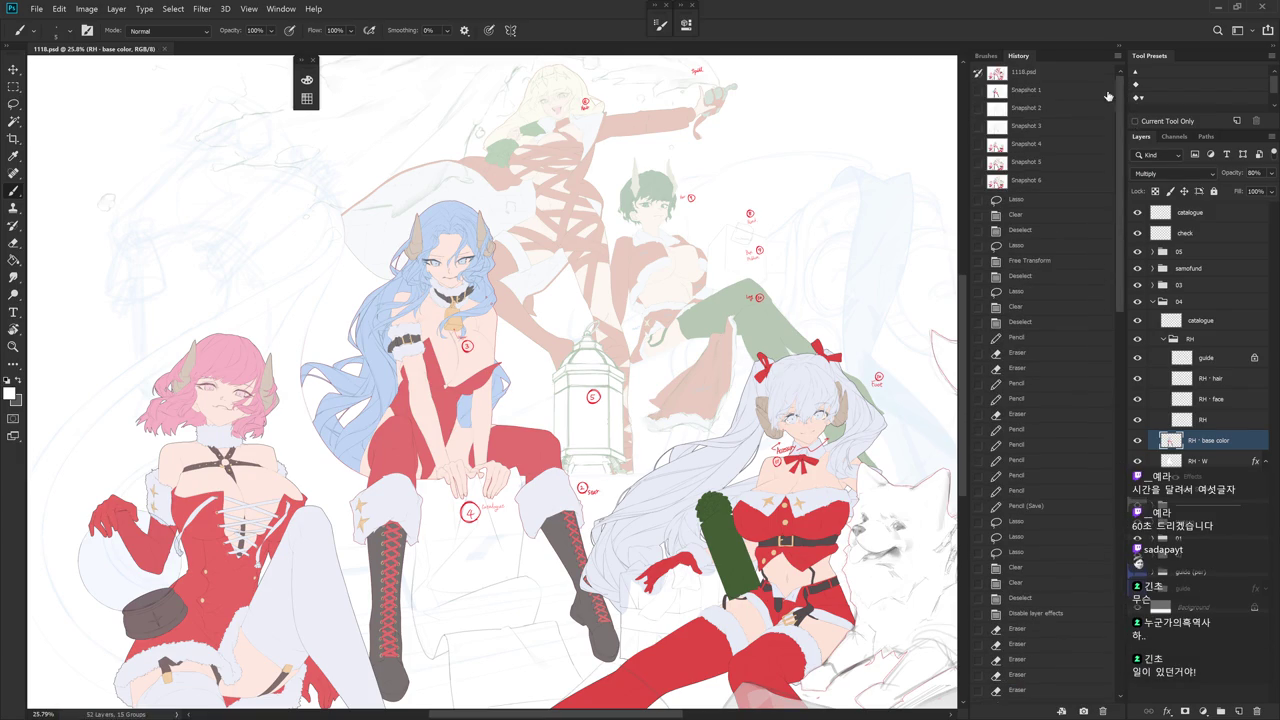
right_click(1046, 166)
click(1076, 182)
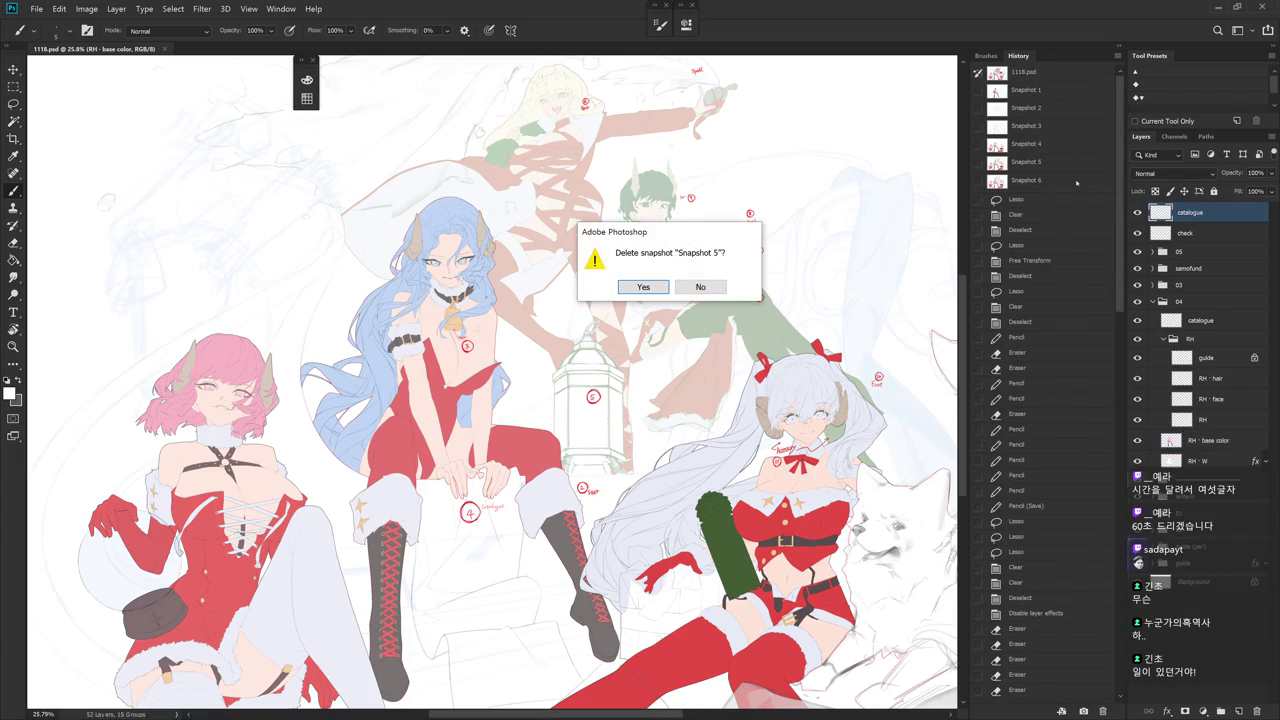
key(Return)
- Compare Snapshot 6 with Snapshot 4, the original file and the line-art snapshot
click(1028, 163)
click(1034, 150)
click(1035, 165)
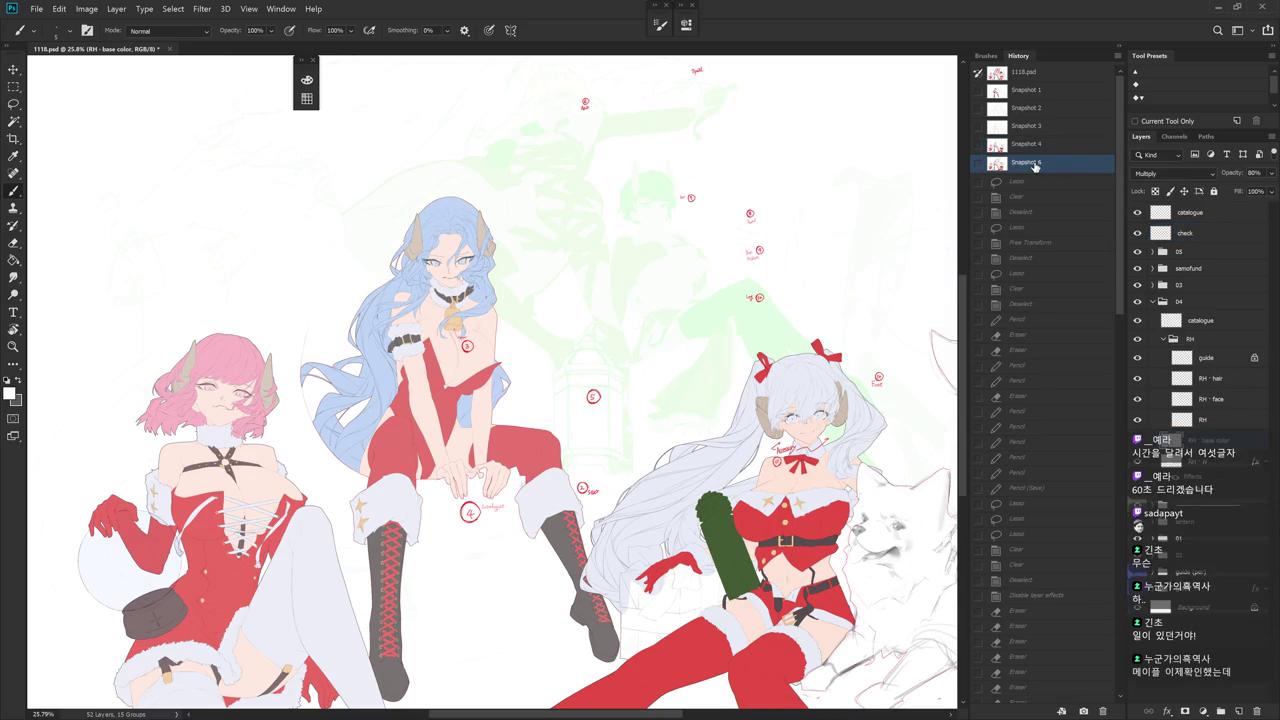
click(1038, 150)
click(1035, 165)
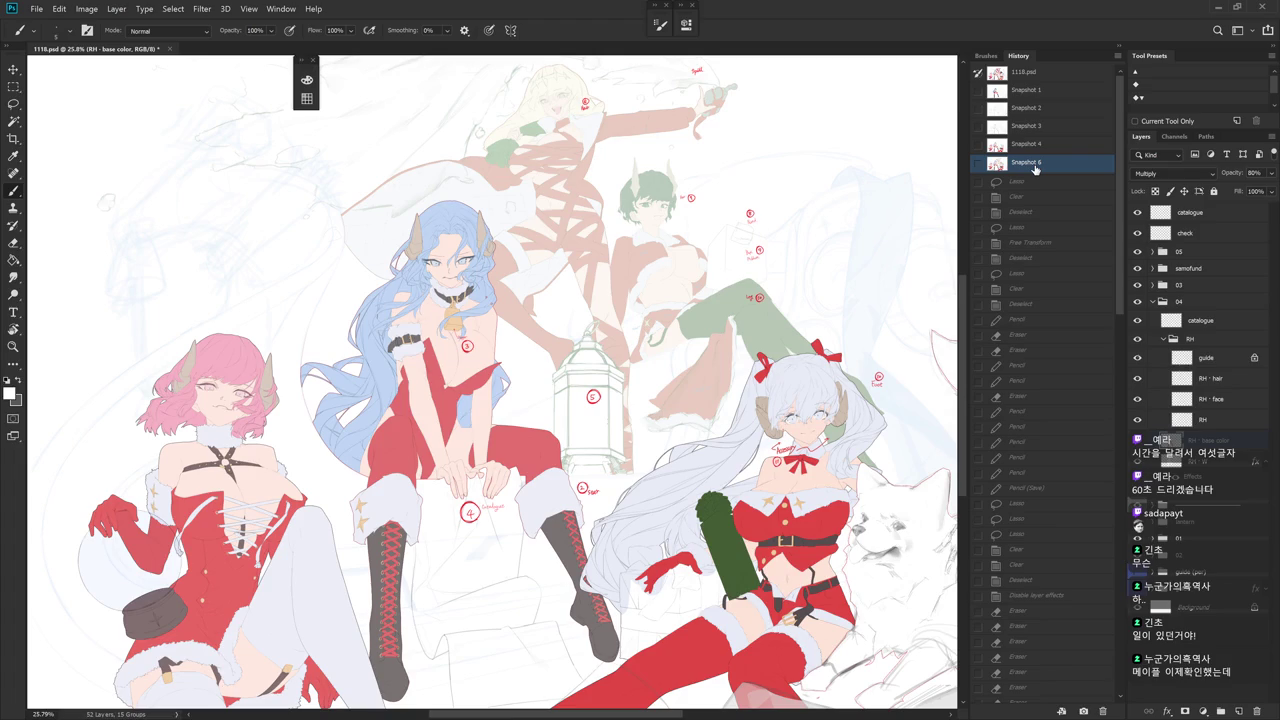
click(1035, 74)
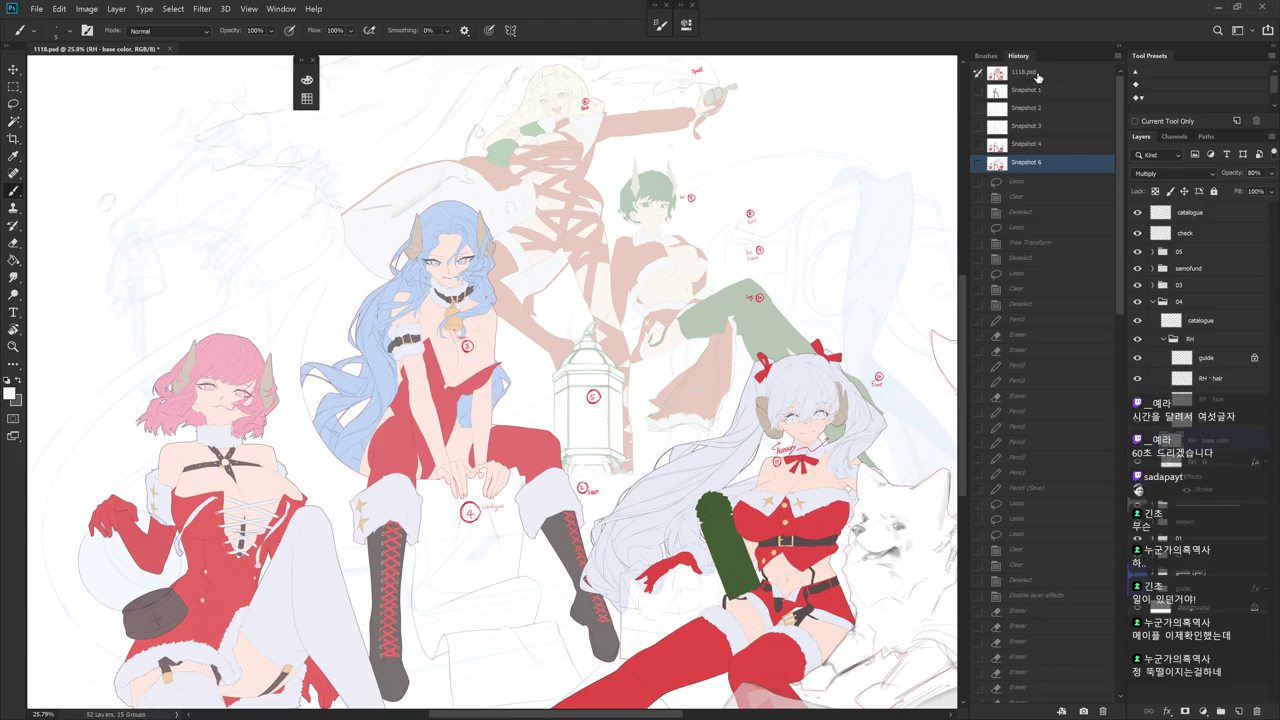
click(1035, 163)
click(1040, 90)
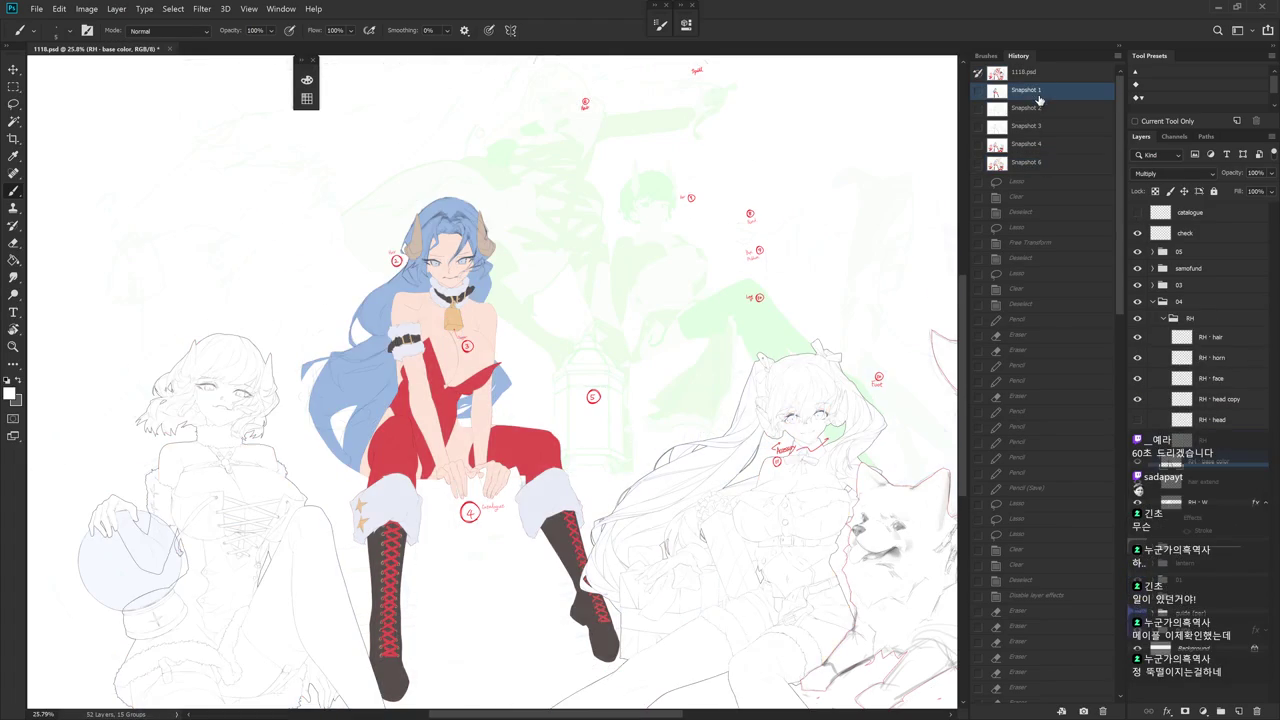
click(1033, 164)
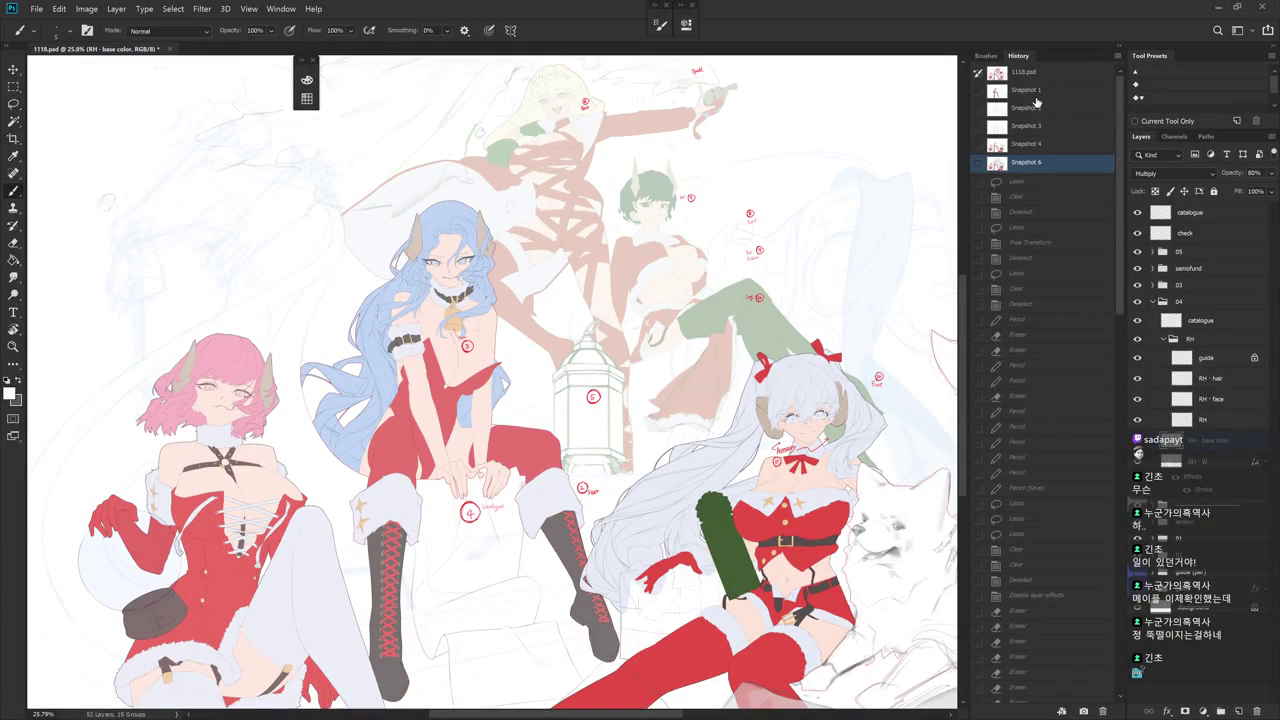
- Preview Snapshot 3, Snapshot 2 and the first snapshot against the latest one
click(1033, 127)
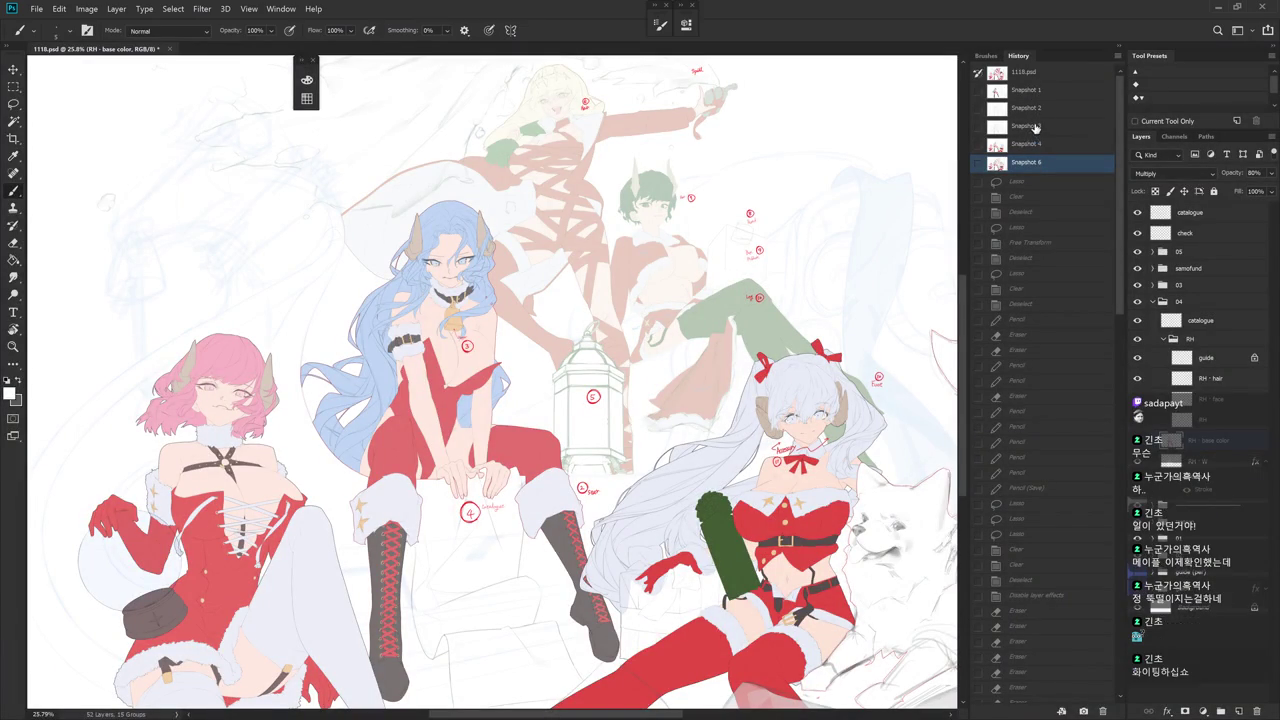
click(1030, 164)
click(1038, 110)
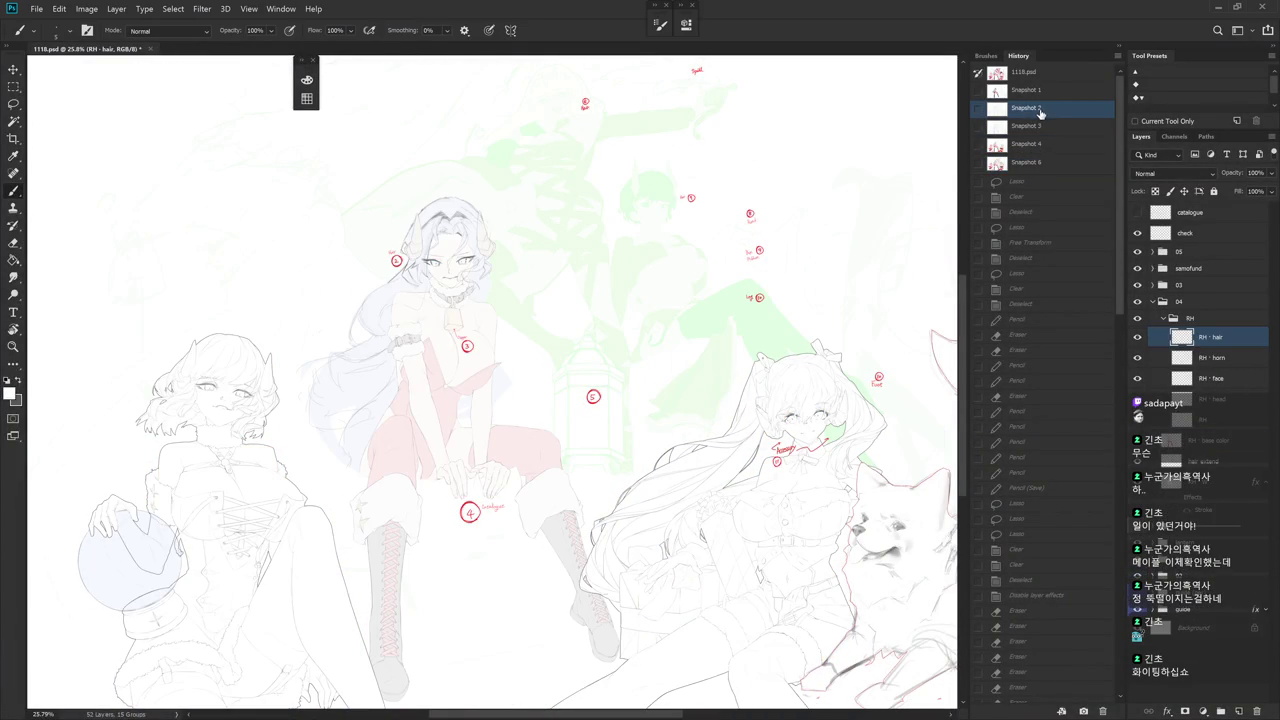
click(1036, 91)
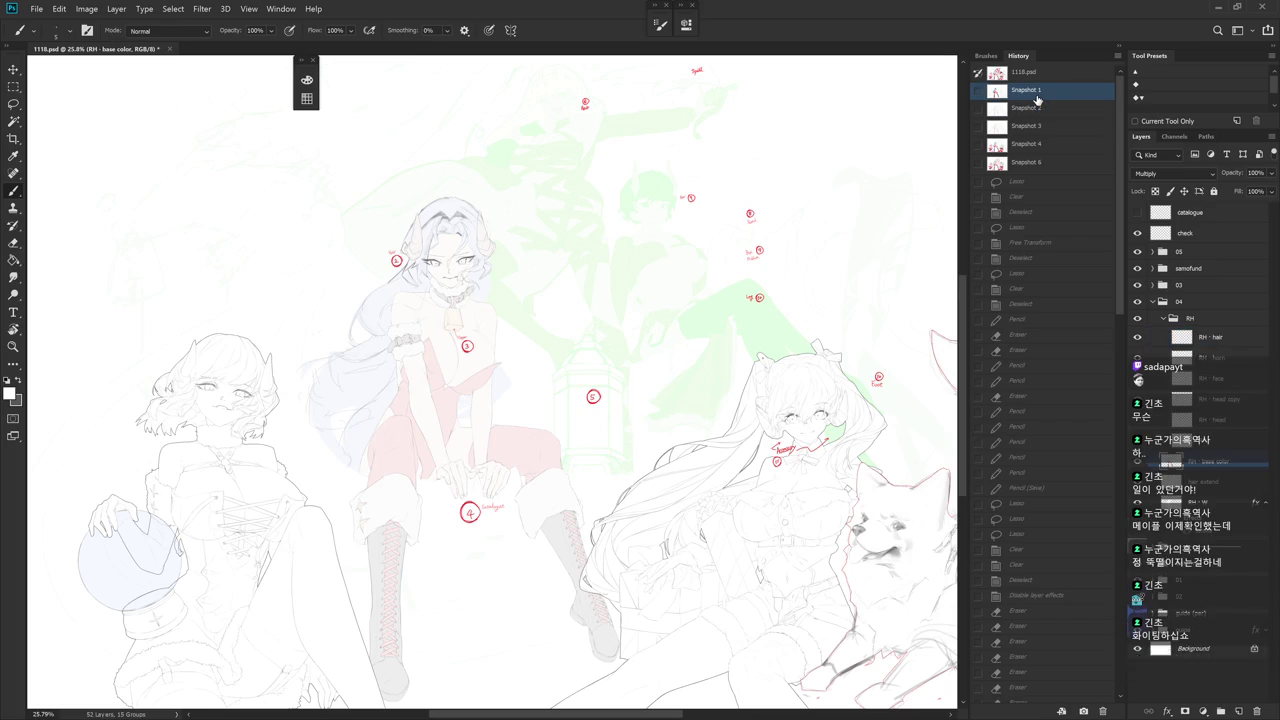
click(1028, 165)
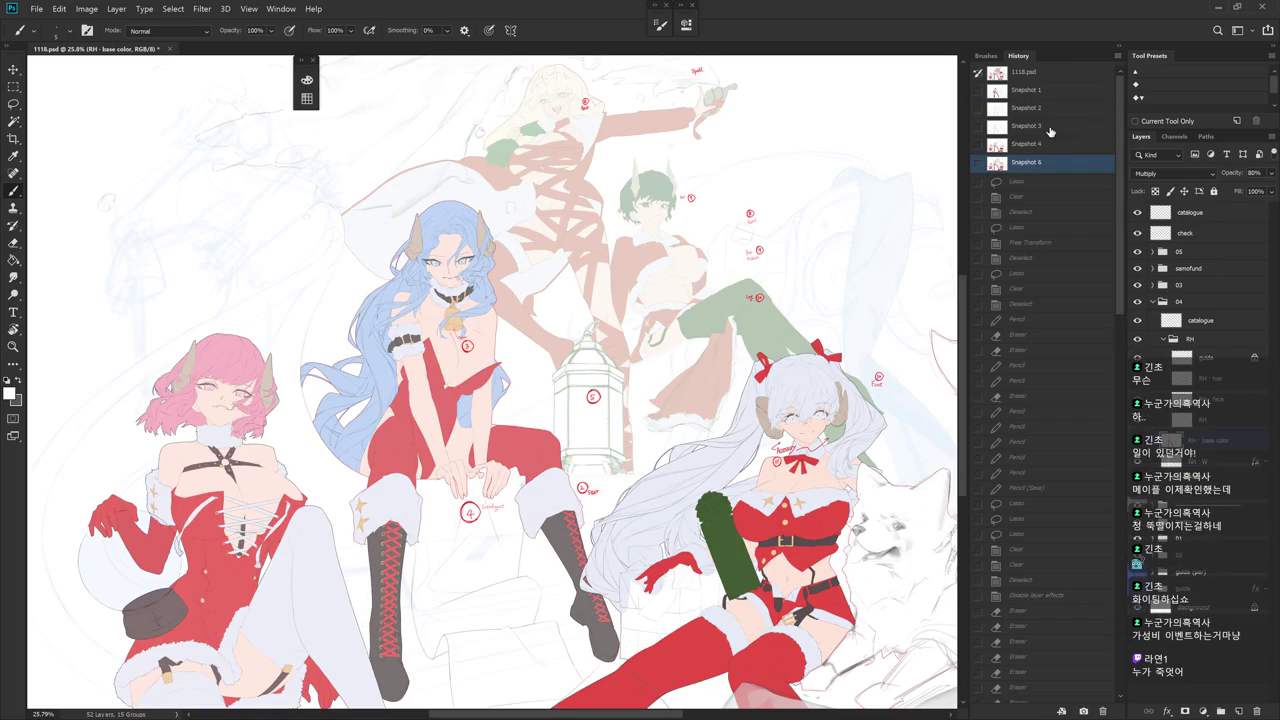
right_click(1050, 131)
key(Escape)
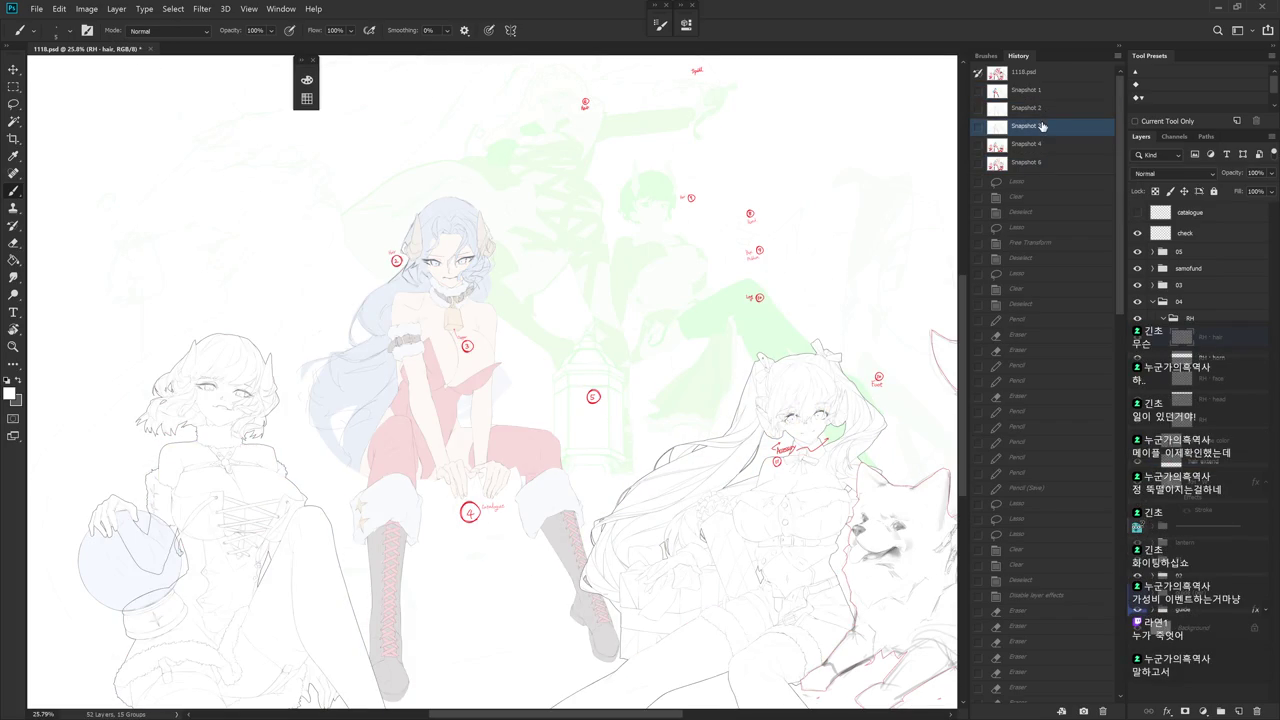
click(1042, 112)
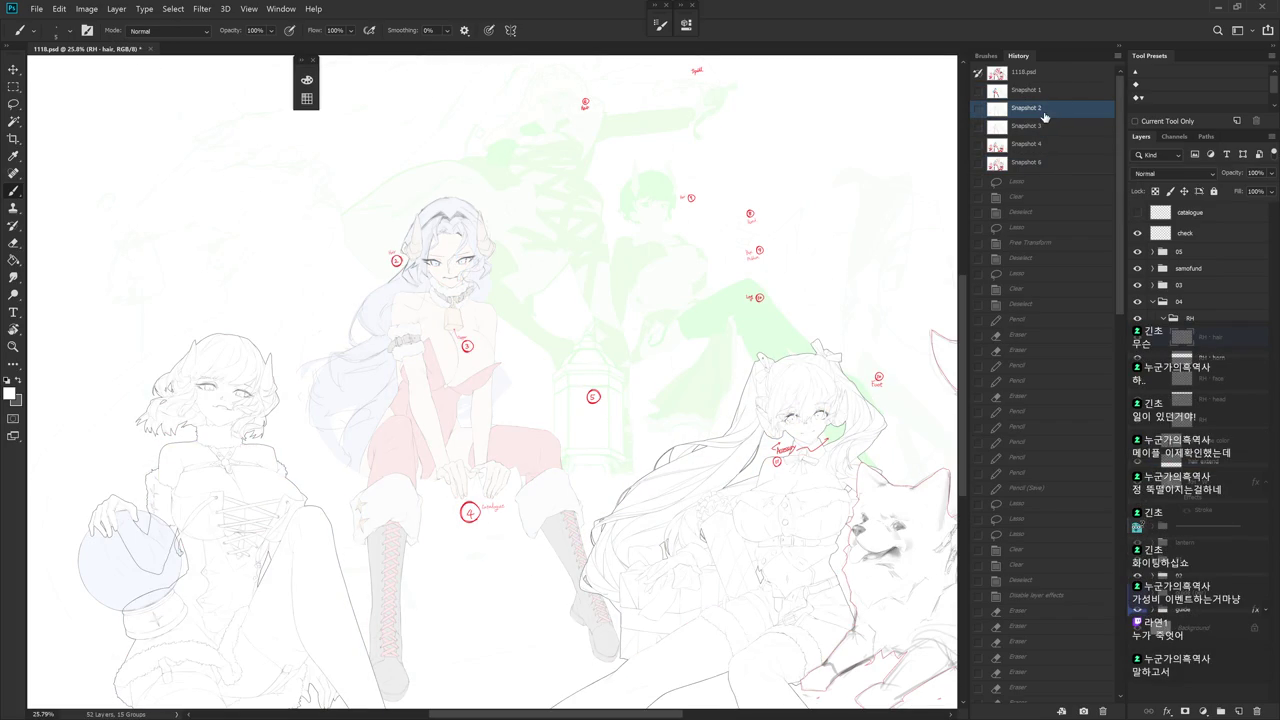
- Delete Snapshot 2 and return to the latest history state
right_click(1048, 110)
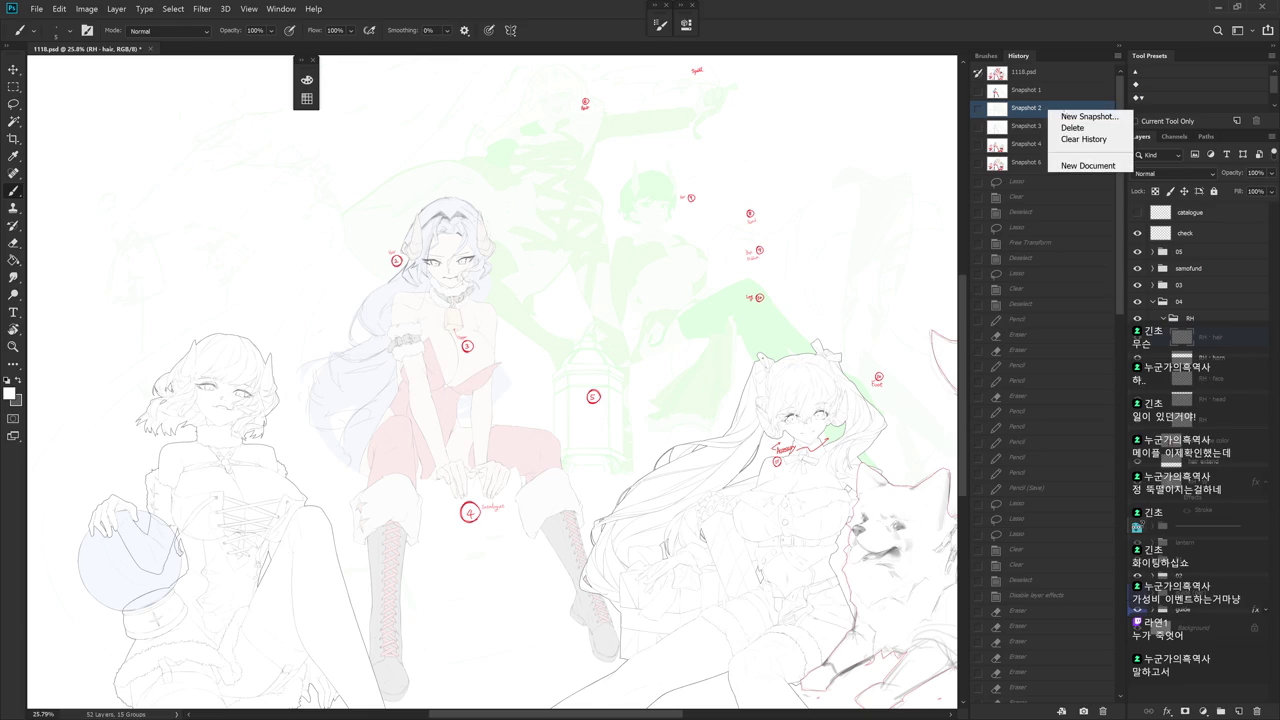
click(1073, 128)
key(Return)
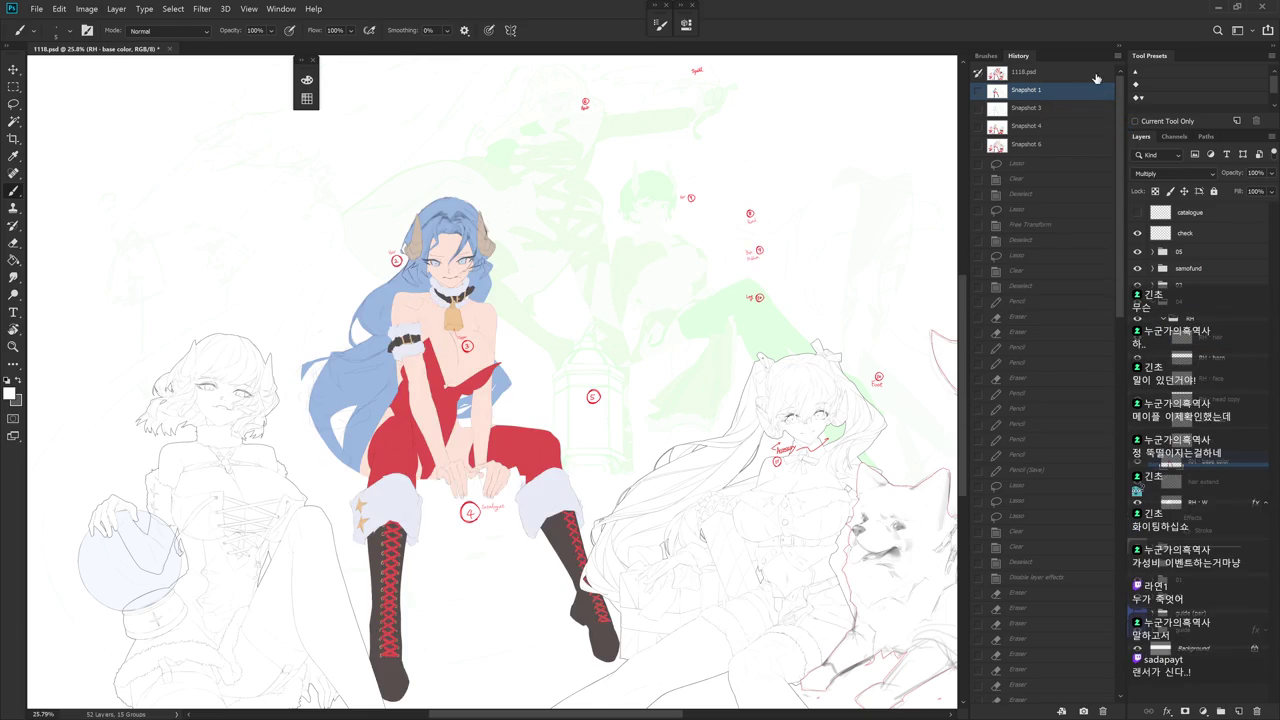
click(1121, 685)
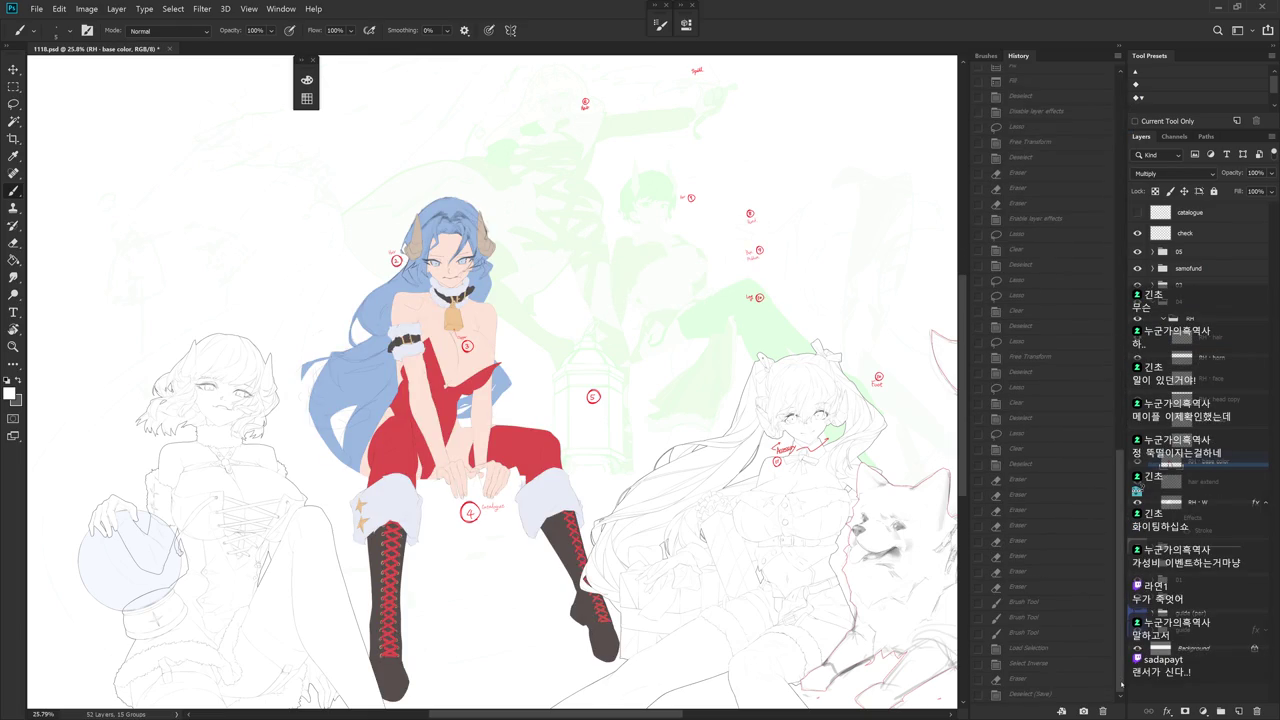
click(1101, 693)
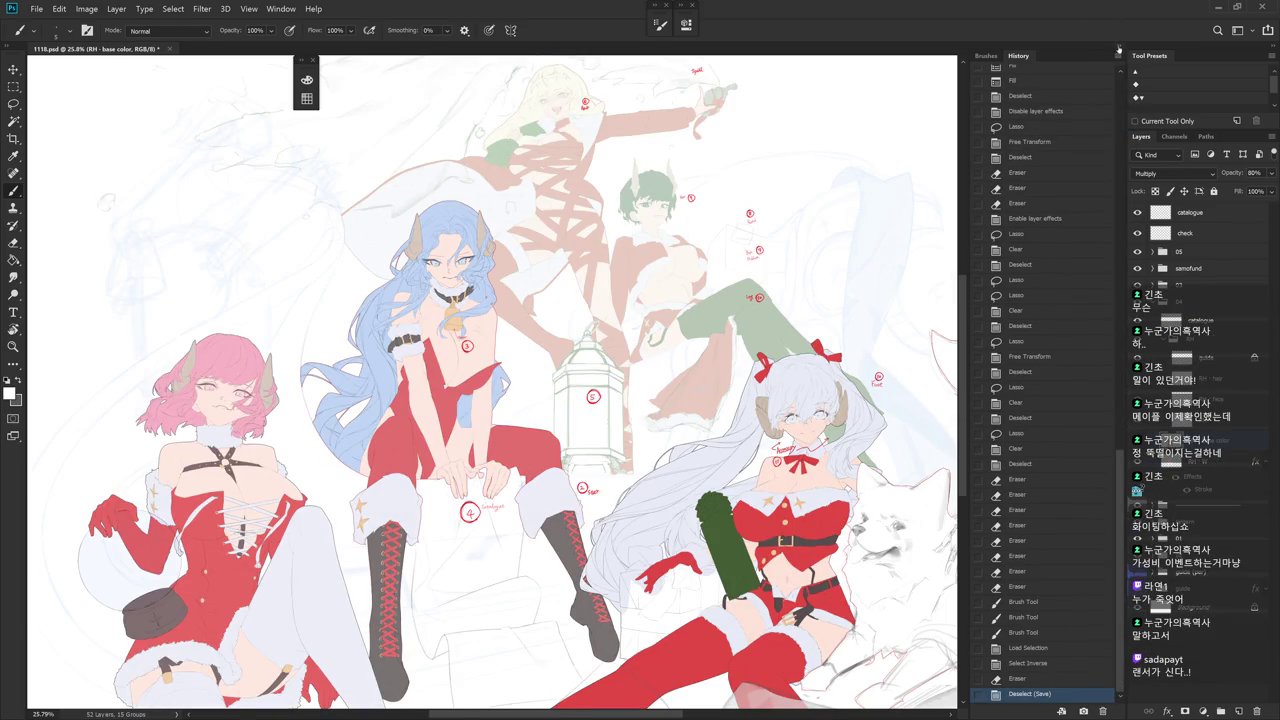
click(1119, 51)
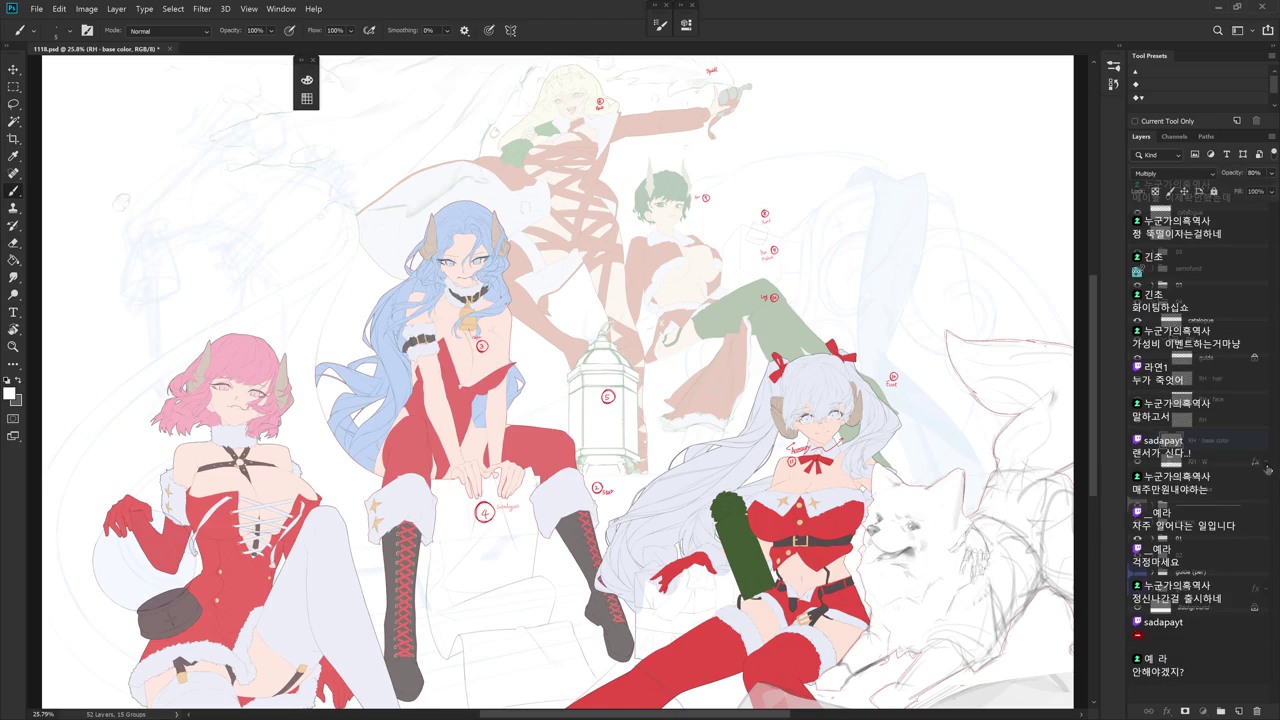
- Select the check layer and start a new layer above it with Ctrl+Shift+N
click(1147, 357)
click(1200, 320)
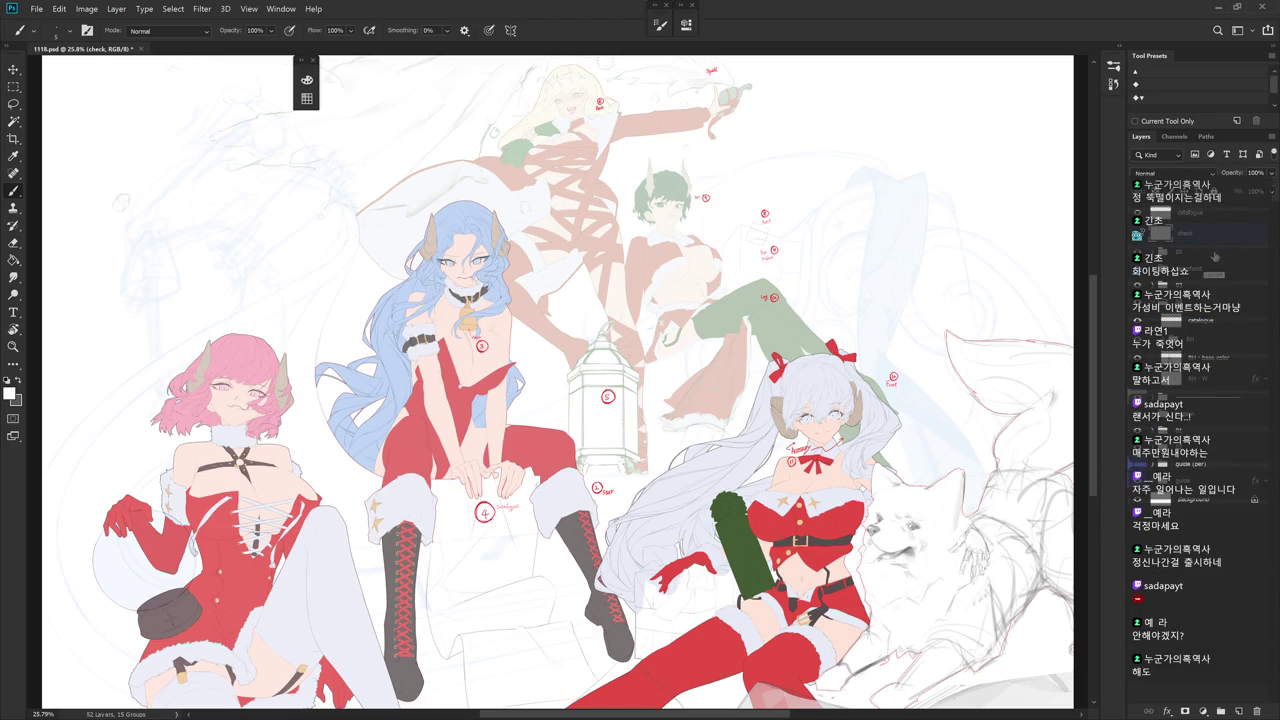
key(ctrl+shift+n)
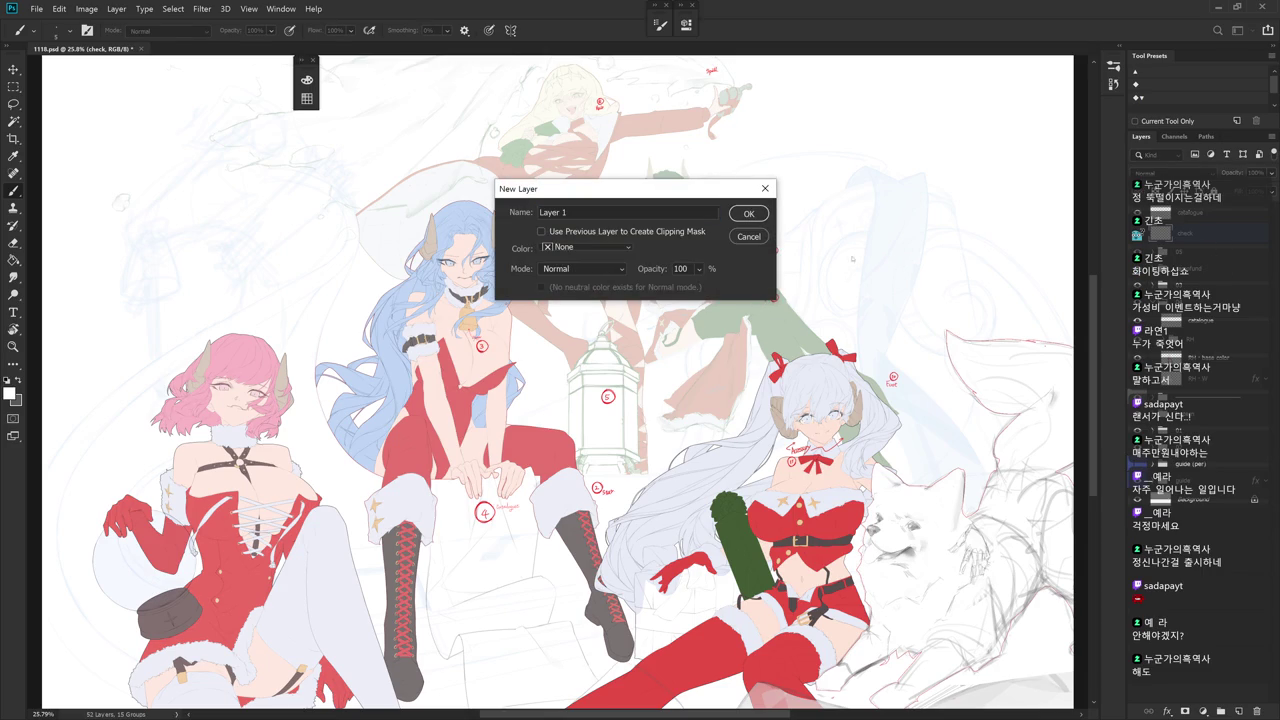
- Create Layer 1 and set the foreground colour to a deep blue
click(748, 213)
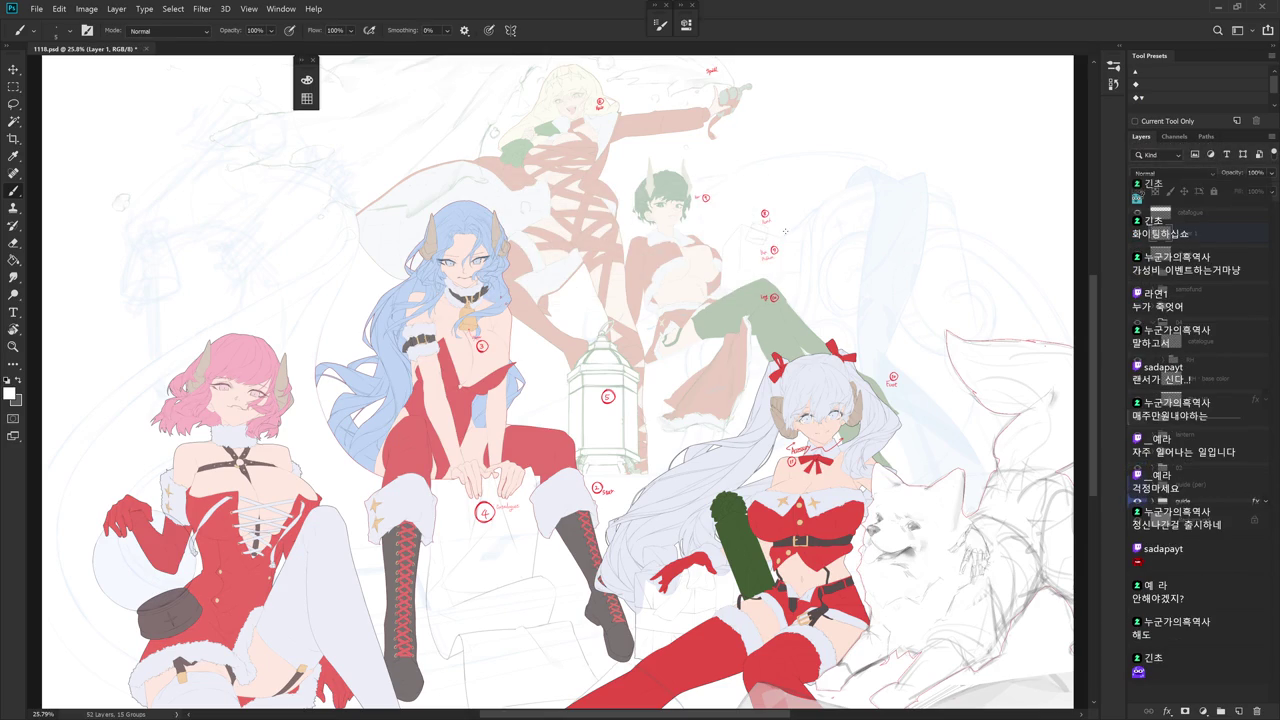
right_click(791, 239)
key(Escape)
click(307, 79)
click(508, 147)
click(473, 119)
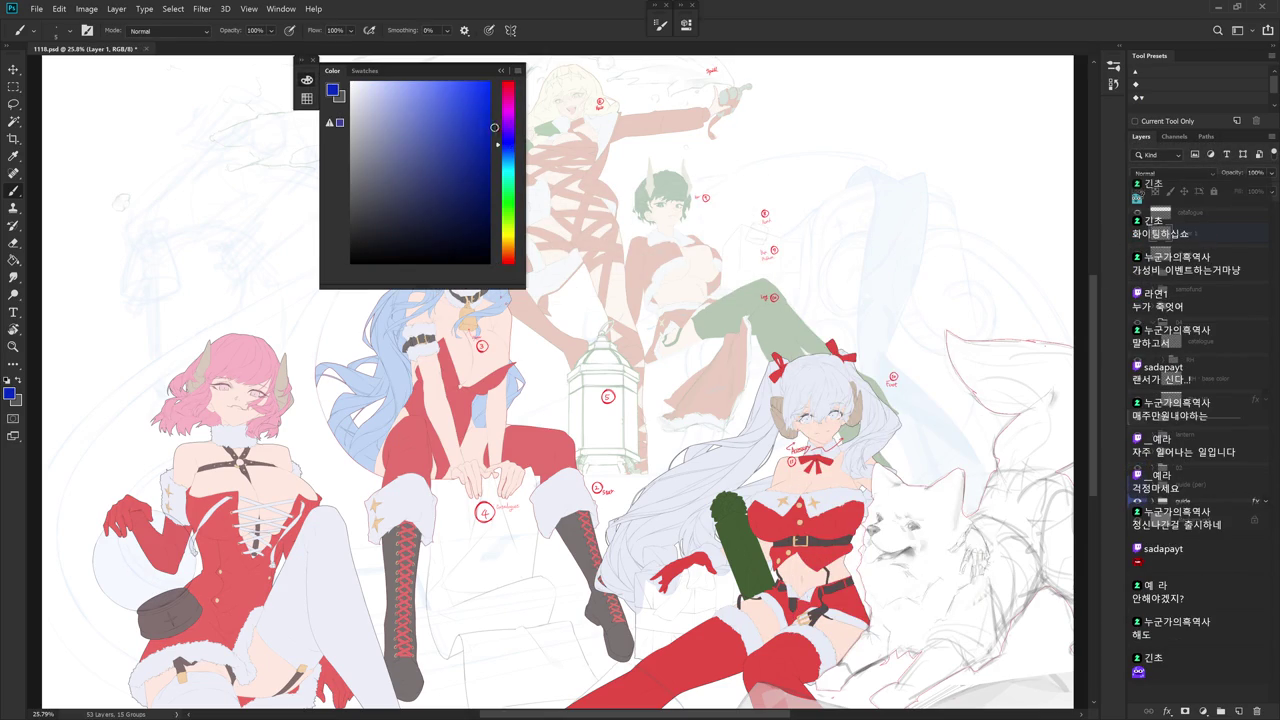
click(307, 79)
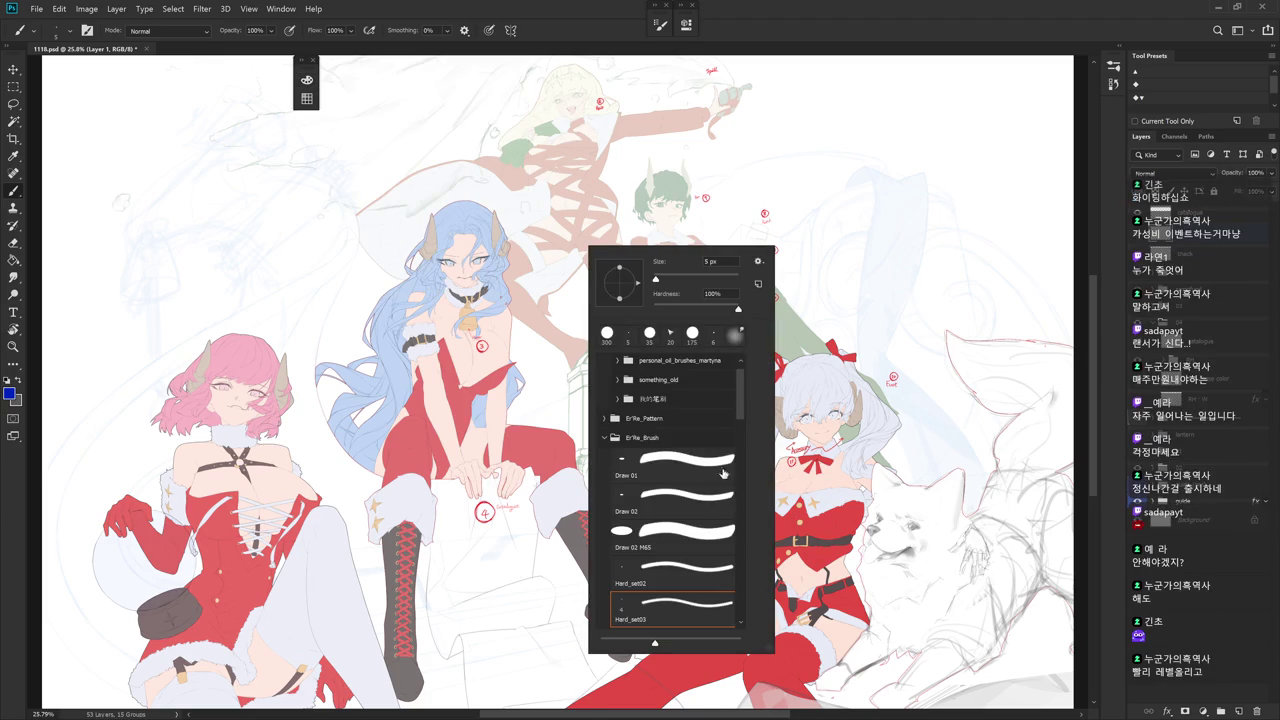
- Hand-letter 'DINNER' with the Draw 02 brush
click(700, 505)
key(Escape)
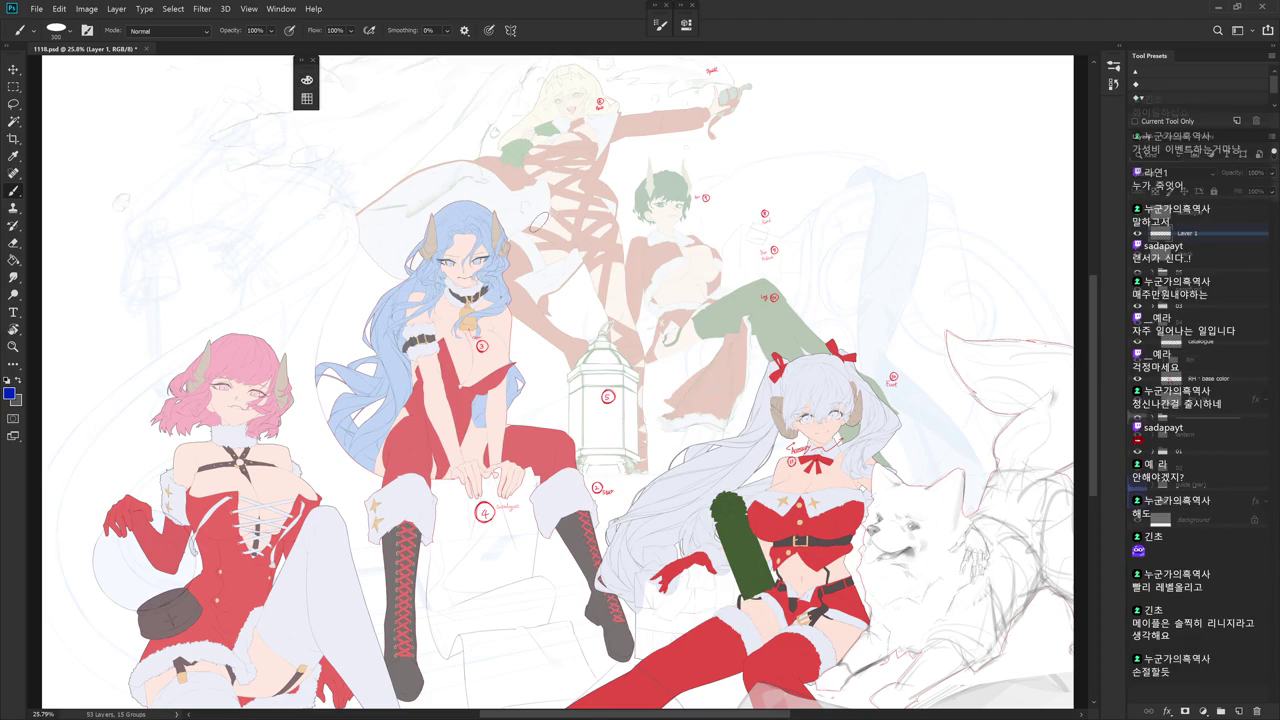
drag(536, 262, 537, 298)
drag(580, 249, 601, 244)
mouse_move(595, 247)
mouse_down()
mouse_move(566, 291)
mouse_move(606, 290)
mouse_up()
key(ctrl+z)
key(ctrl+z)
key(ctrl+z)
mouse_move(592, 242)
mouse_down()
mouse_move(590, 290)
mouse_move(620, 272)
mouse_move(604, 232)
mouse_move(600, 286)
mouse_move(632, 272)
mouse_move(636, 216)
mouse_move(646, 272)
mouse_move(668, 268)
mouse_up()
key(ctrl+z)
key(ctrl+z)
mouse_move(668, 268)
mouse_down()
mouse_move(676, 212)
mouse_move(696, 216)
mouse_move(682, 262)
mouse_up()
mouse_move(684, 242)
mouse_down()
mouse_move(704, 256)
mouse_move(714, 238)
mouse_move(744, 252)
mouse_move(710, 256)
mouse_up()
- Hand-letter 'TIME.' below DINNER, ending with a period
drag(572, 300, 614, 290)
drag(598, 294, 596, 340)
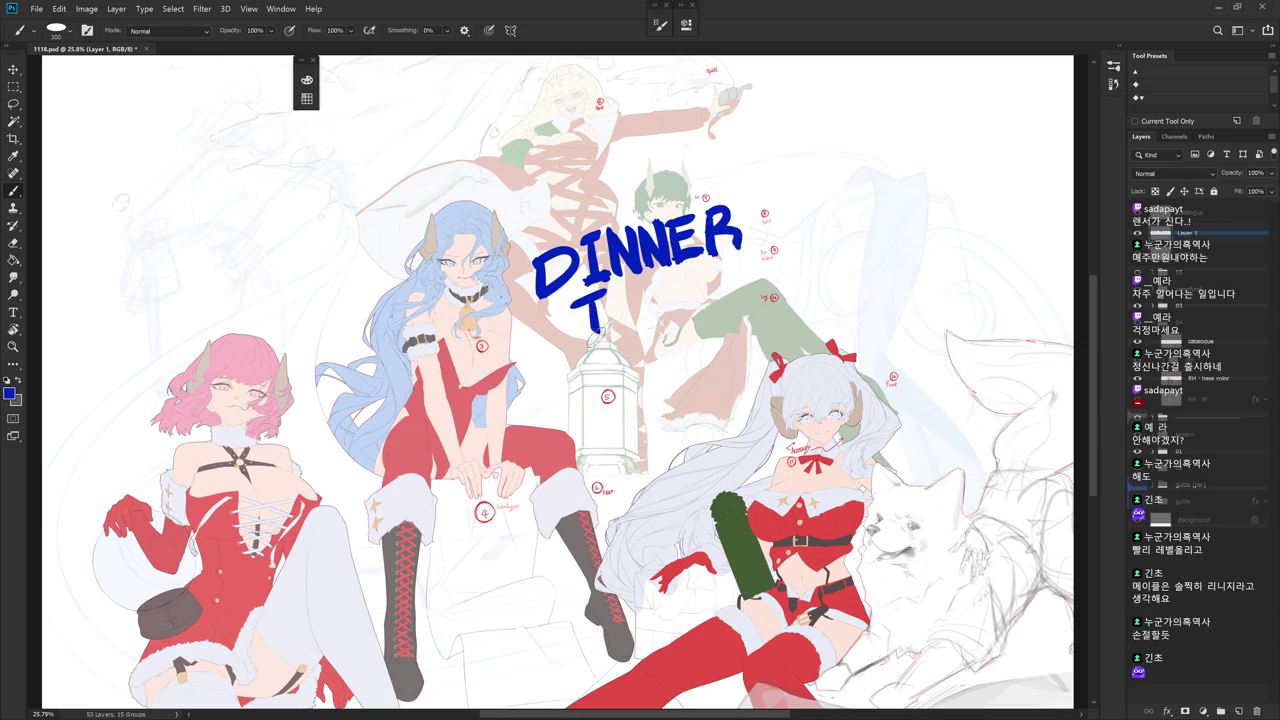
drag(612, 290, 636, 286)
mouse_move(628, 290)
mouse_down()
mouse_move(626, 334)
mouse_move(660, 316)
mouse_up()
mouse_move(660, 316)
mouse_down()
mouse_move(672, 276)
mouse_move(684, 318)
mouse_up()
drag(682, 272, 706, 266)
mouse_move(684, 286)
mouse_down()
mouse_move(706, 280)
mouse_move(680, 316)
mouse_up()
drag(680, 316, 716, 310)
click(724, 308)
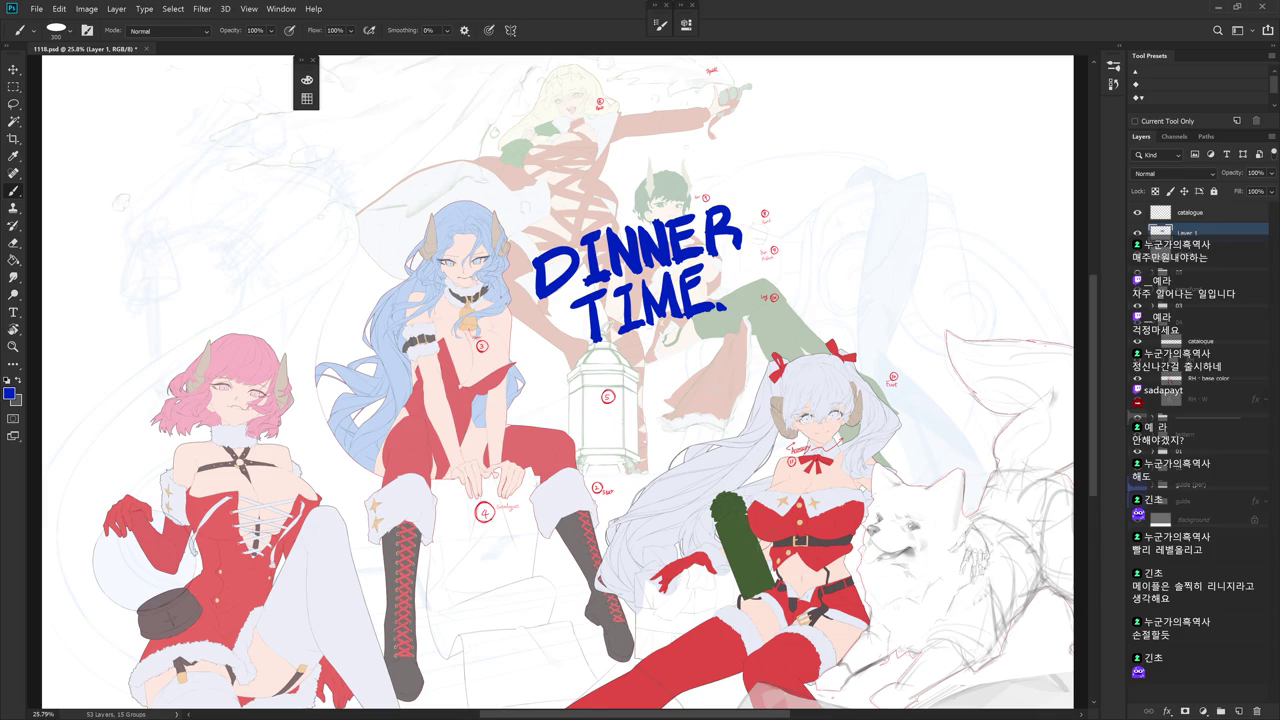
- Review the artwork full screen with the layers list, then restore the standard workspace
key(f)
key(f)
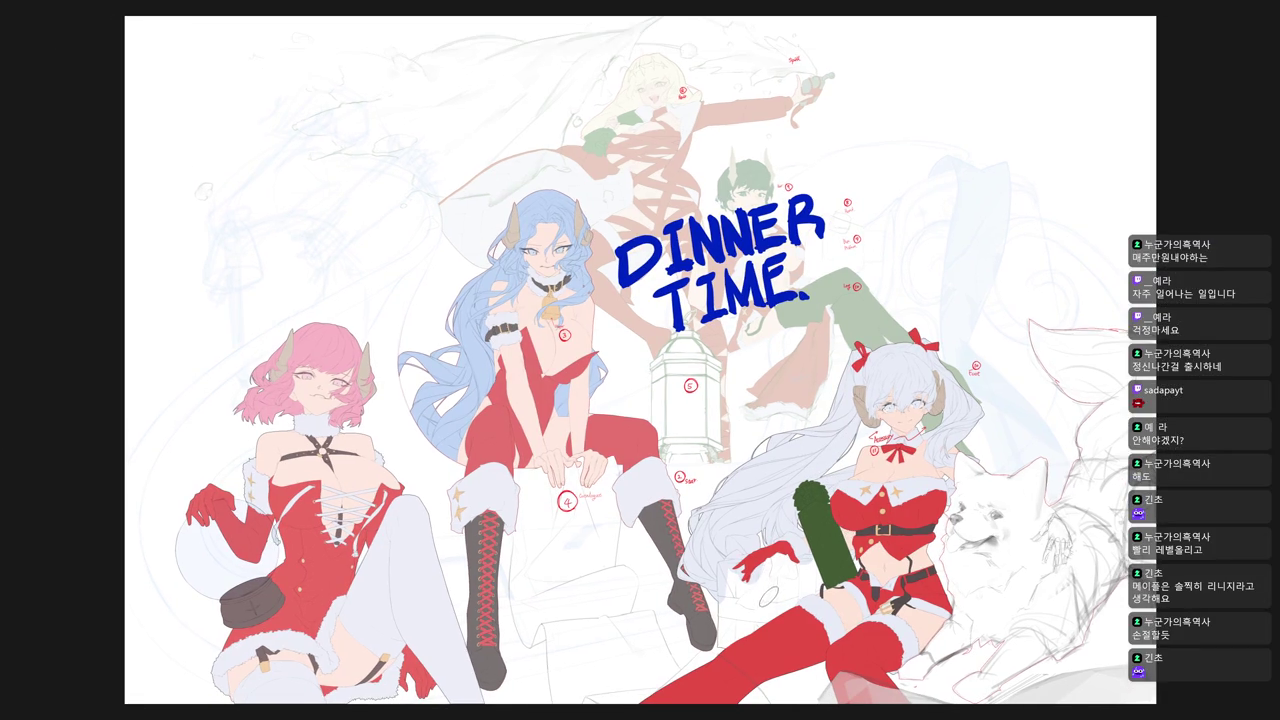
key(shift+Tab)
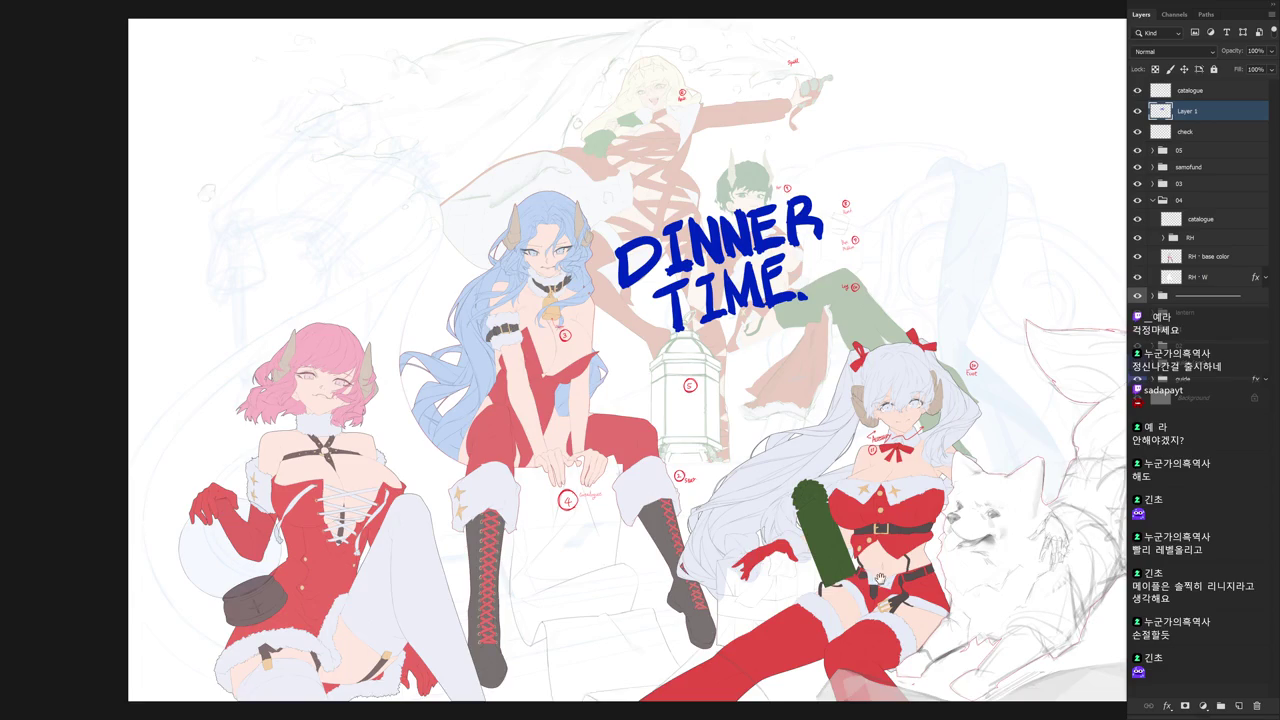
scroll(880, 579, up, 1)
scroll(835, 575, up, 1)
scroll(826, 568, up, 1)
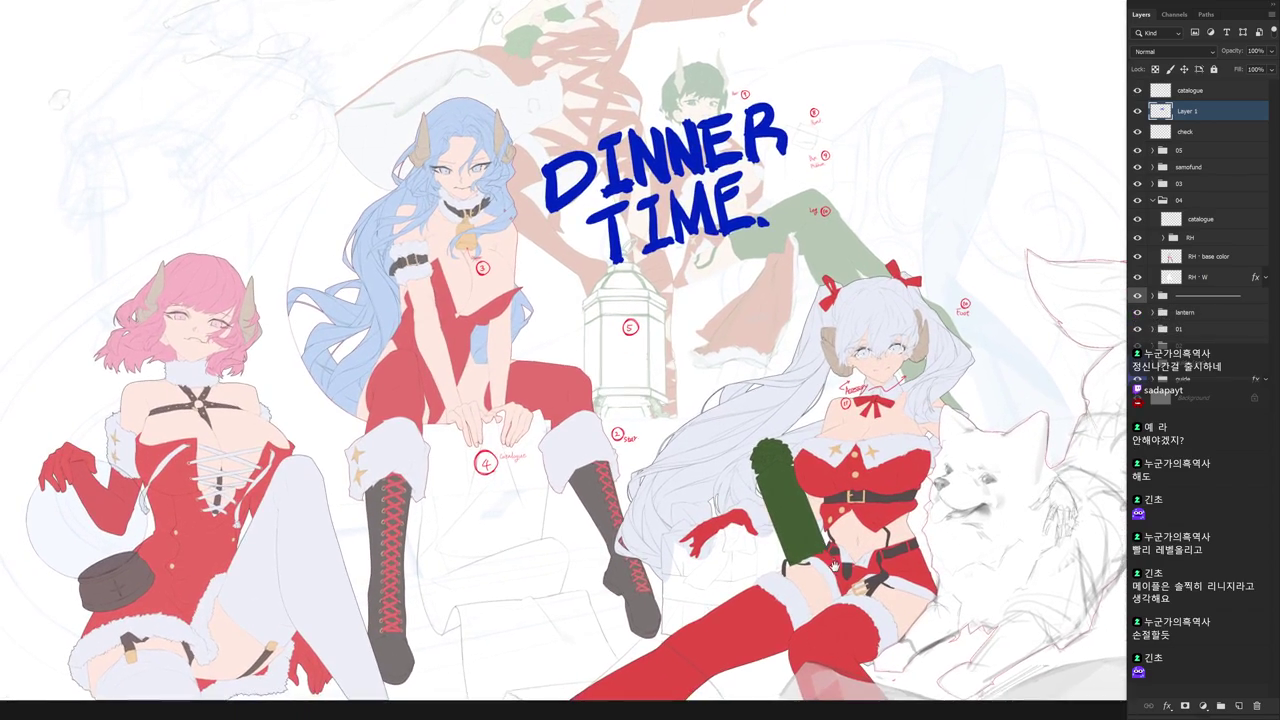
scroll(822, 572, up, 1)
scroll(820, 588, up, 1)
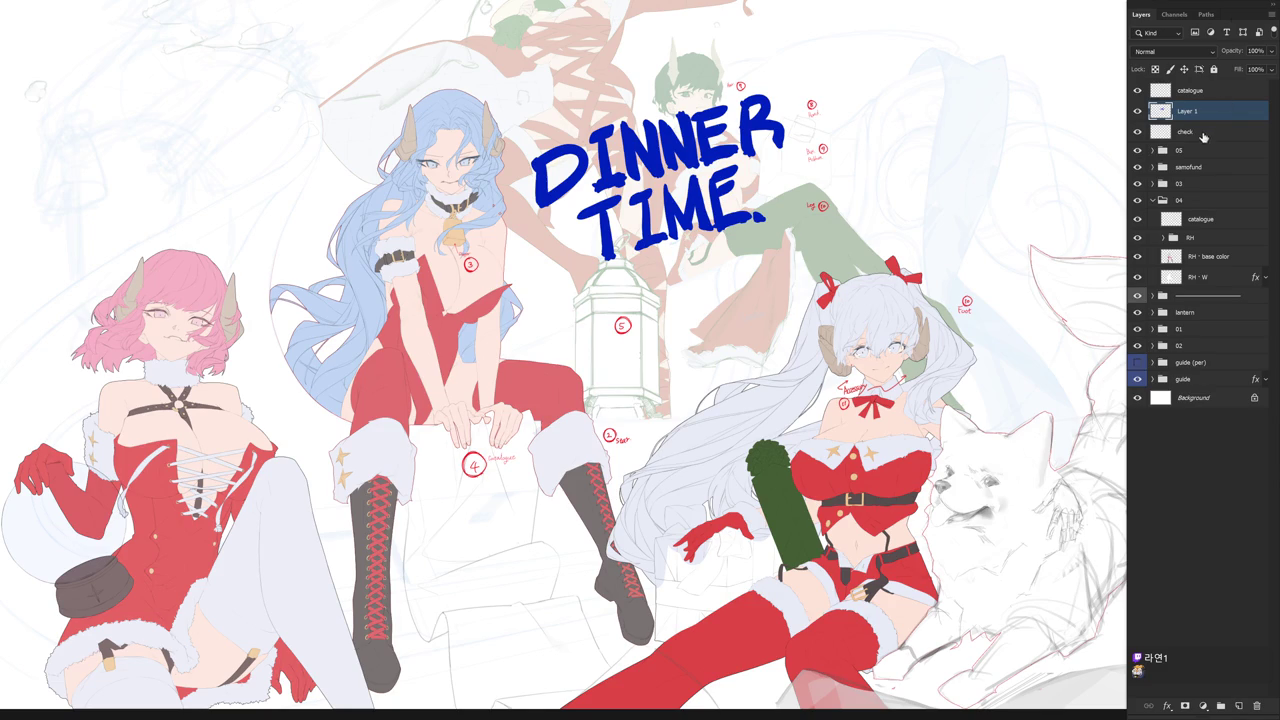
key(f)
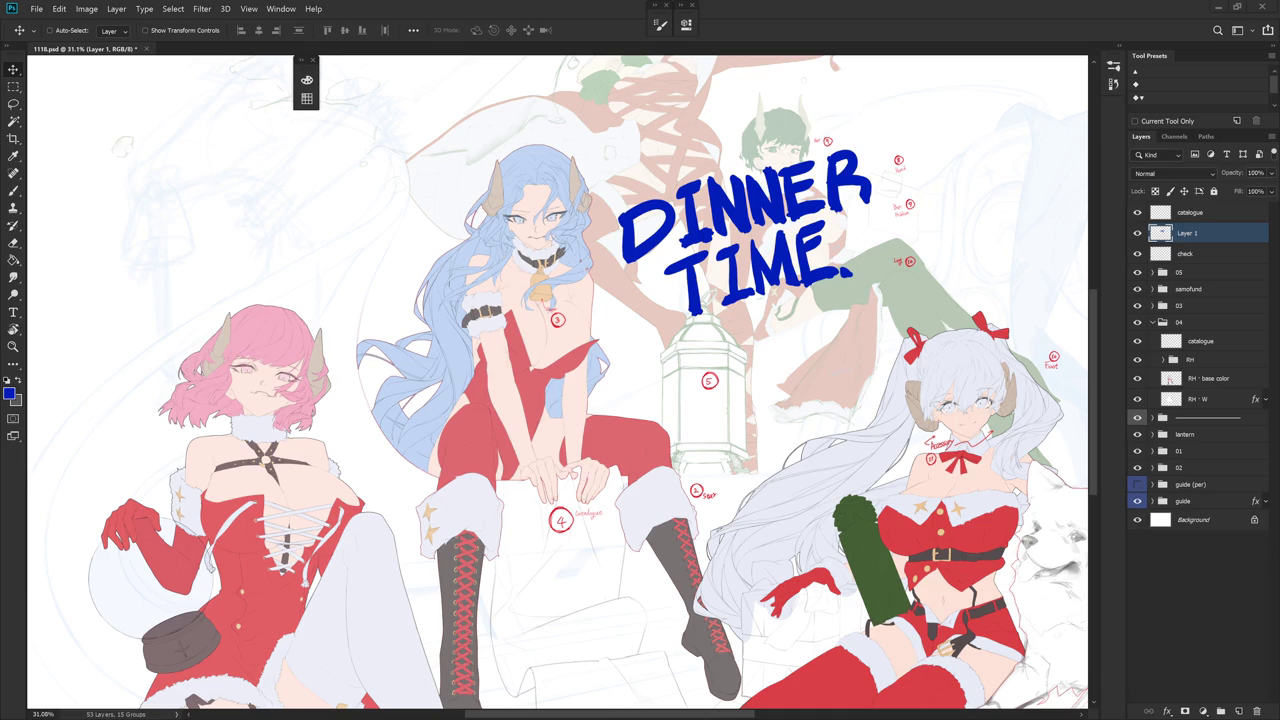
- Delete Layer 1, which holds the blue DINNER TIME lettering
key(Delete)
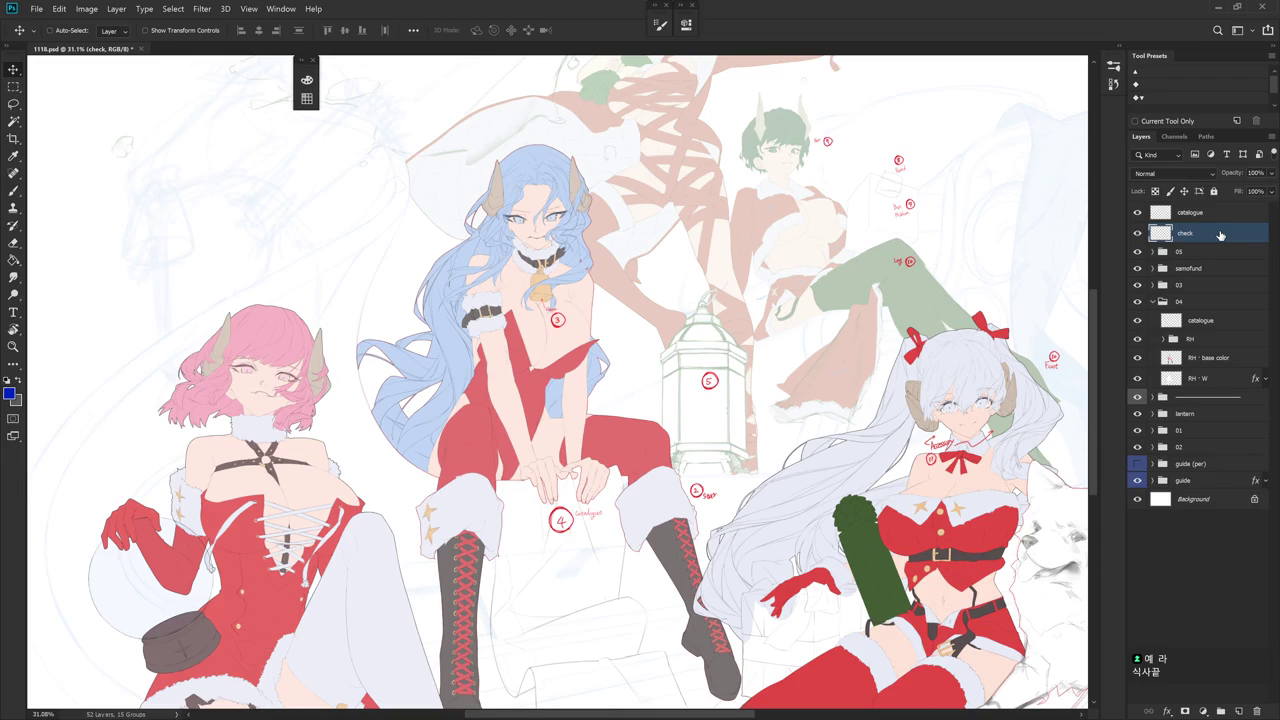
scroll(745, 398, down, 3)
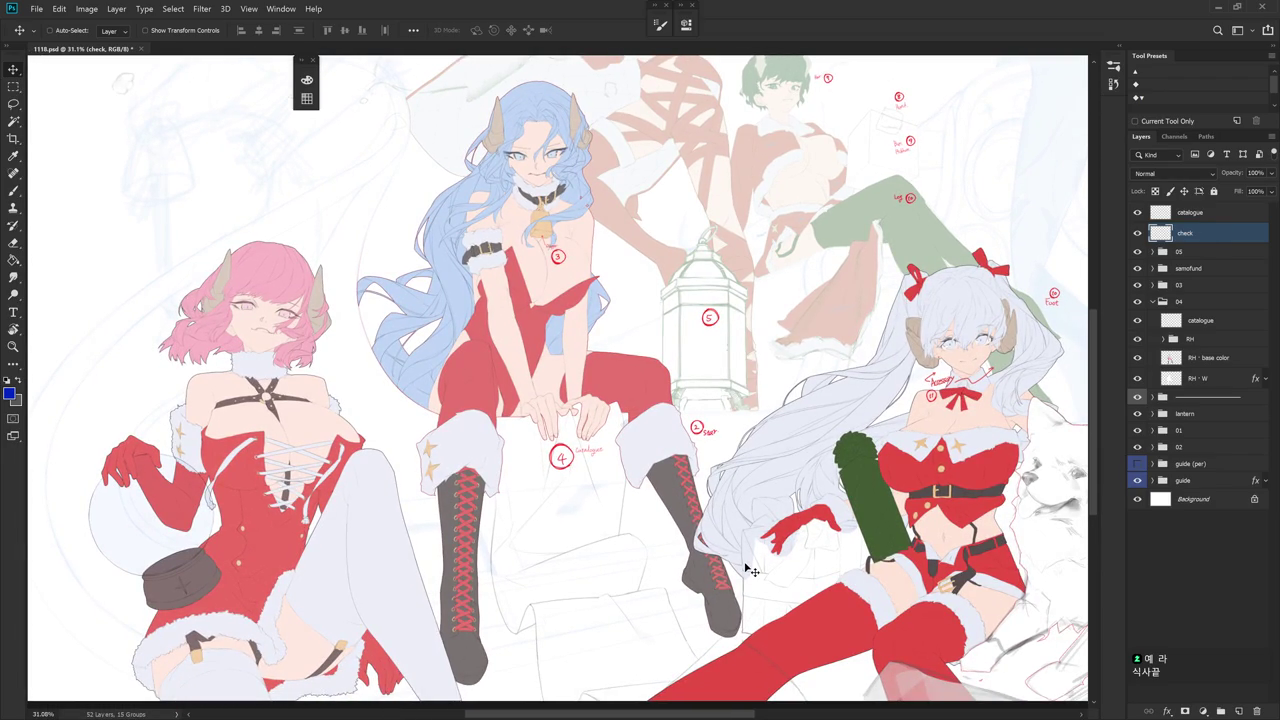
- Select the catalogue layer, bring it into view and browse the brush presets
click(1200, 320)
drag(784, 460, 901, 400)
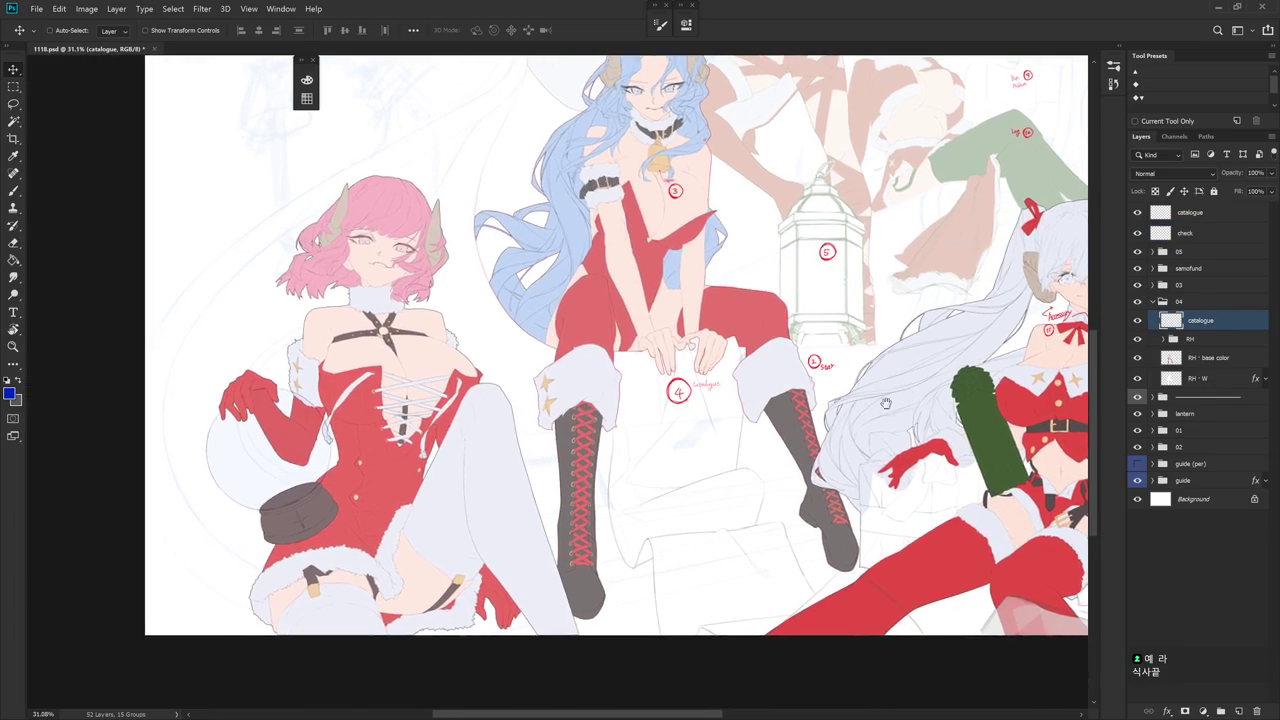
scroll(714, 429, up, 3)
scroll(737, 434, up, 2)
scroll(731, 471, up, 1)
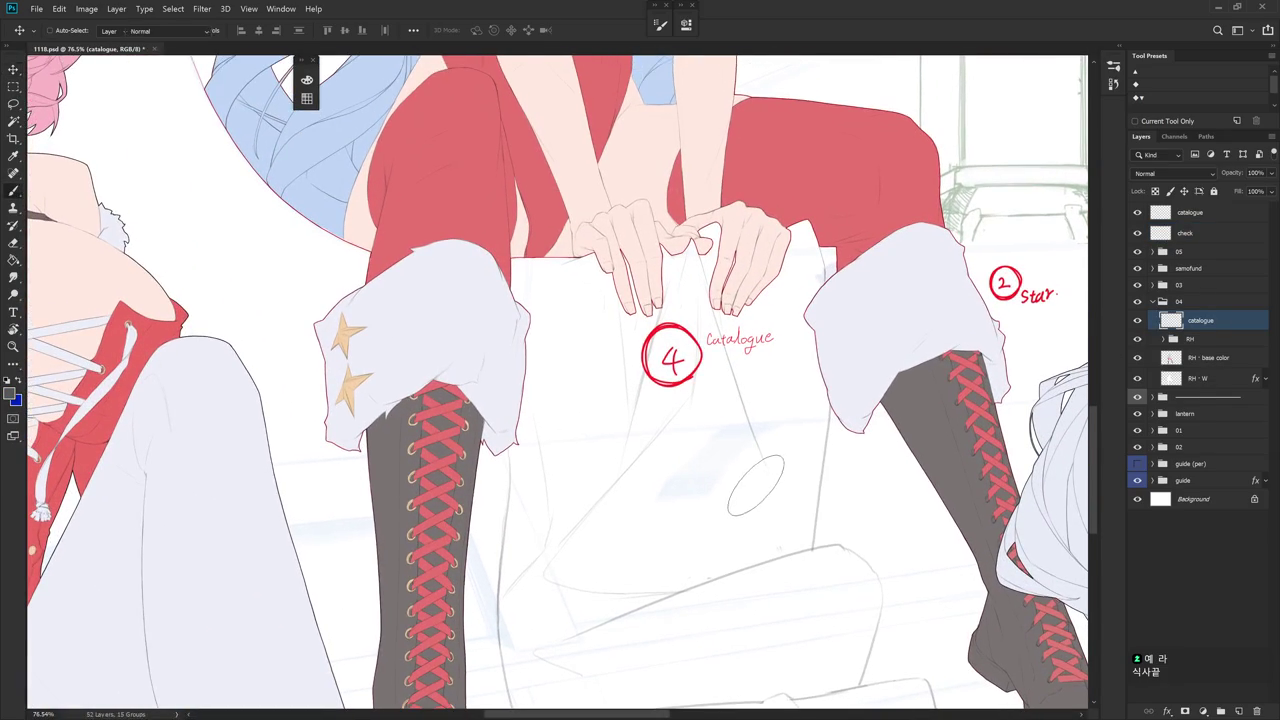
key(b)
right_click(762, 490)
scroll(918, 465, down, 5)
scroll(918, 465, down, 1)
- Expand RH - W's layer effects and switch off its Stroke effect
click(1265, 386)
click(1265, 381)
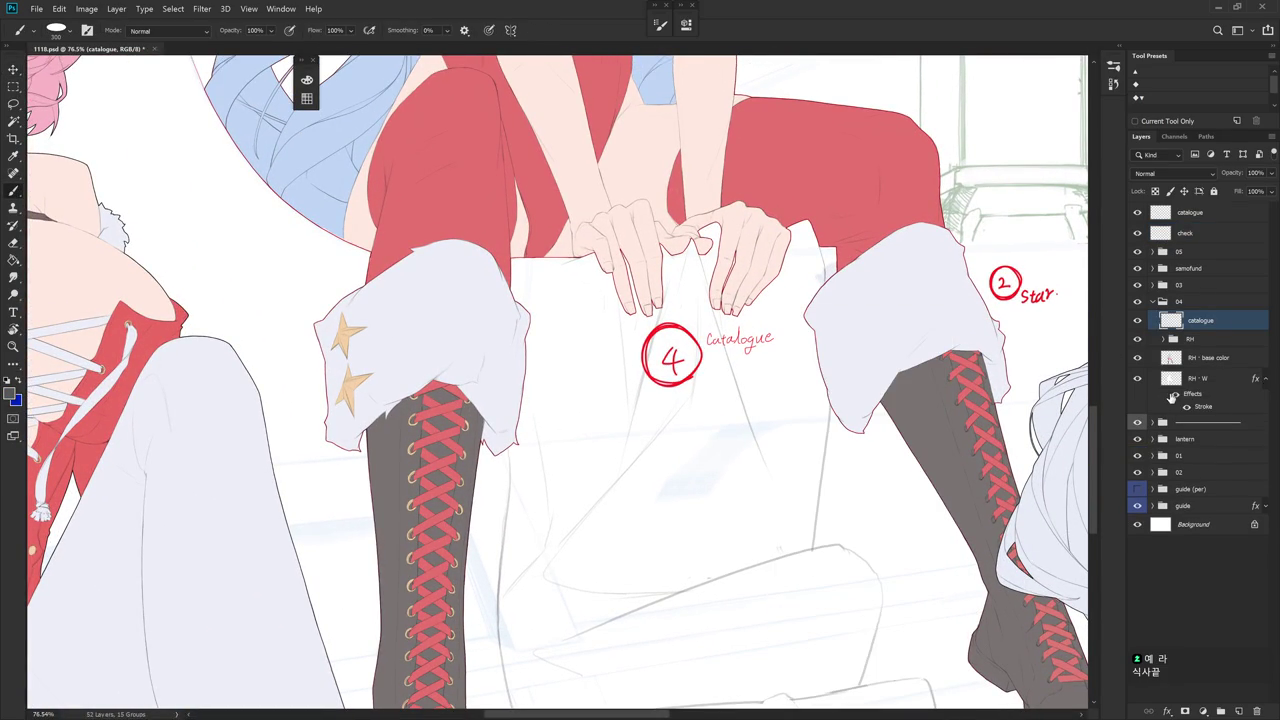
click(1179, 406)
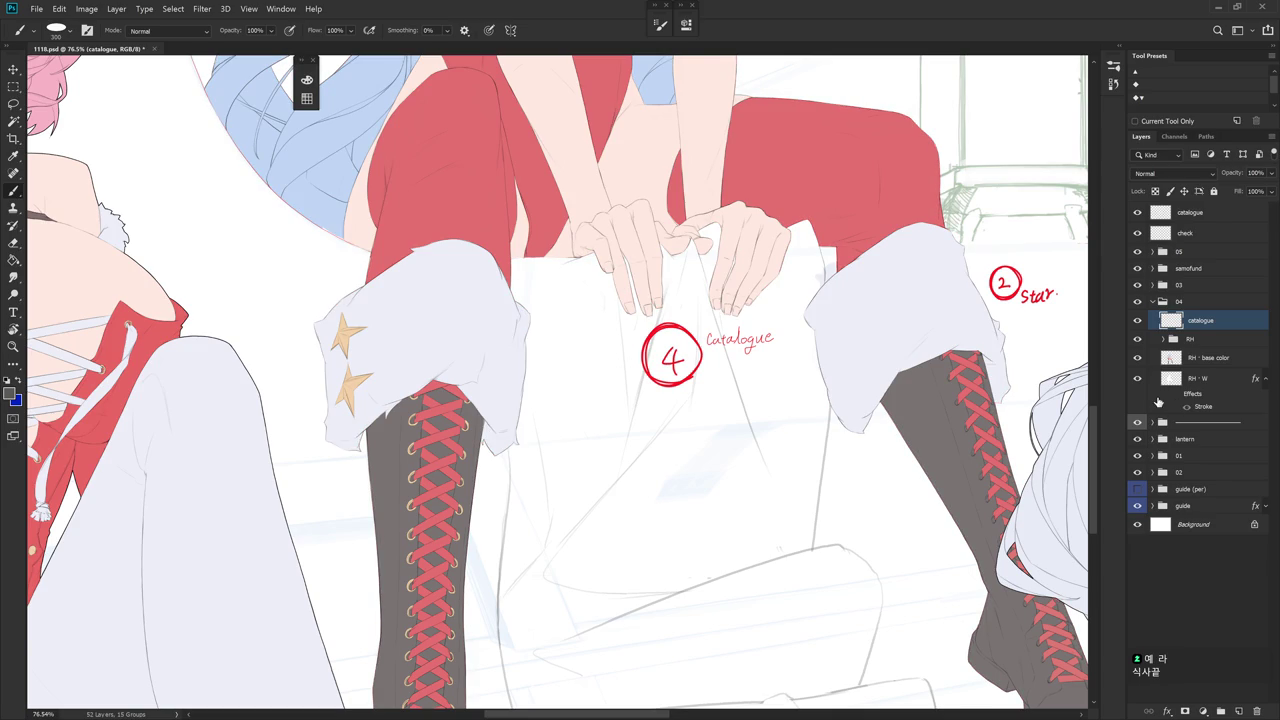
drag(735, 385, 744, 398)
- Pick the Hard_set03 brush at 4 px and shrink the eraser
right_click(718, 413)
click(839, 548)
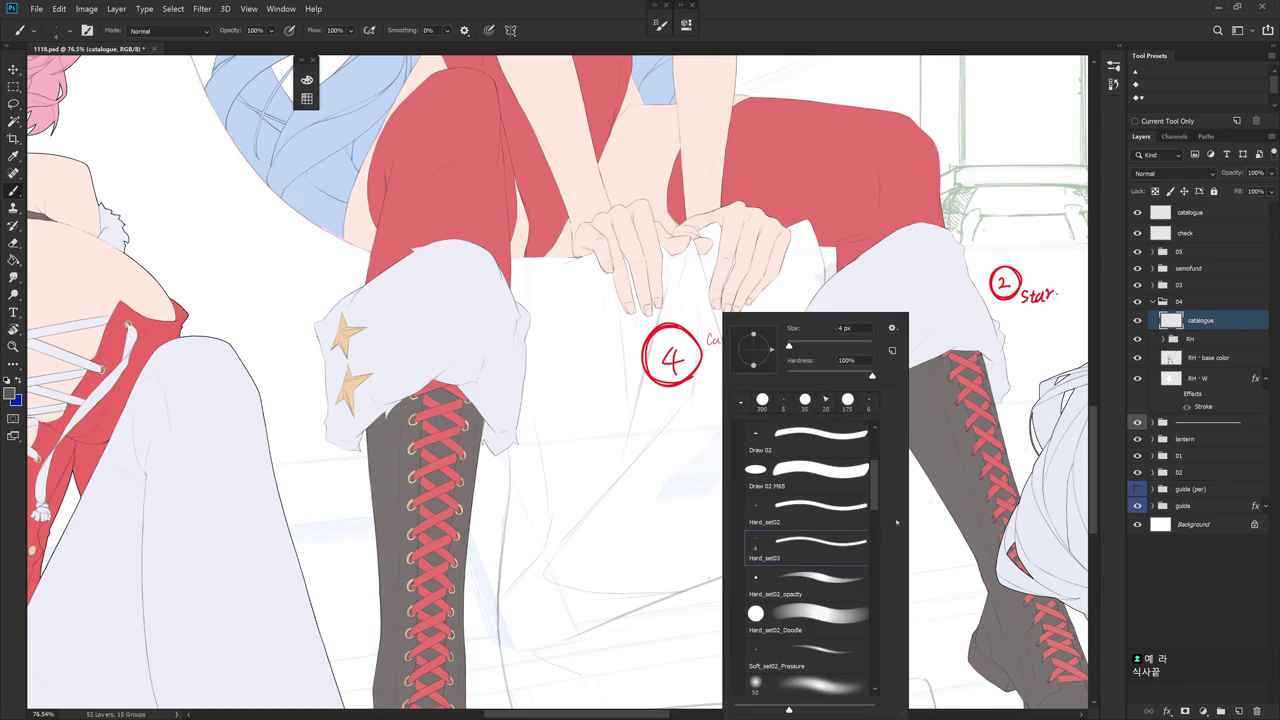
key(Escape)
scroll(686, 329, up, 2)
scroll(645, 215, up, 2)
key(e)
key(bracketleft)
key(bracketleft)
key(bracketleft)
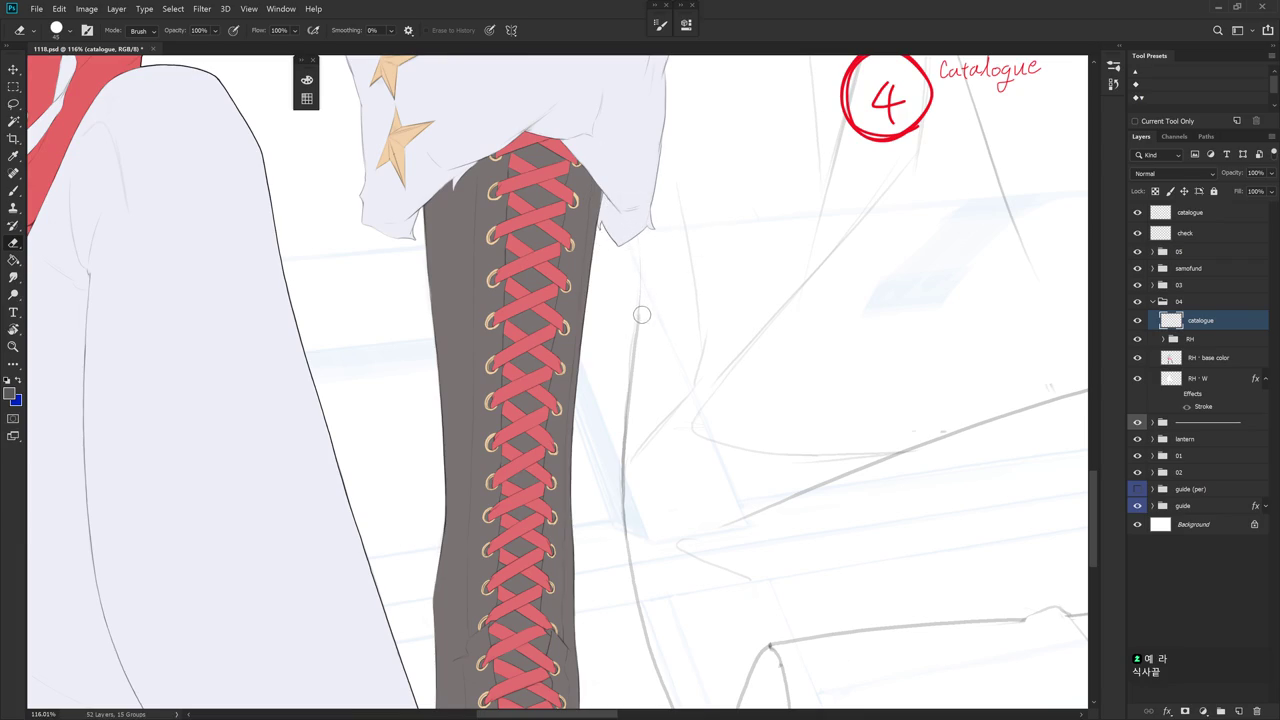
- Tilt the canvas view slightly and check the eraser's brush presets
key(b)
key(r)
drag(714, 286, 700, 270)
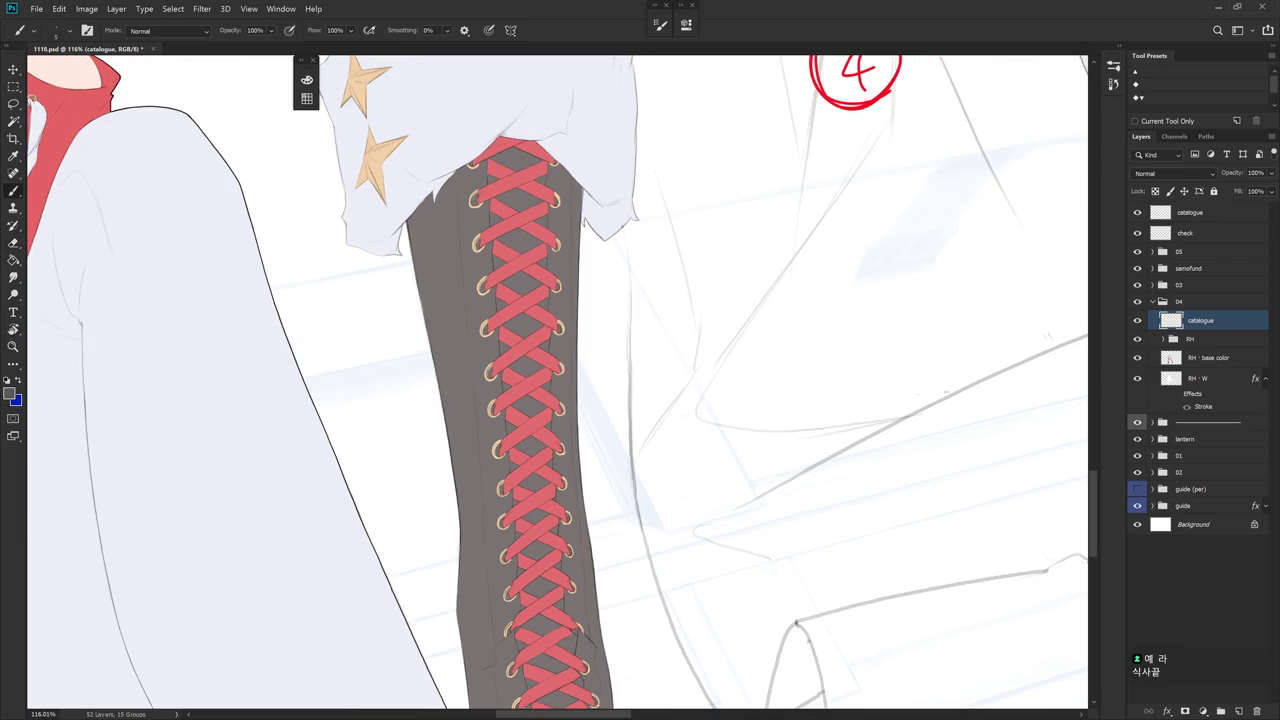
key(e)
right_click(662, 287)
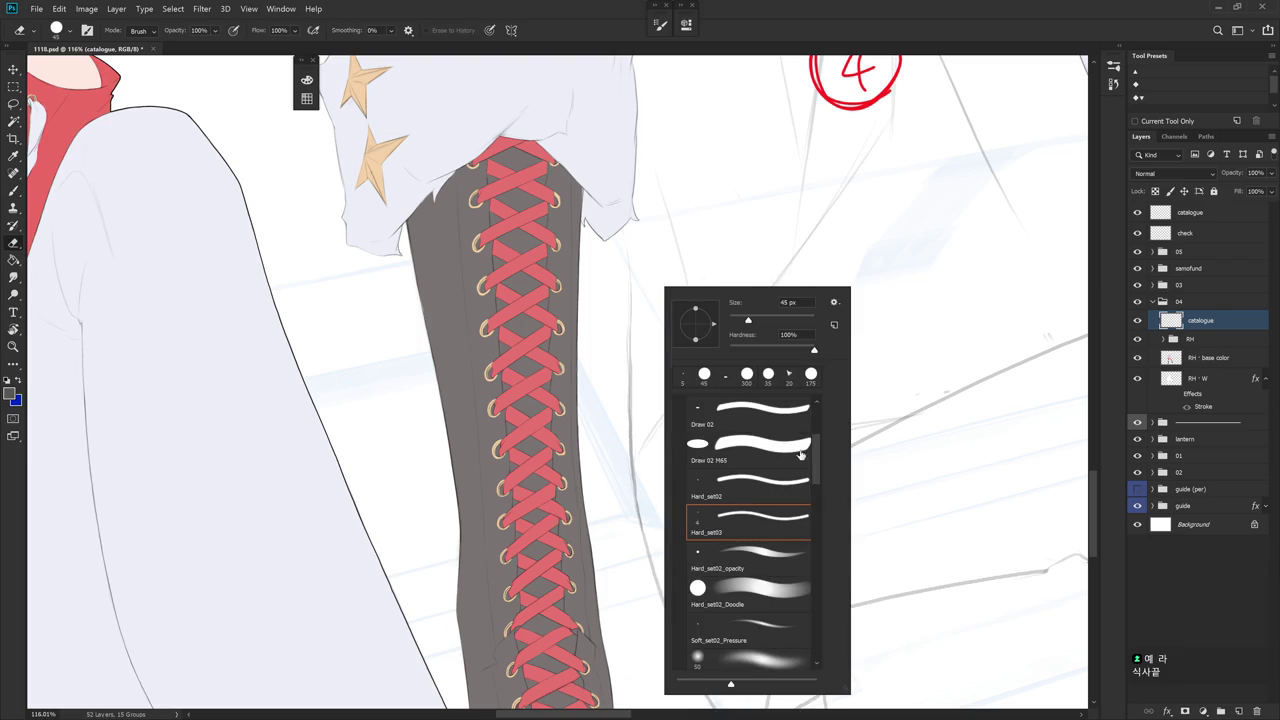
click(1059, 338)
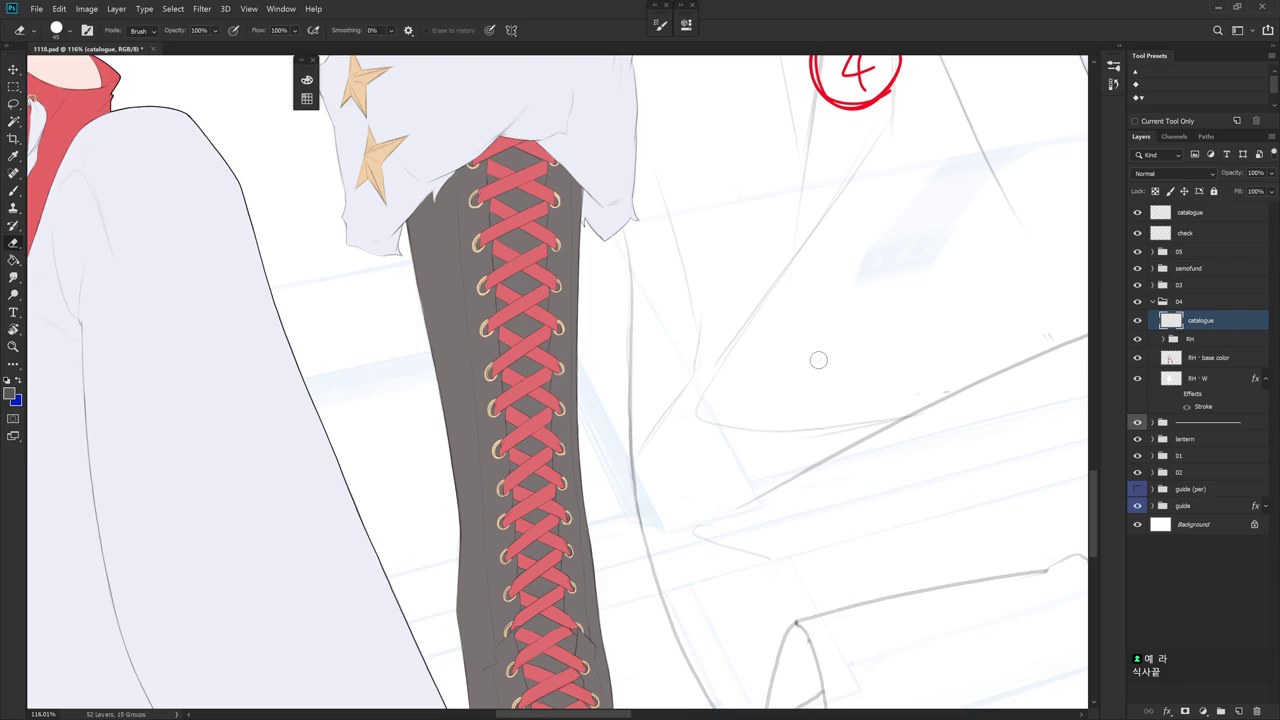
- Give the eraser a soft brush enlarged to 175 px
right_click(857, 490)
right_click(858, 490)
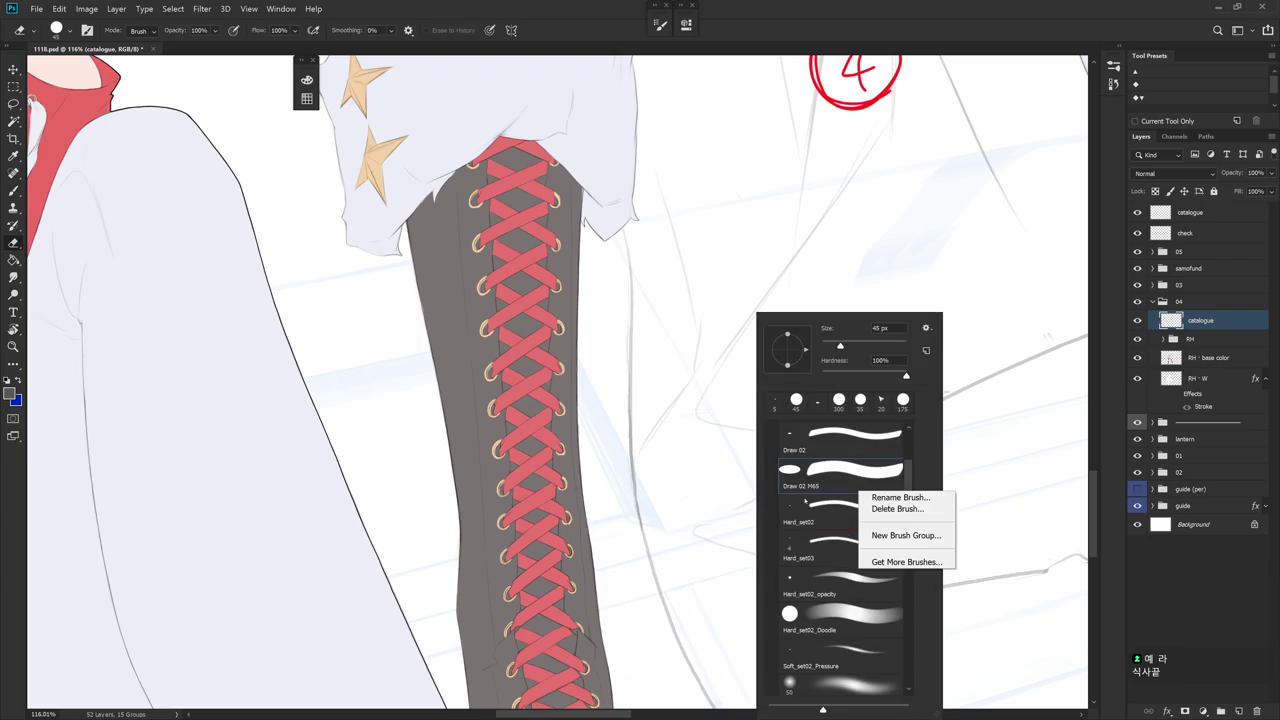
key(Escape)
scroll(886, 489, down, 2)
scroll(886, 489, down, 1)
scroll(886, 489, down, 2)
click(886, 489)
key(Return)
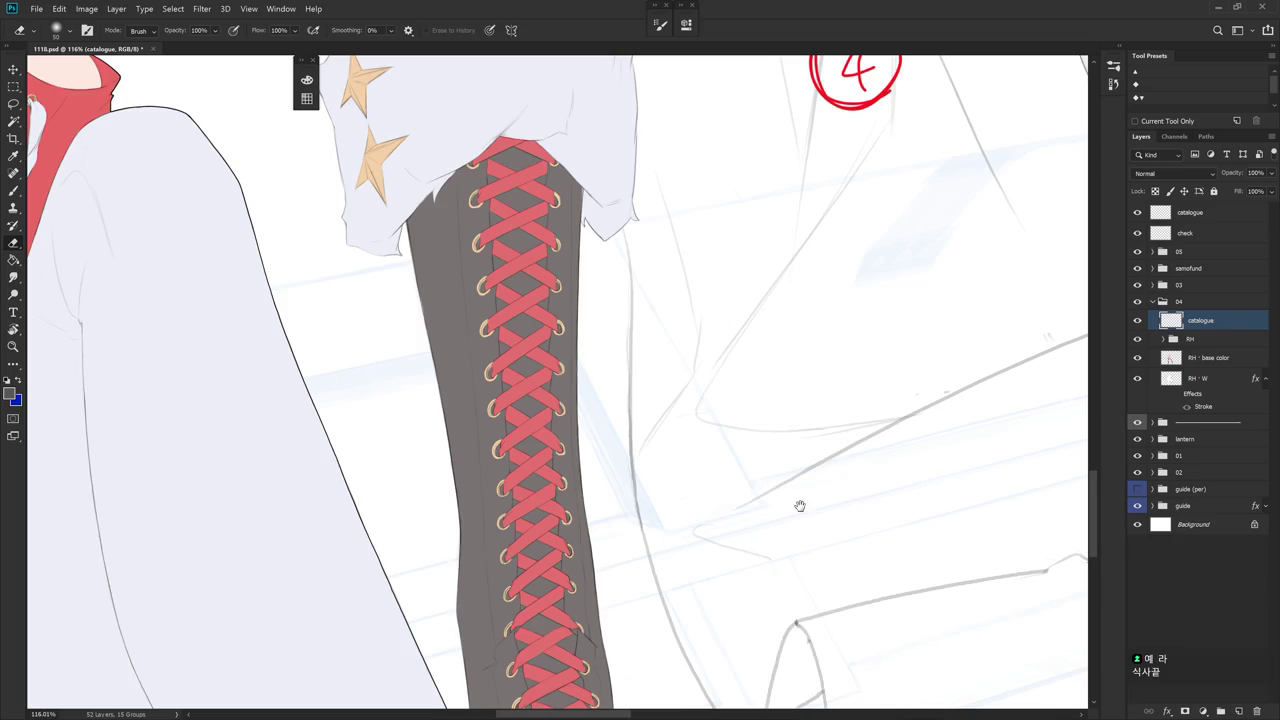
scroll(800, 470, down, 1)
scroll(760, 420, down, 1)
key(bracketright)
key(bracketright)
key(bracketright)
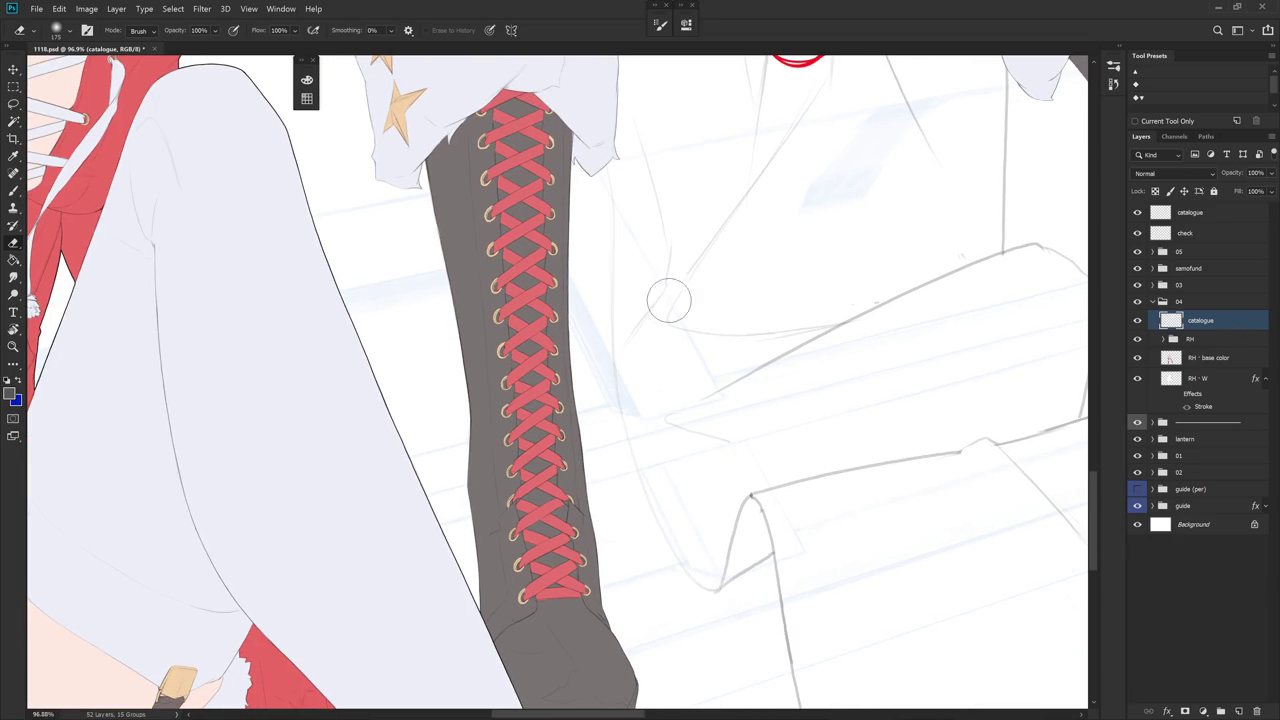
- Draw a thin line down beside the boot, undo it and redraw it longer
scroll(635, 185, up, 2)
key(b)
drag(603, 168, 608, 342)
key(ctrl+z)
mouse_move(598, 148)
mouse_down()
mouse_move(621, 512)
mouse_move(682, 678)
mouse_up()
- Set the eraser to Hard_set03 and rotate the view so the boot leans the other way
key(e)
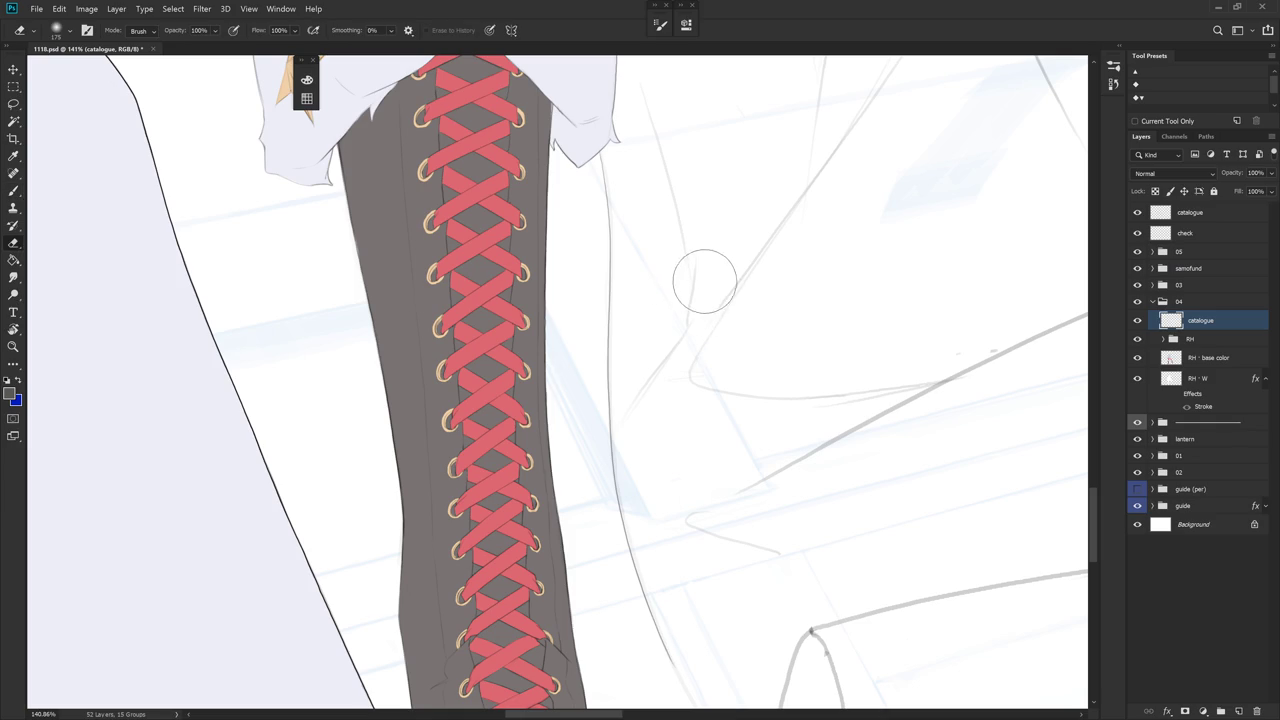
right_click(702, 278)
click(820, 412)
key(Return)
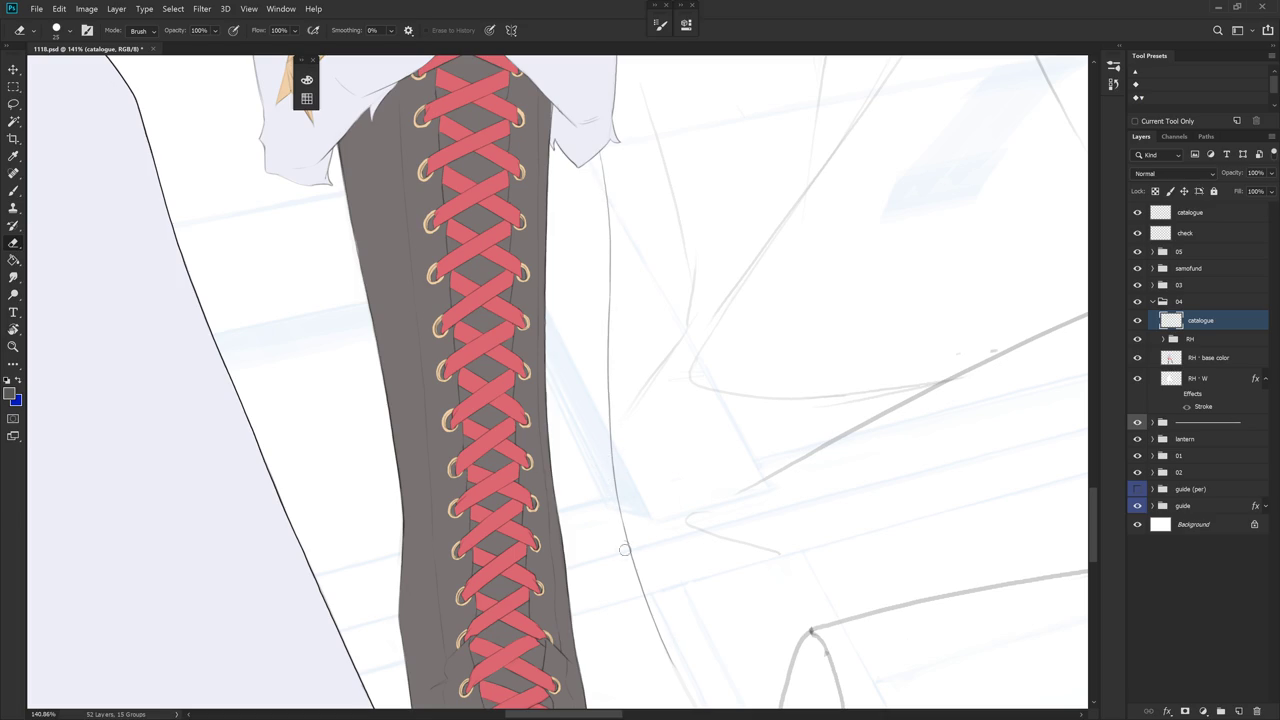
drag(700, 431, 663, 292)
key(r)
drag(722, 476, 603, 359)
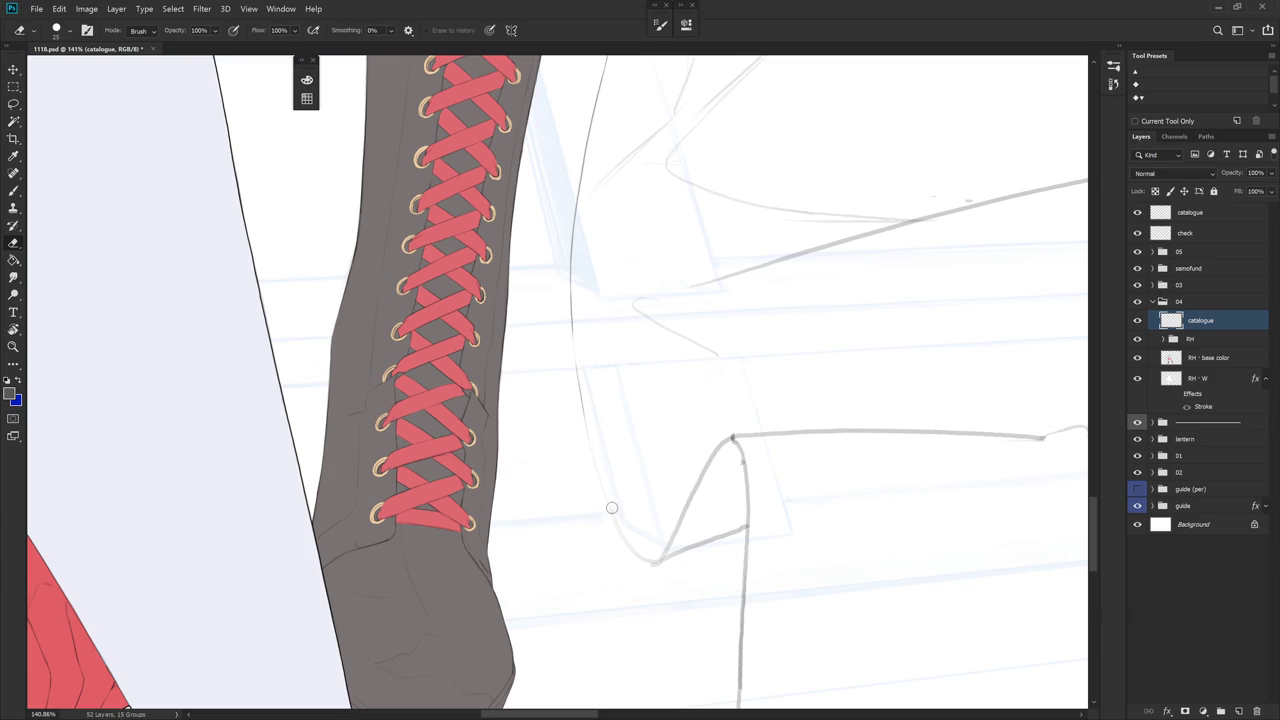
- Extend the catalogue's curved edge line downward, redrawing it lower after an undo
key(b)
drag(572, 321, 586, 428)
key(ctrl+z)
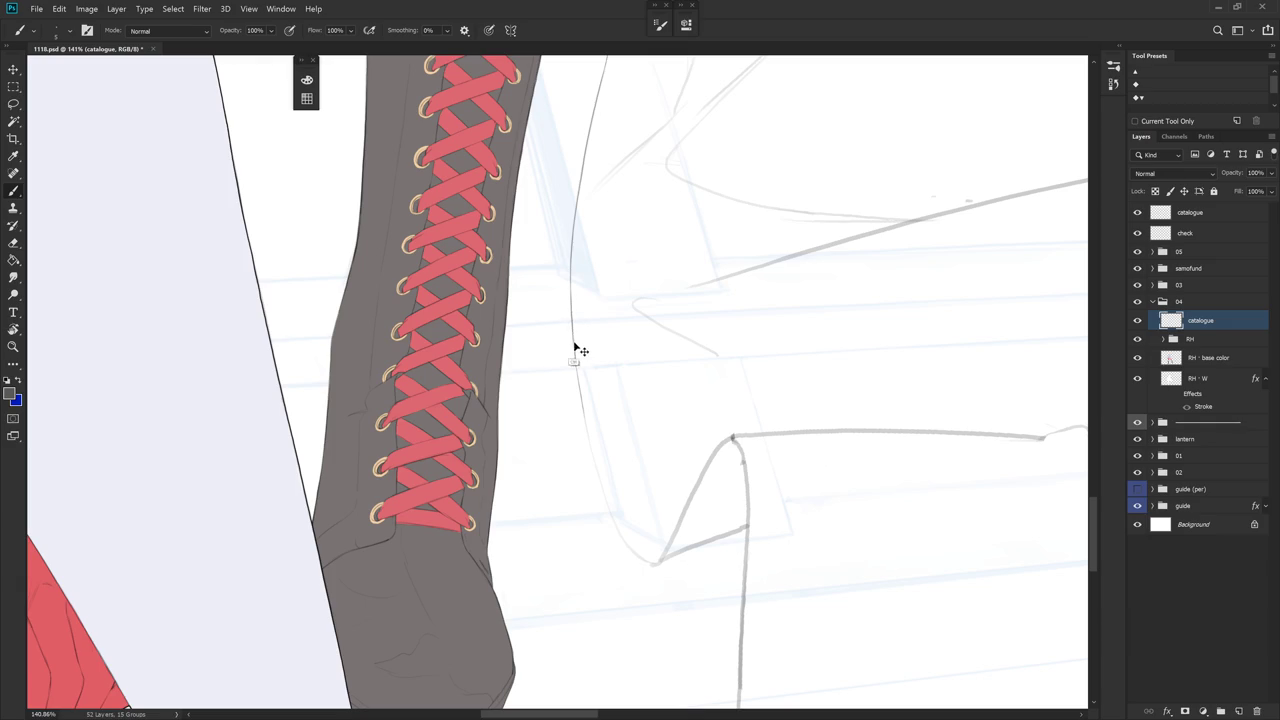
mouse_move(570, 324)
mouse_down()
mouse_move(592, 456)
mouse_move(645, 562)
mouse_up()
scroll(633, 540, down, 5)
scroll(633, 540, up, 2)
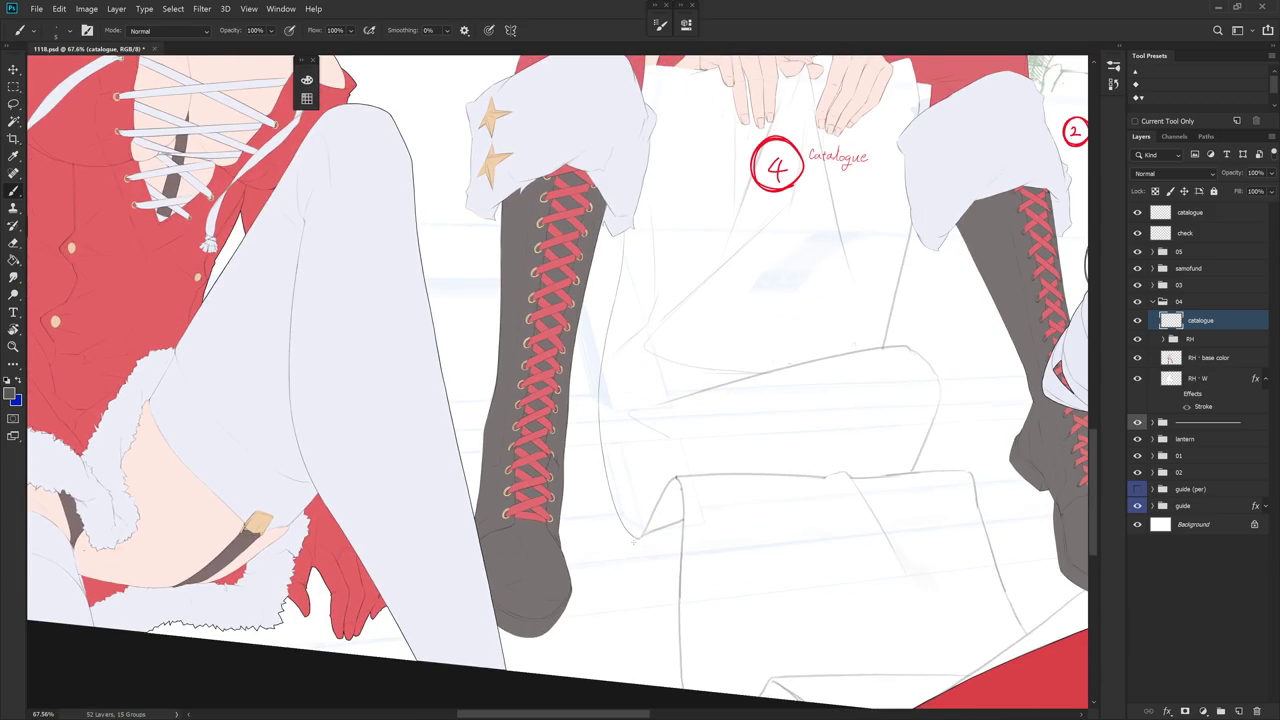
scroll(633, 540, down, 1)
scroll(700, 530, down, 2)
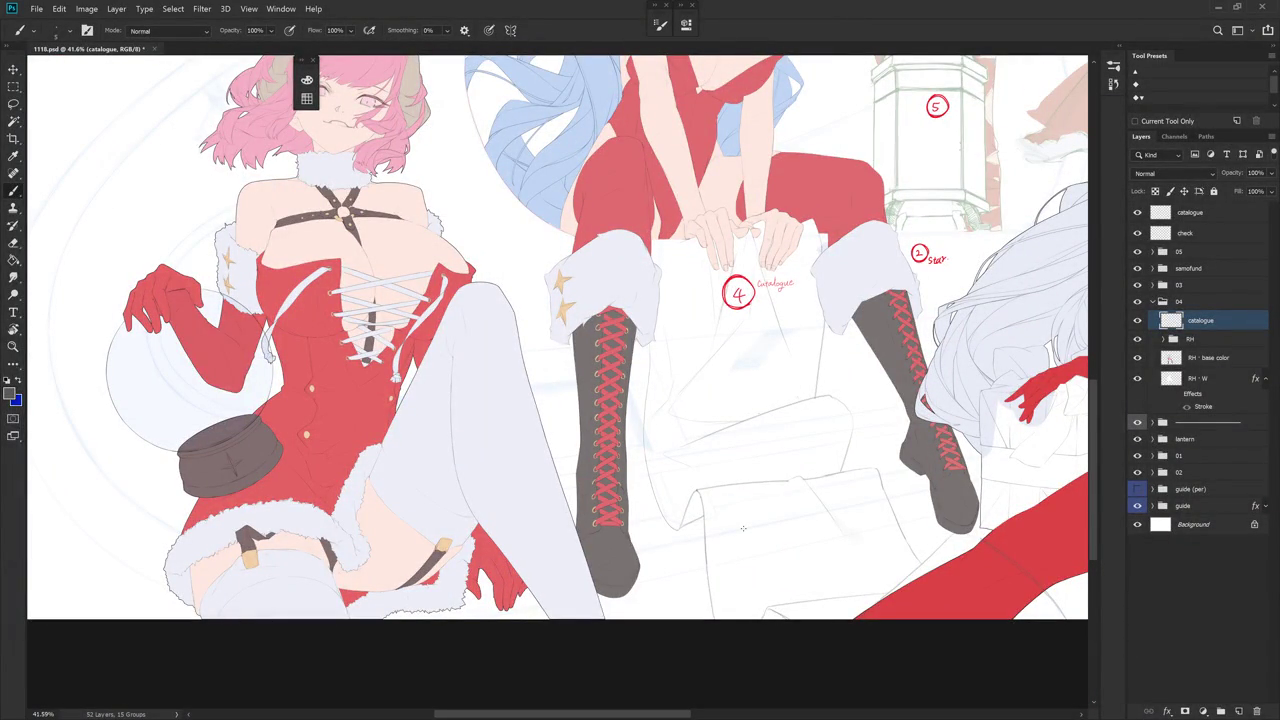
- Rotate the canvas view roughly 90° around the boot
scroll(742, 528, up, 1)
key(r)
drag(742, 528, 741, 357)
scroll(741, 357, up, 3)
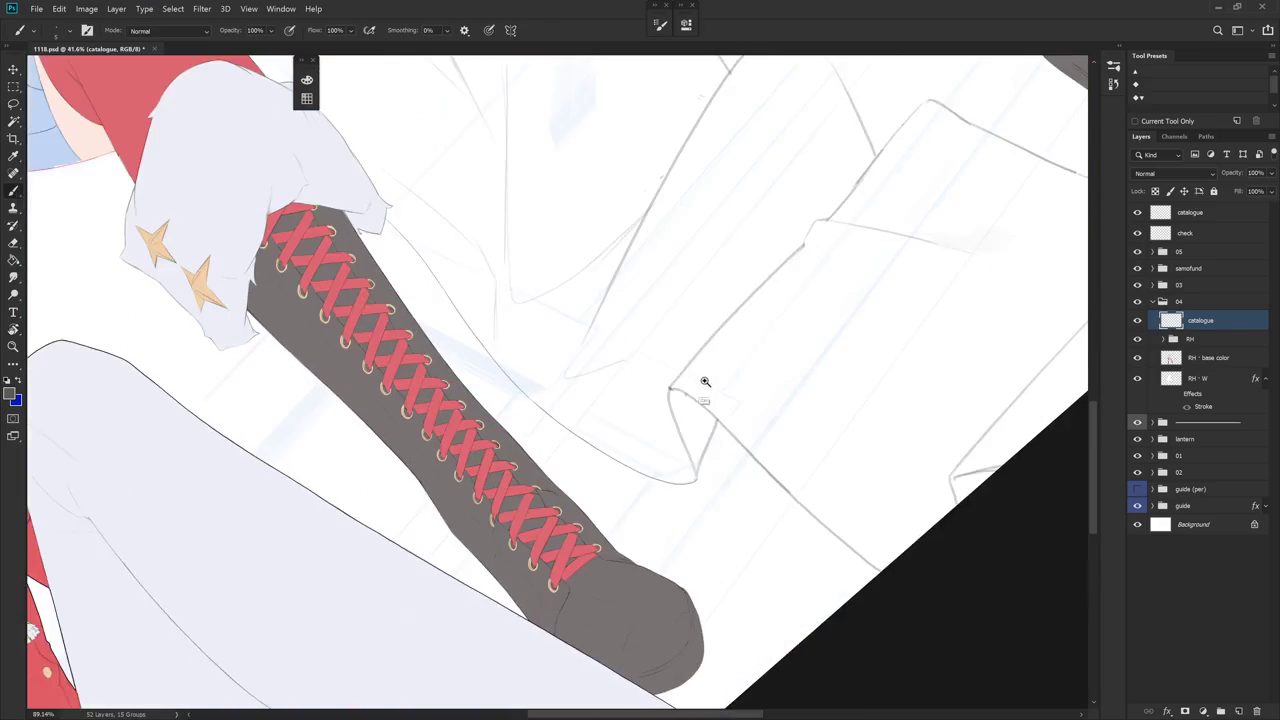
key(e)
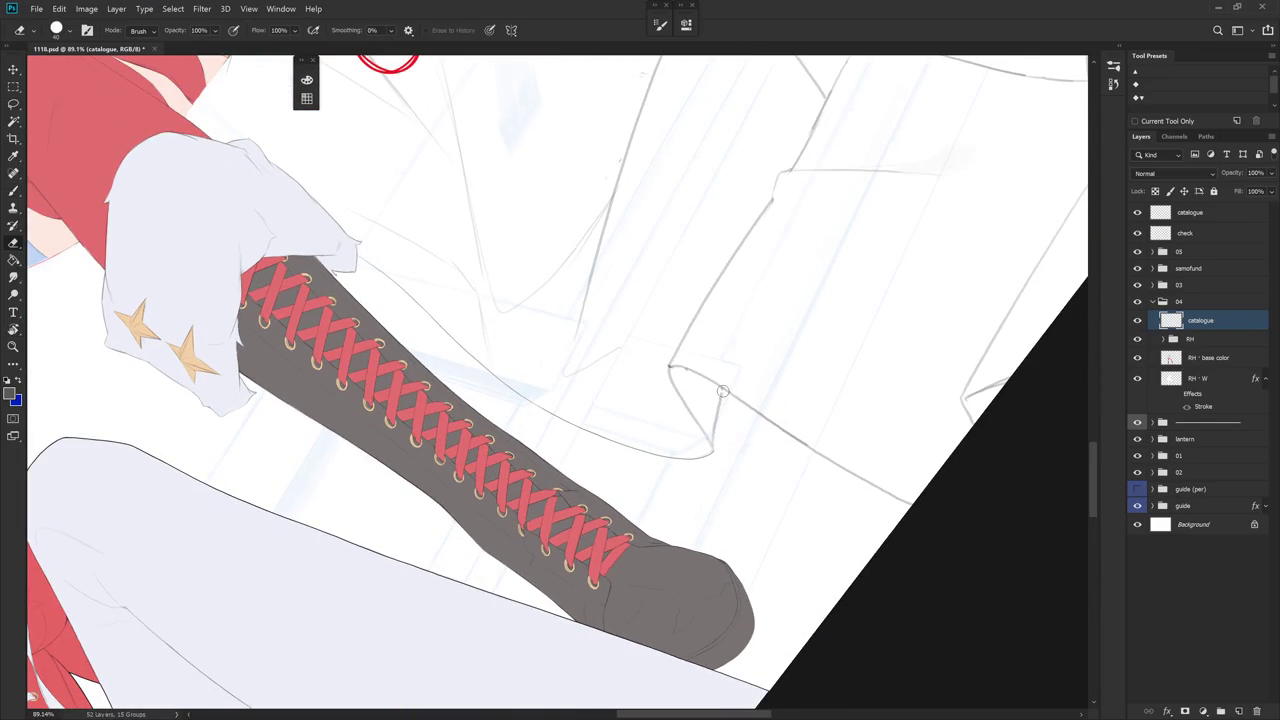
key(b)
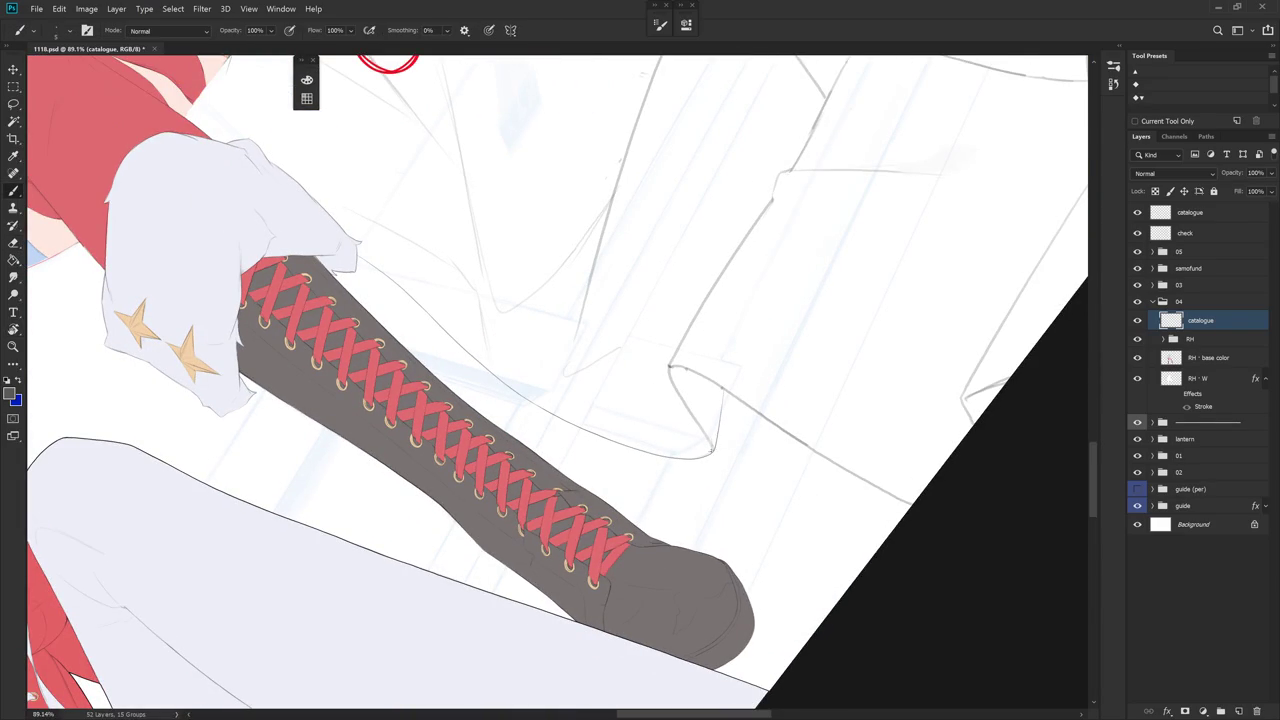
key(r)
mouse_move(726, 445)
mouse_down()
mouse_move(757, 447)
mouse_move(551, 380)
mouse_up()
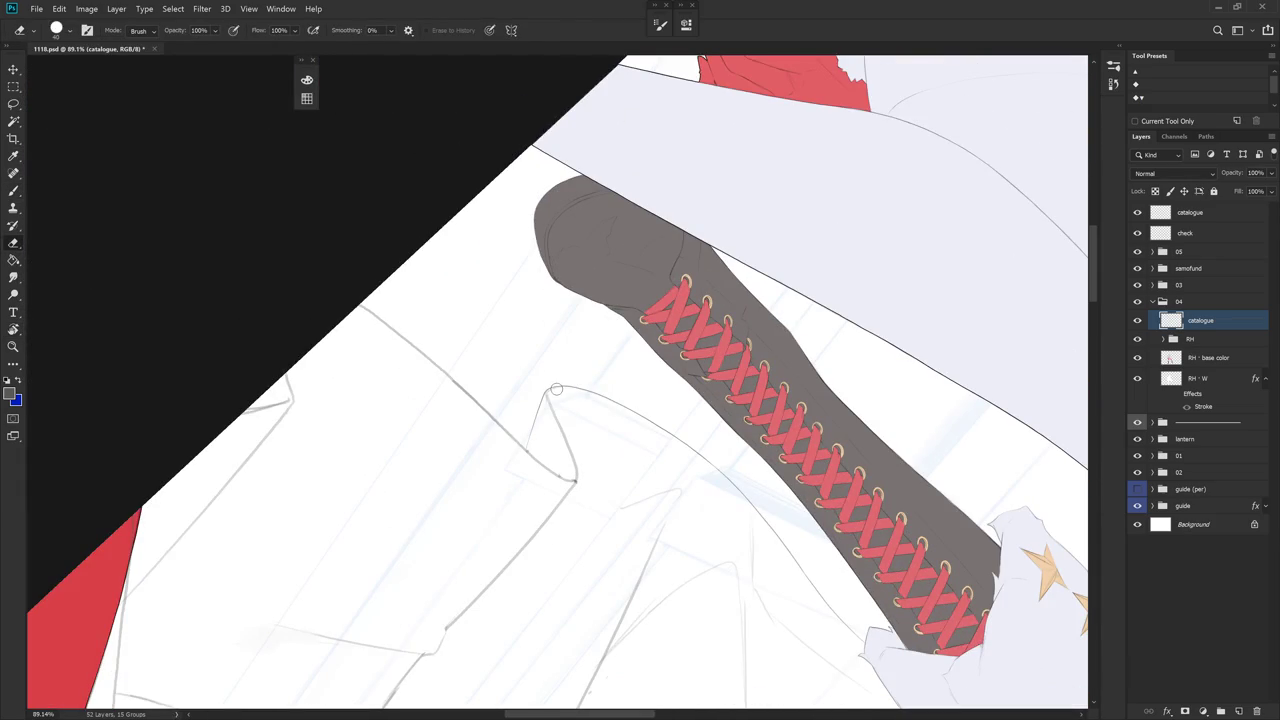
- Erase the stray line along the catalogue fold, then return the view upright
scroll(582, 410, down, 1)
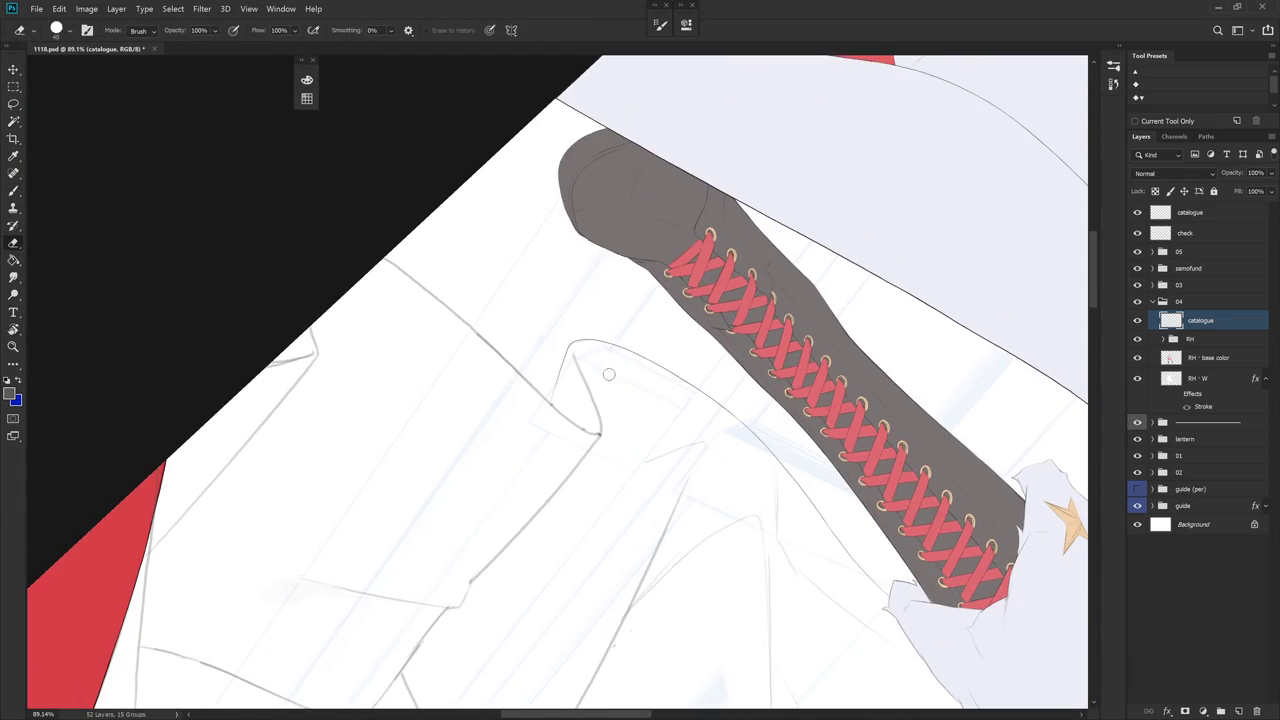
mouse_move(571, 347)
mouse_down()
mouse_move(598, 424)
mouse_move(596, 408)
mouse_up()
key(b)
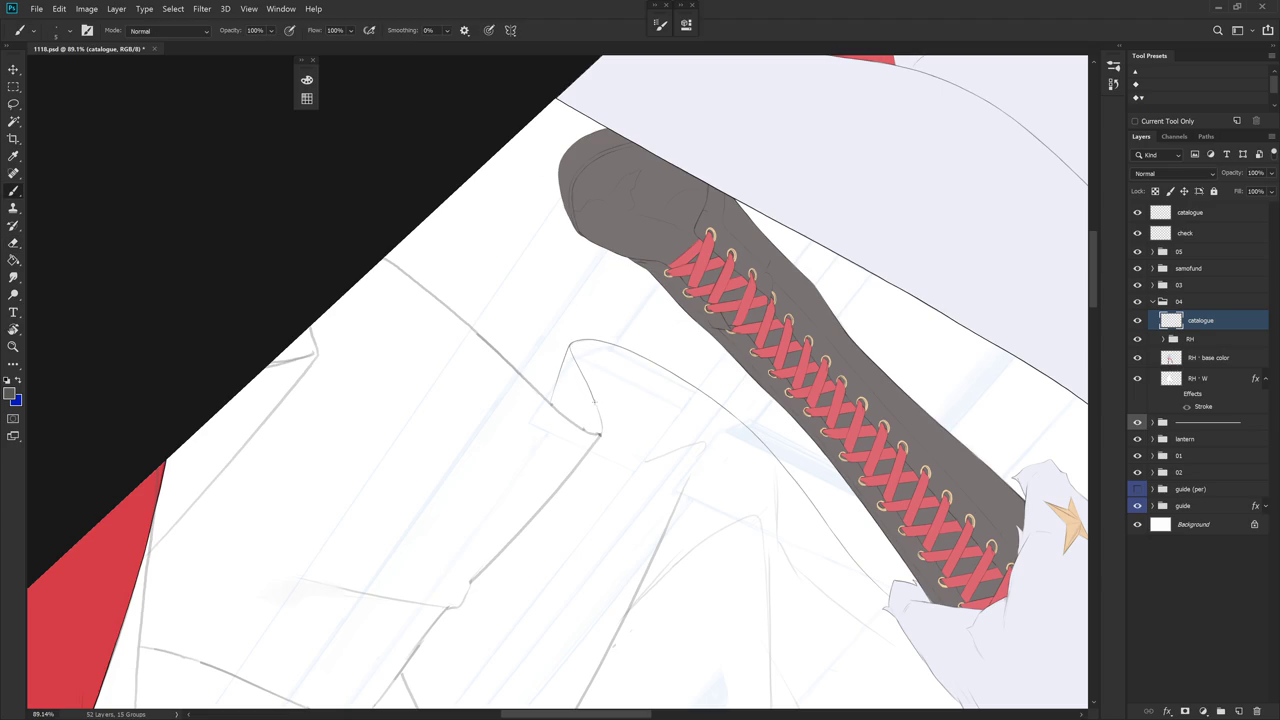
mouse_move(597, 437)
mouse_down()
mouse_move(700, 471)
mouse_move(669, 257)
mouse_up()
scroll(491, 343, up, 2)
key(e)
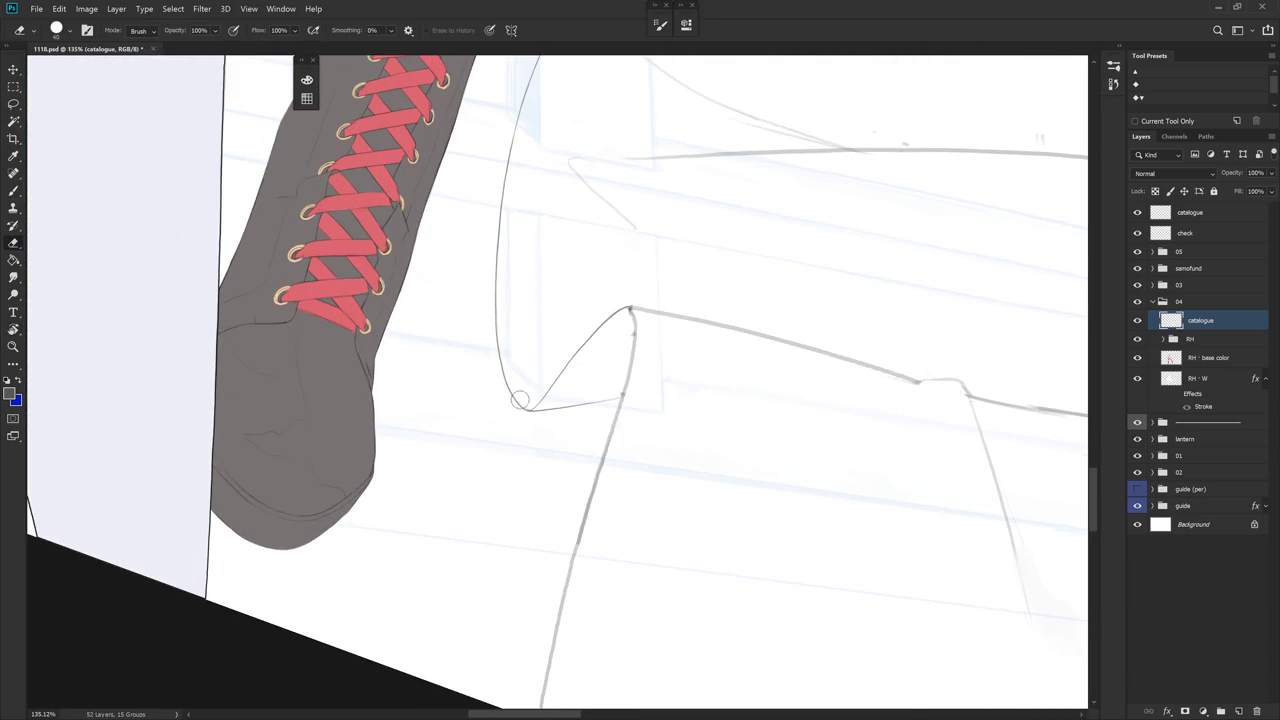
scroll(590, 459, down, 5)
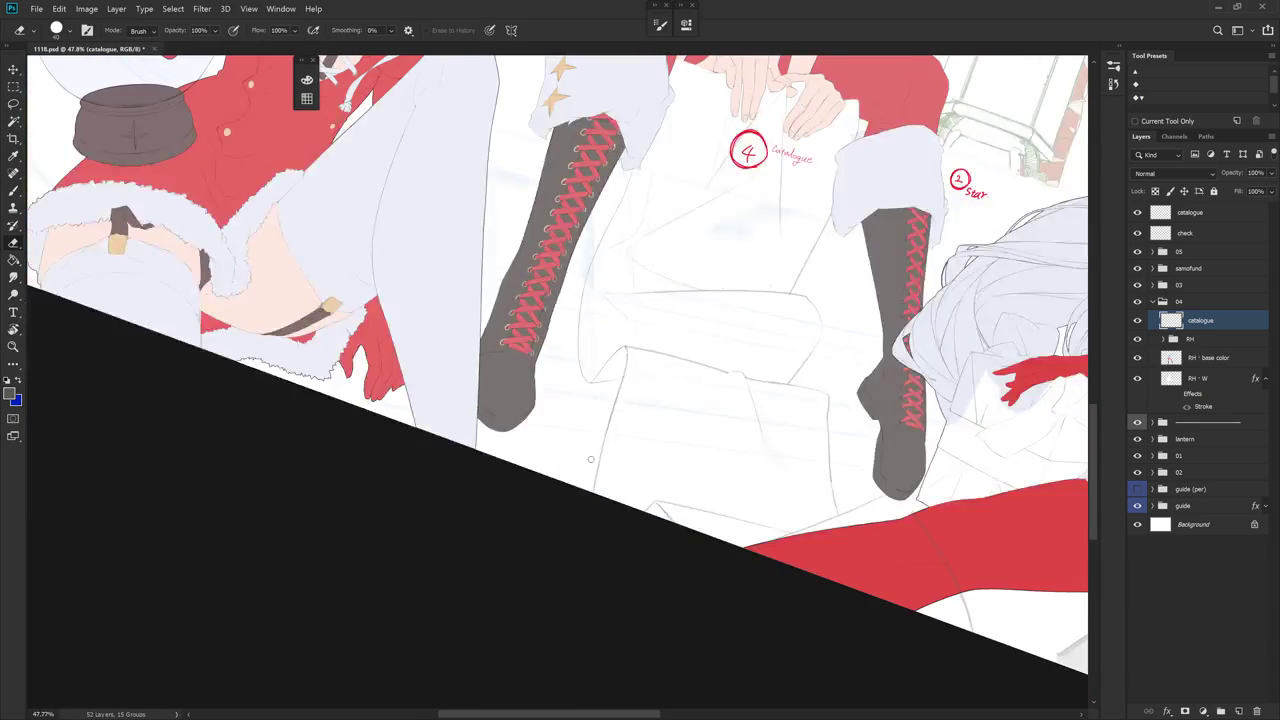
key(Escape)
drag(689, 464, 645, 572)
key(b)
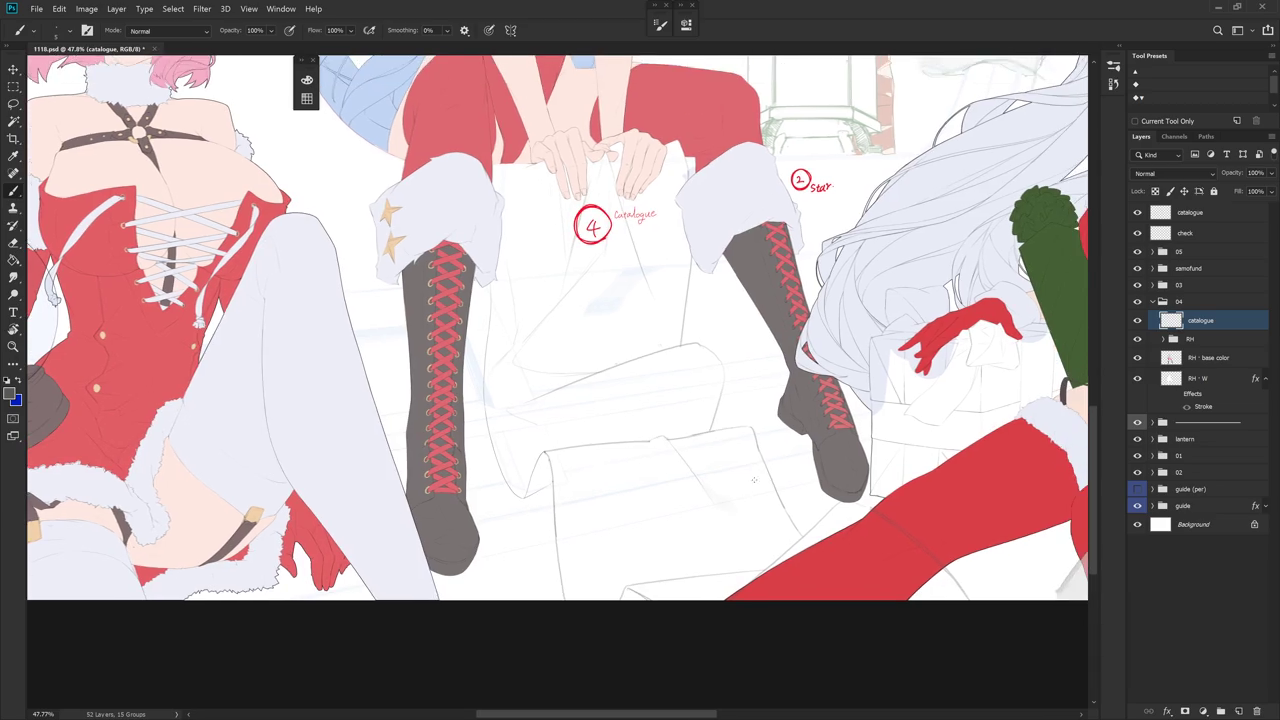
drag(667, 345, 610, 278)
- Zoom in on the catalogue scroll's lower edge and start redrawing its lines
ctrl+click(610, 278)
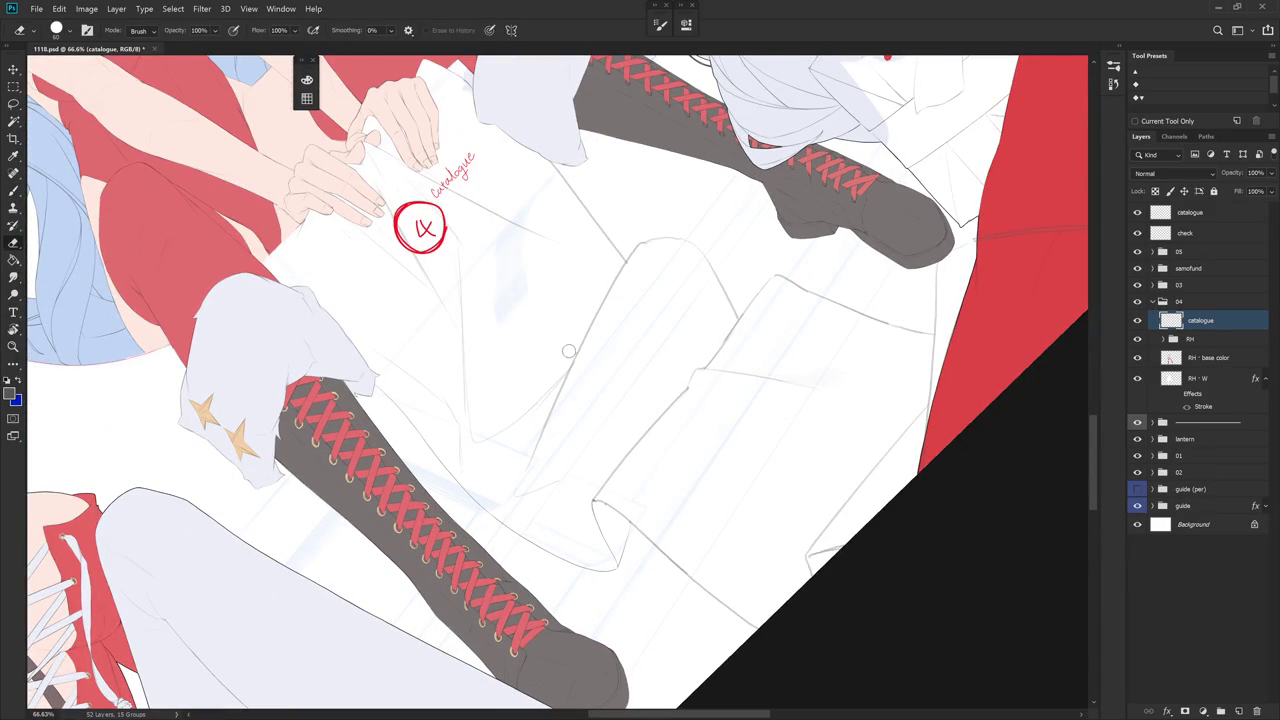
drag(626, 394, 634, 491)
ctrl+click(637, 421)
ctrl+click(637, 421)
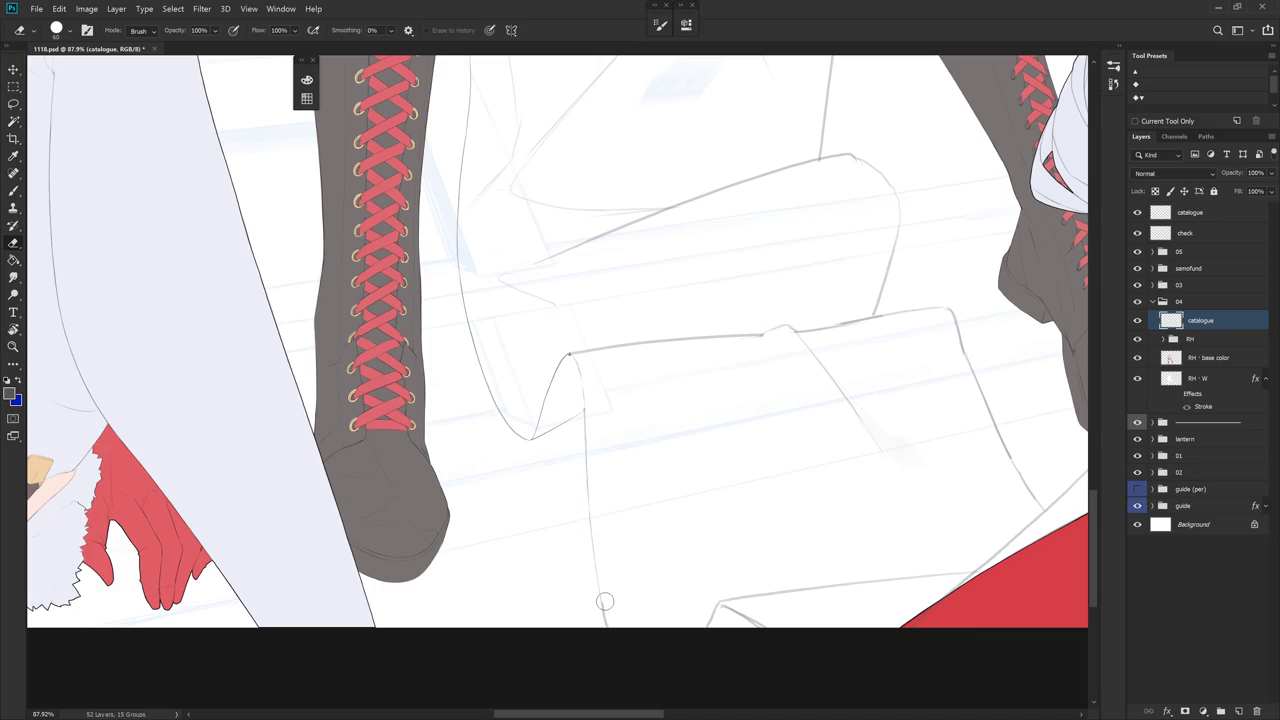
key(b)
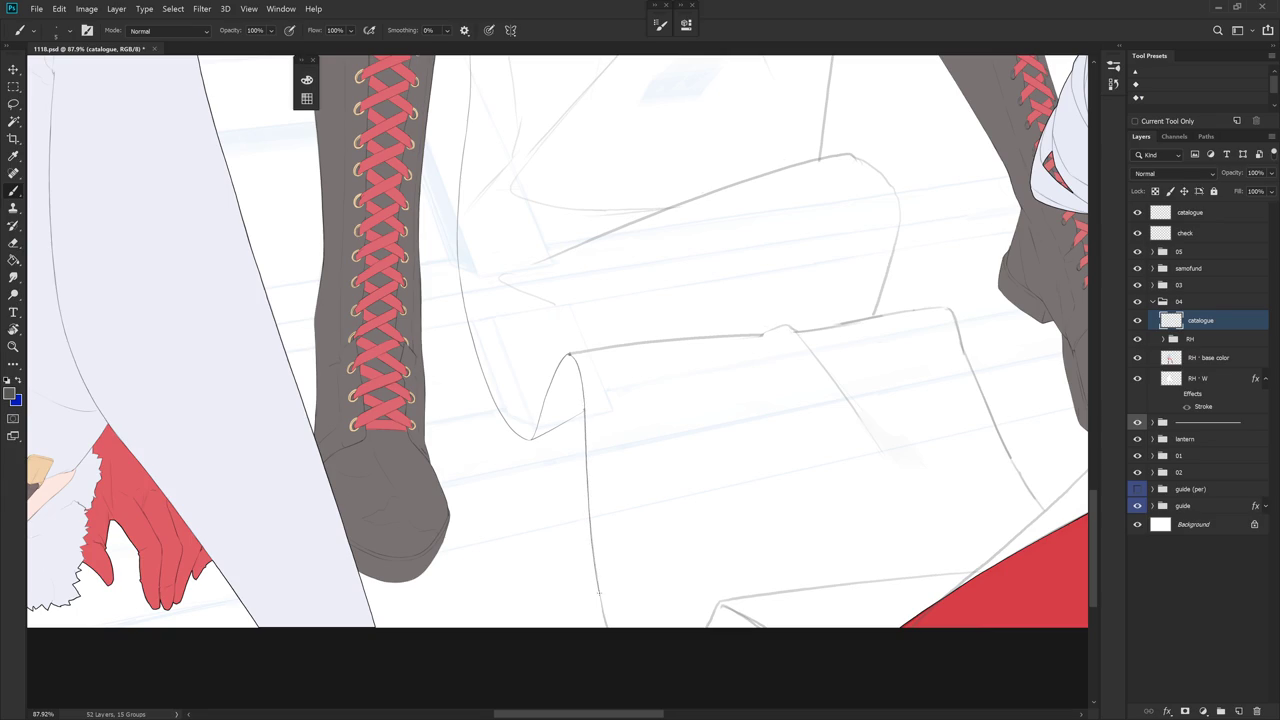
key(e)
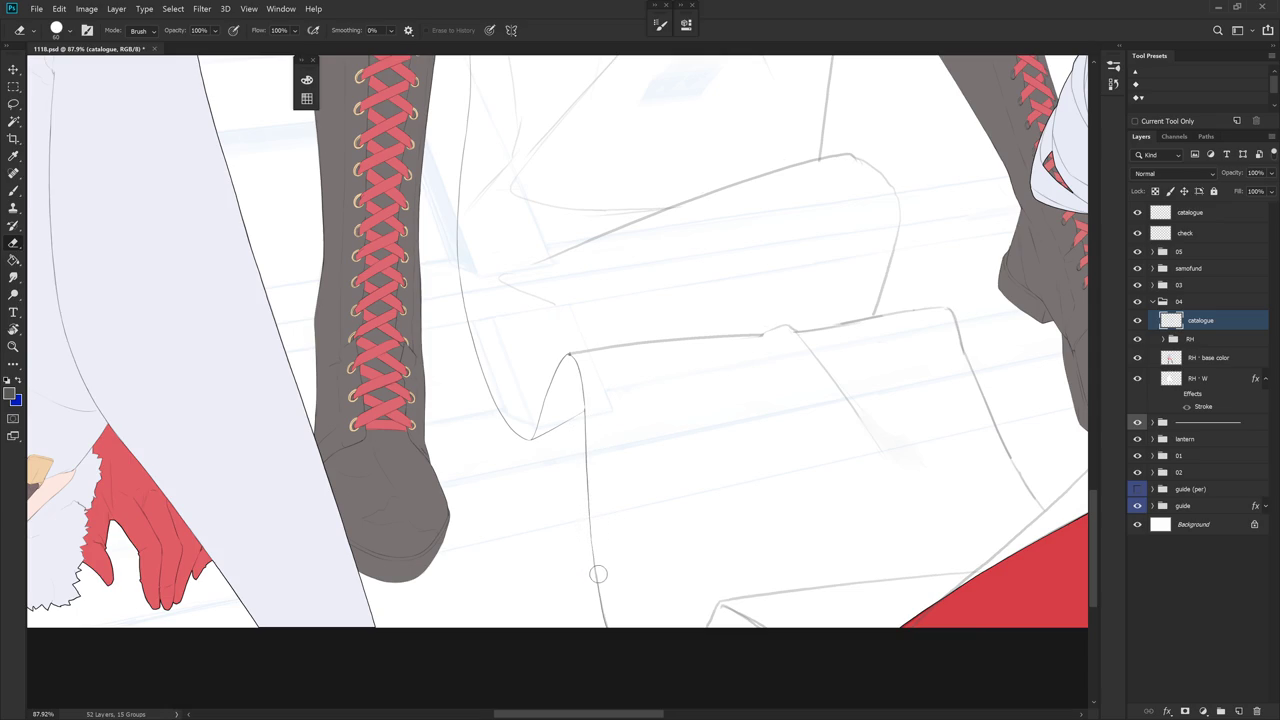
- Rotate the view and erase the lower part of a vertical sketch line
key(r)
drag(637, 437, 651, 342)
key(b)
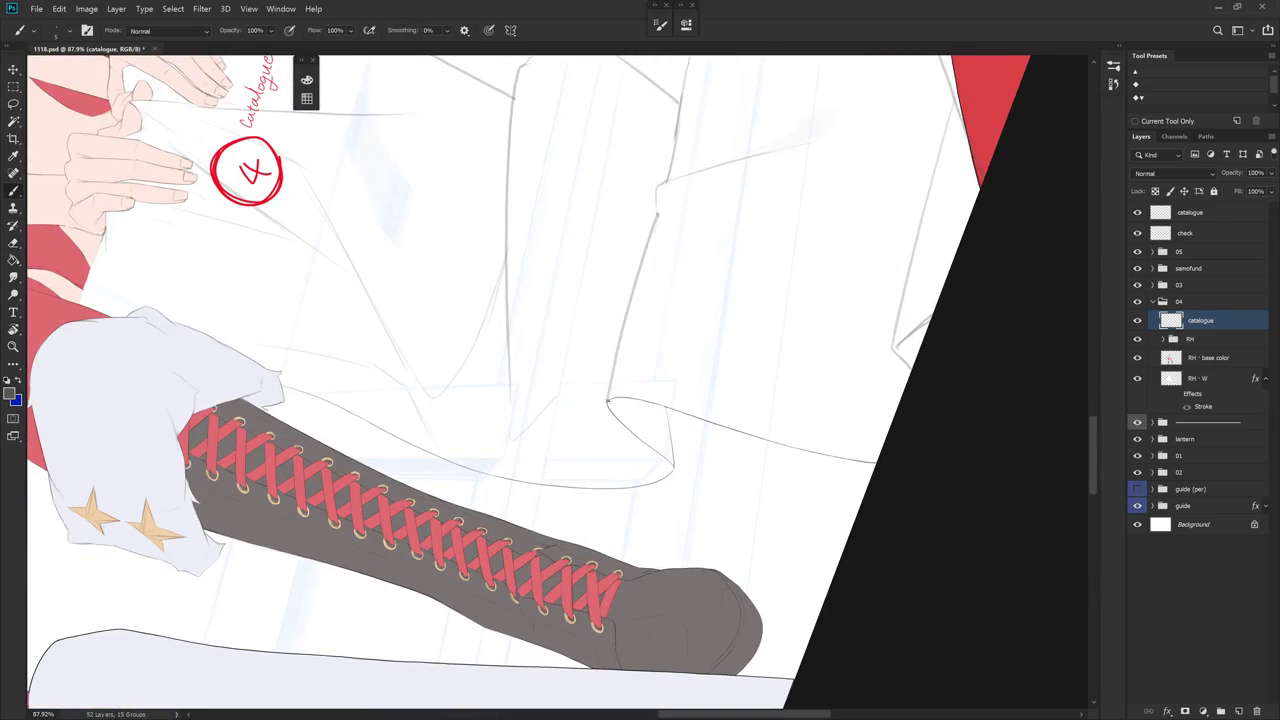
key(r)
drag(634, 428, 683, 420)
key(e)
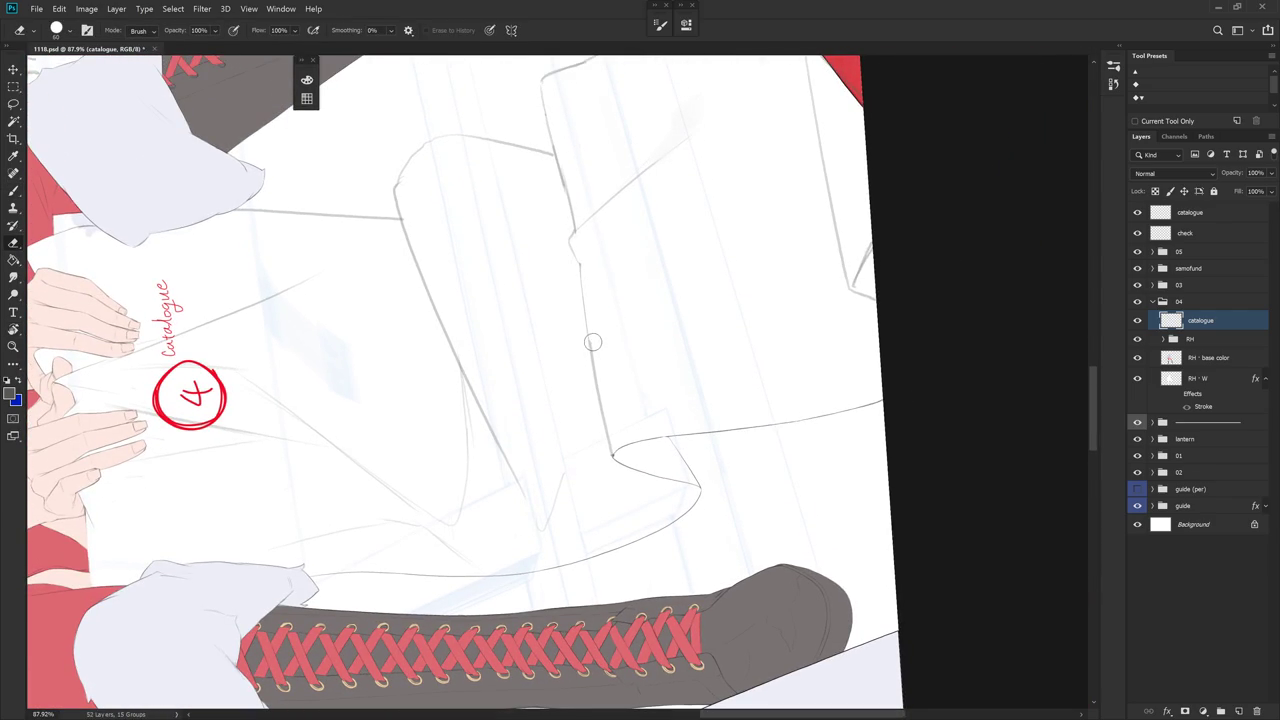
drag(600, 404, 611, 444)
key(b)
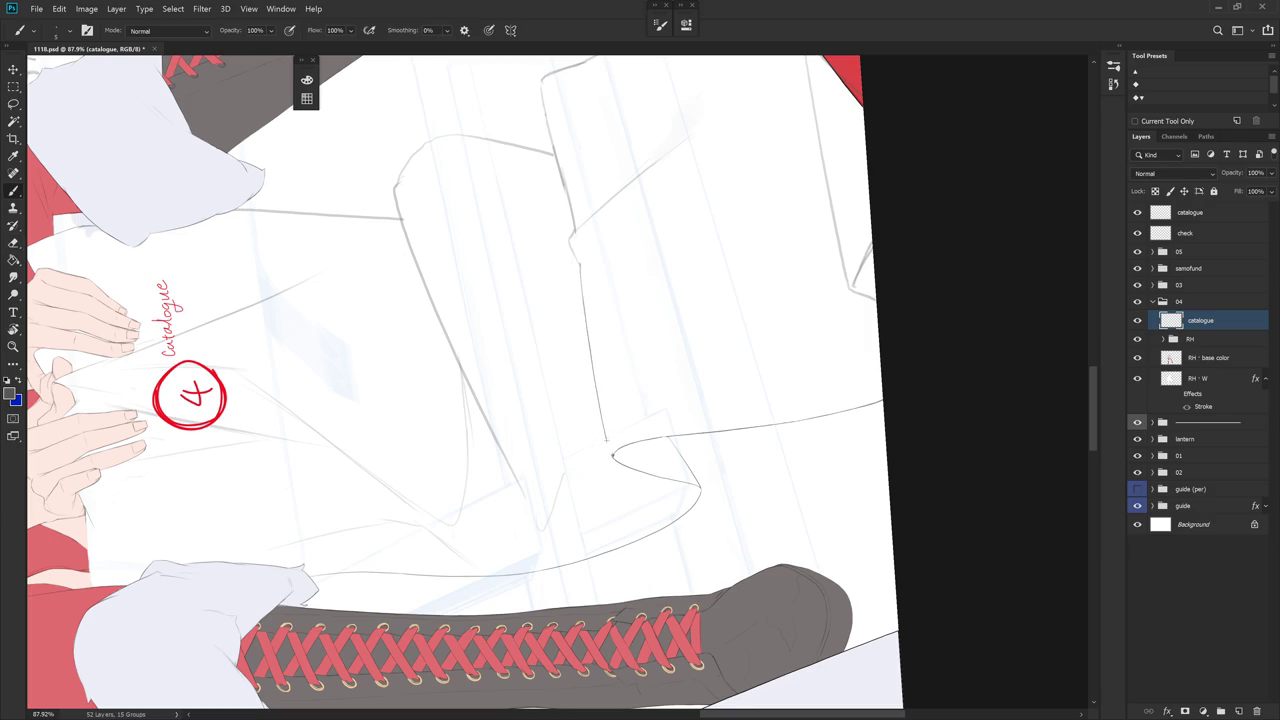
- Re-angle the drawing and alternate redrawing and erasing the scroll's lines
key(r)
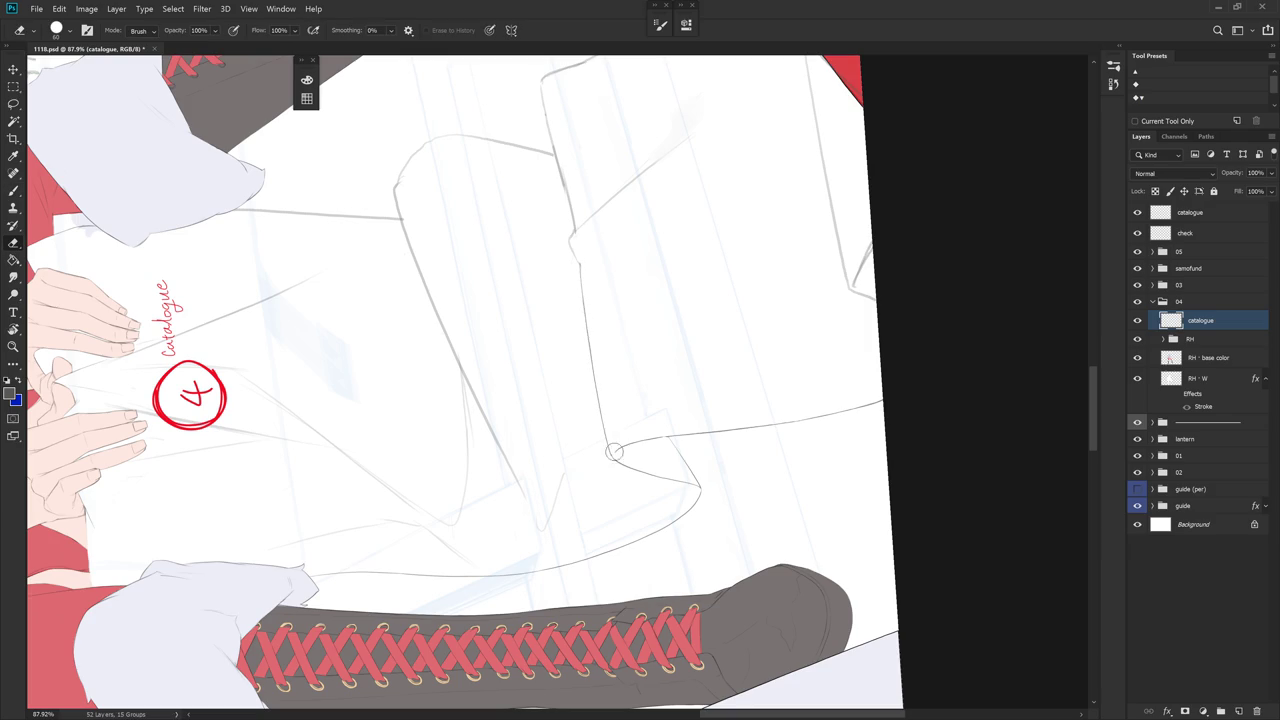
drag(612, 446, 679, 339)
key(b)
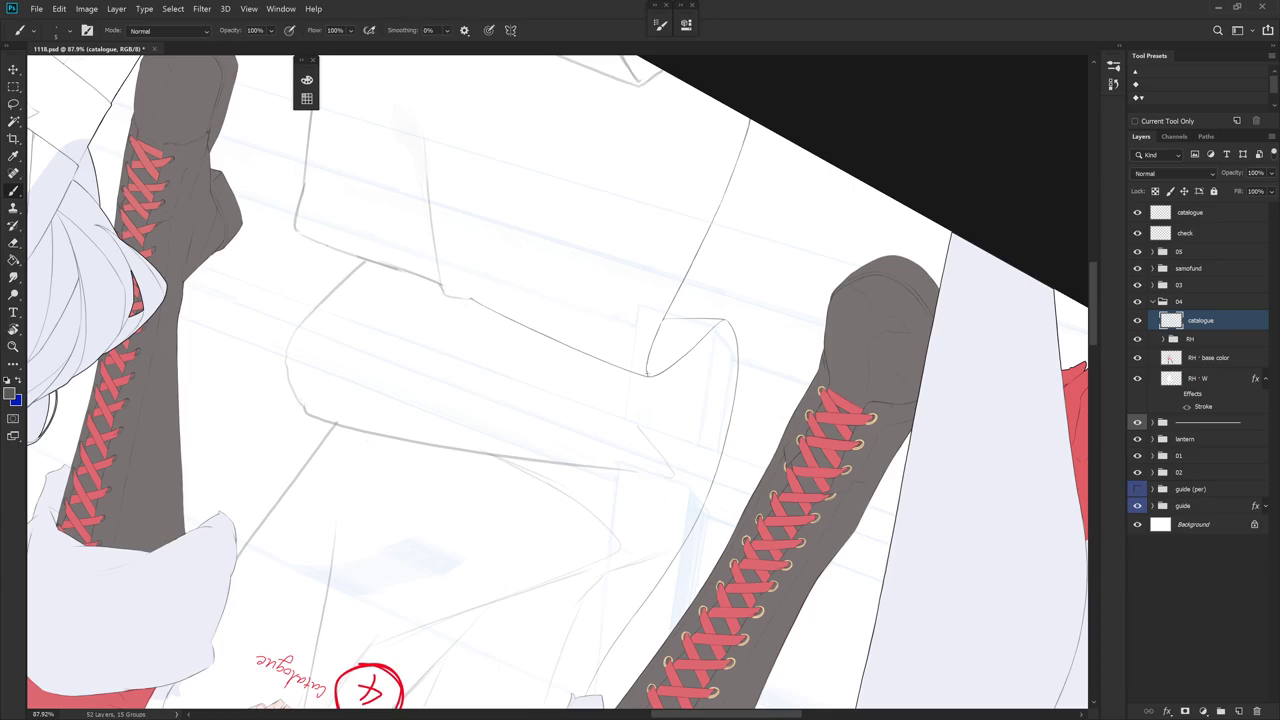
key(Escape)
drag(757, 490, 609, 406)
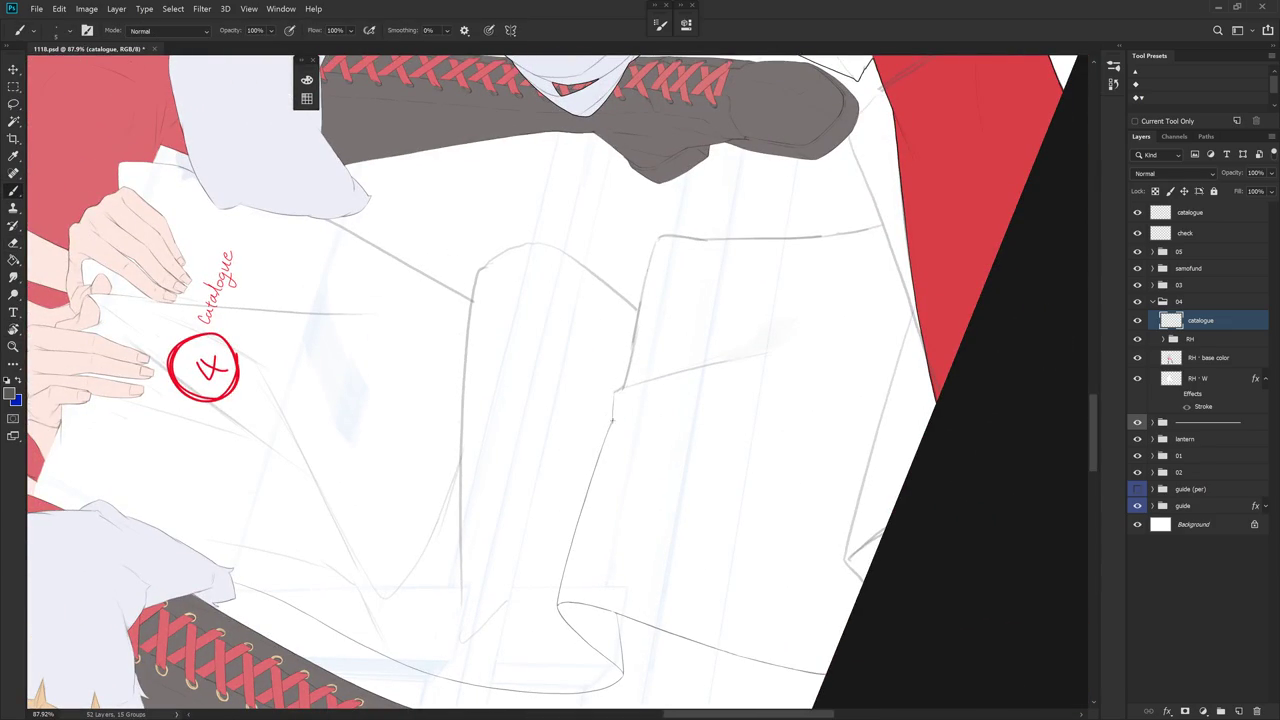
key(e)
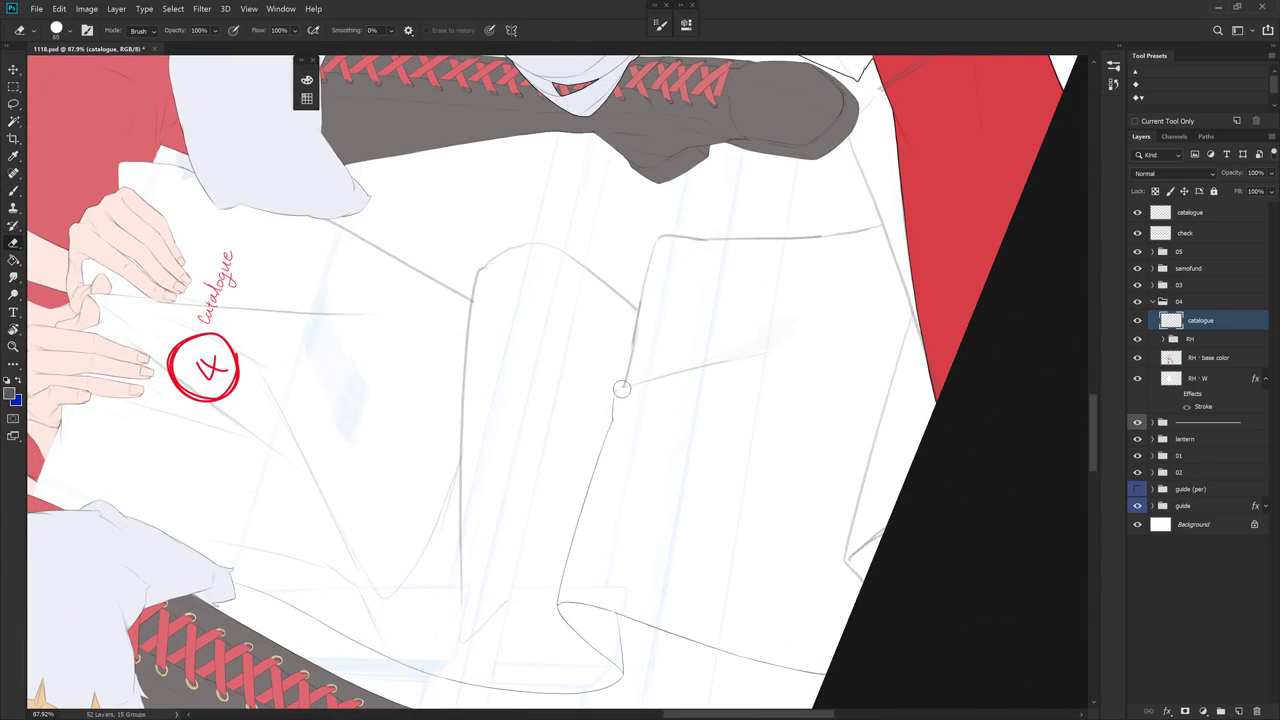
key(b)
key(e)
- Turn the view to about 27° and keep cleaning the scroll's outlines
key(r)
drag(657, 343, 645, 430)
key(e)
key(b)
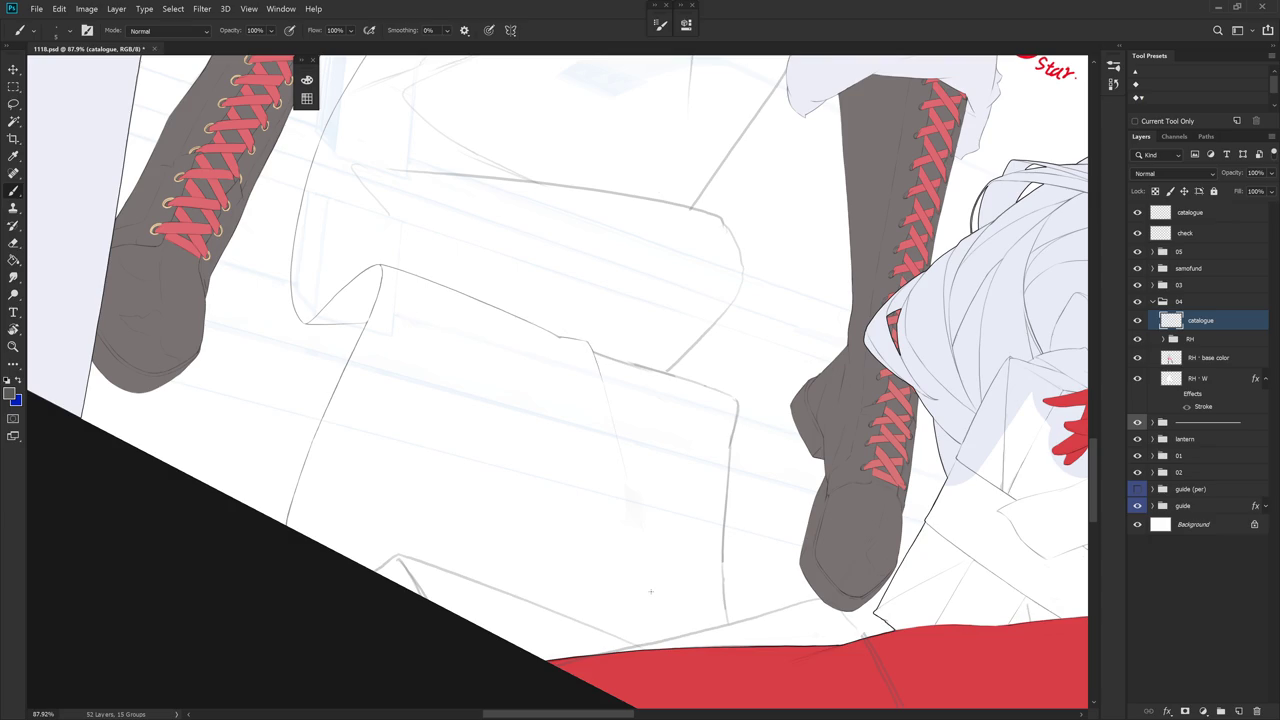
key(e)
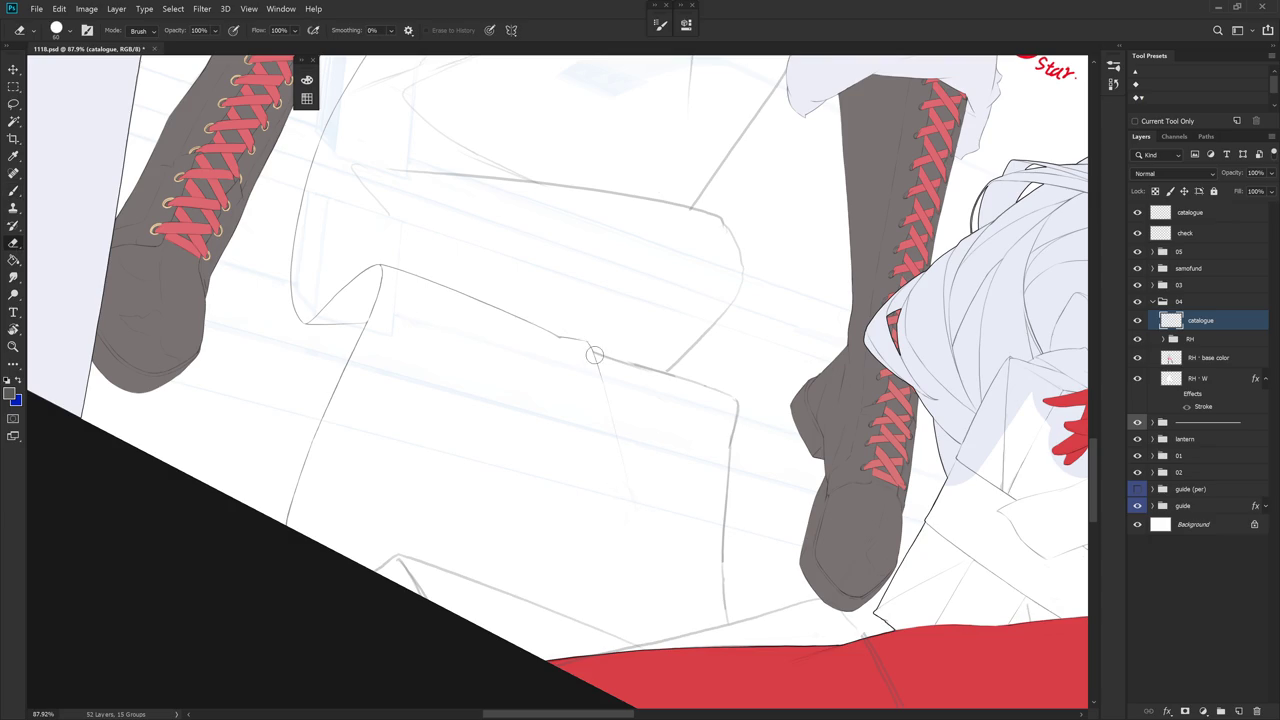
- Shift the view over the scroll, redrawing edges and erasing stray marks
mouse_move(594, 352)
mouse_down()
mouse_move(754, 477)
mouse_move(731, 560)
mouse_move(708, 557)
mouse_up()
mouse_move(706, 496)
mouse_down()
mouse_move(657, 434)
mouse_move(566, 423)
mouse_up()
key(b)
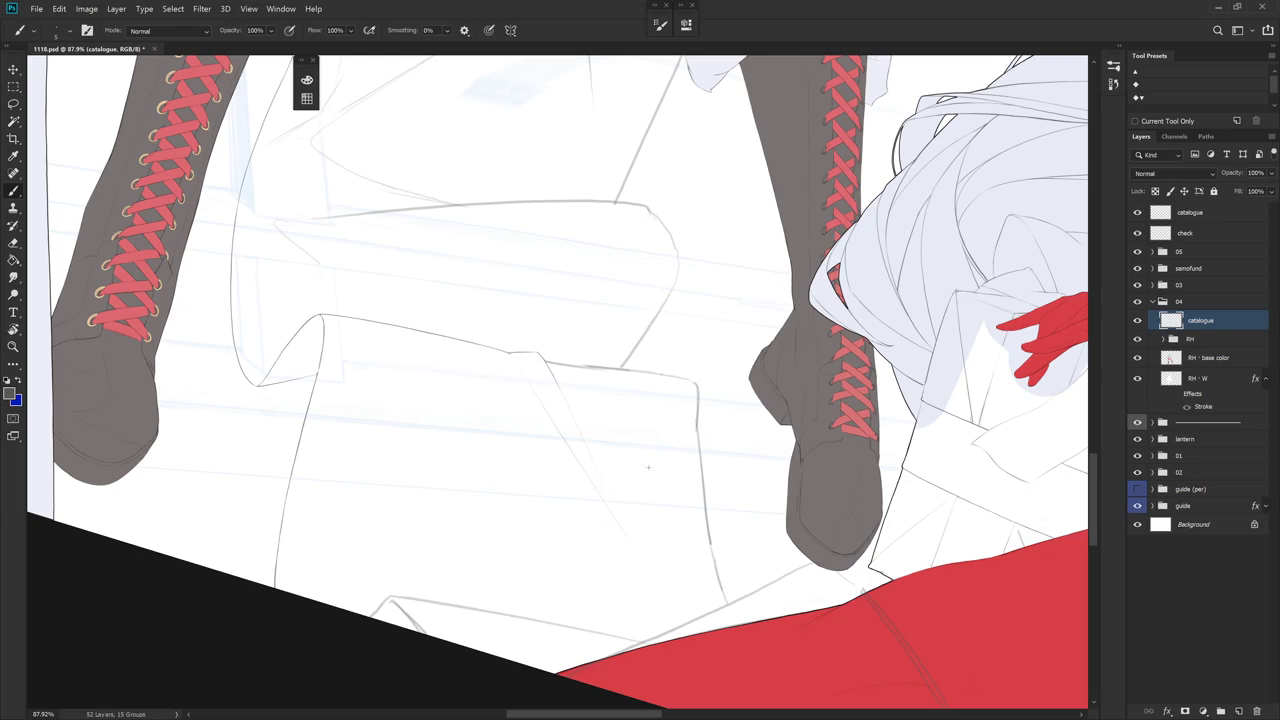
mouse_move(628, 481)
mouse_down()
mouse_move(586, 294)
mouse_move(572, 383)
mouse_move(561, 375)
mouse_up()
key(e)
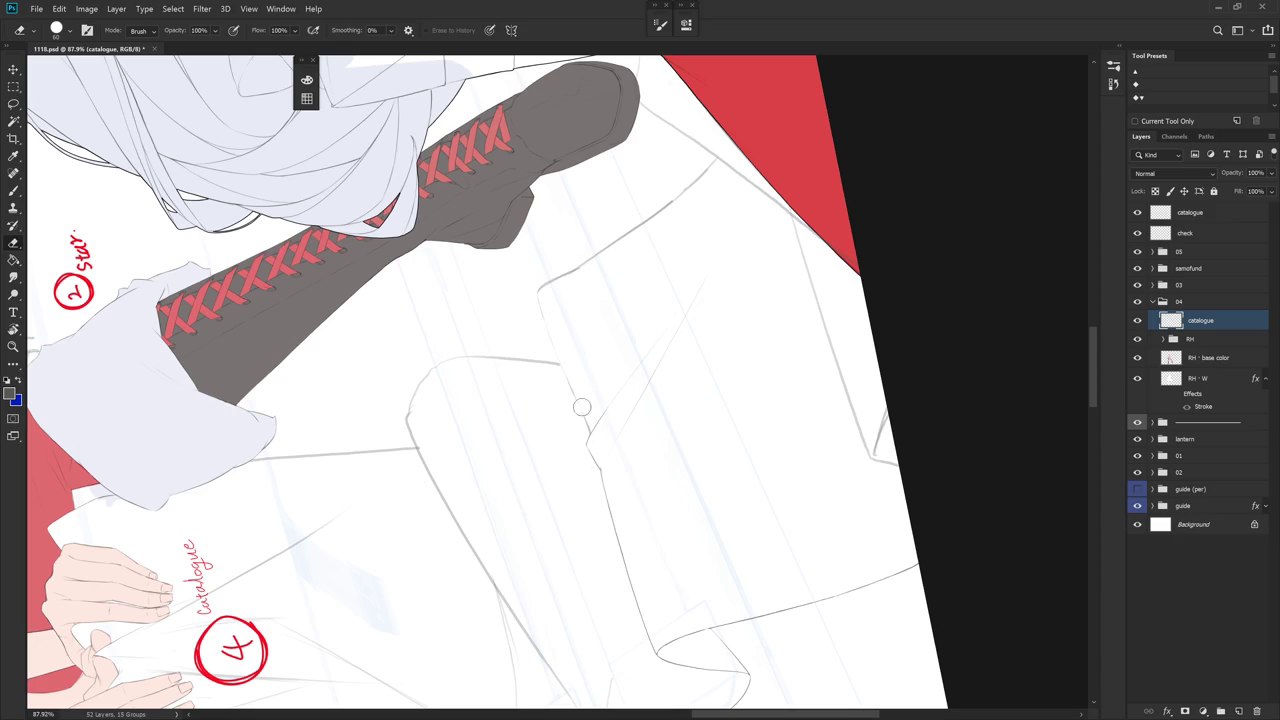
key(b)
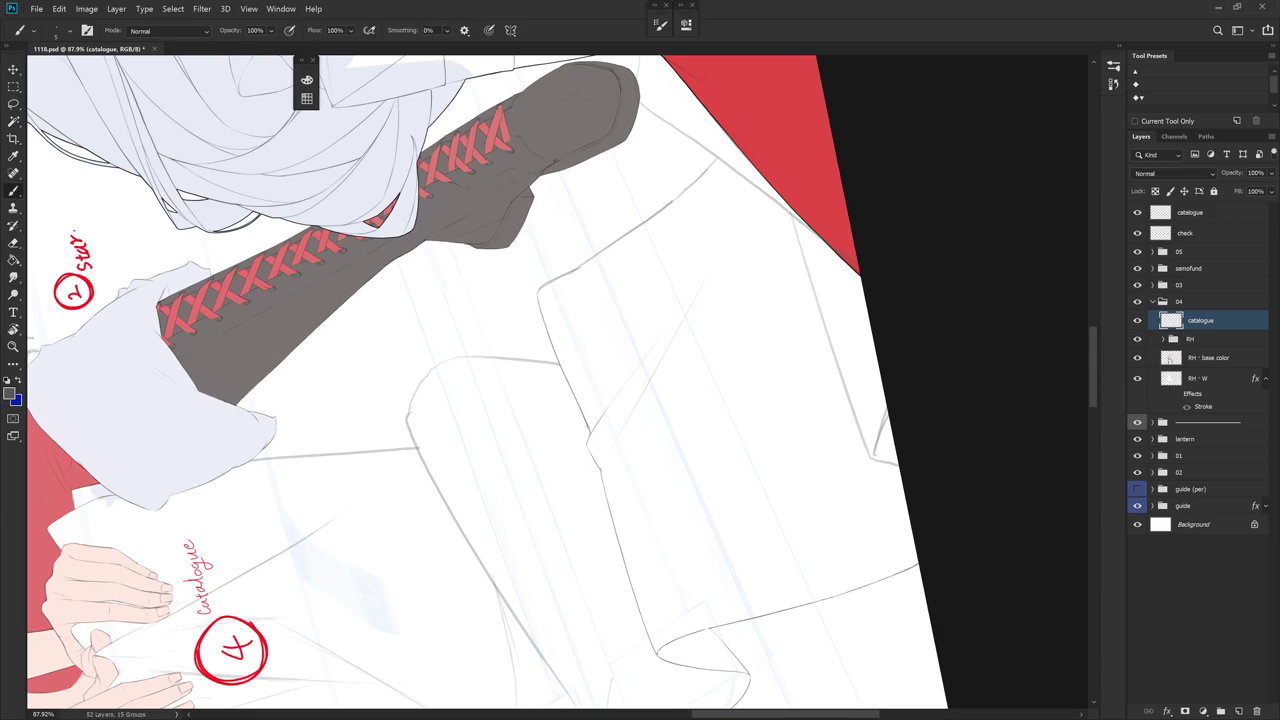
key(e)
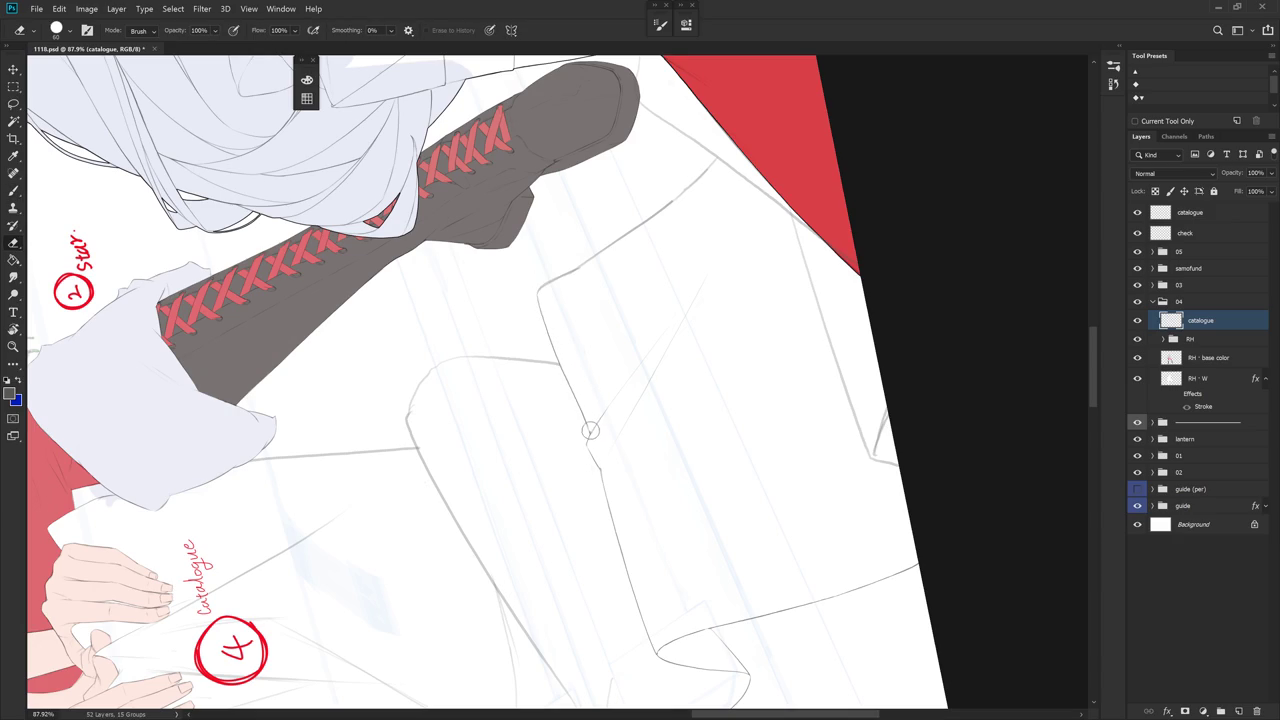
- Rotate to another part of the scroll and tidy its outlines with brush and eraser
key(r)
drag(651, 306, 632, 442)
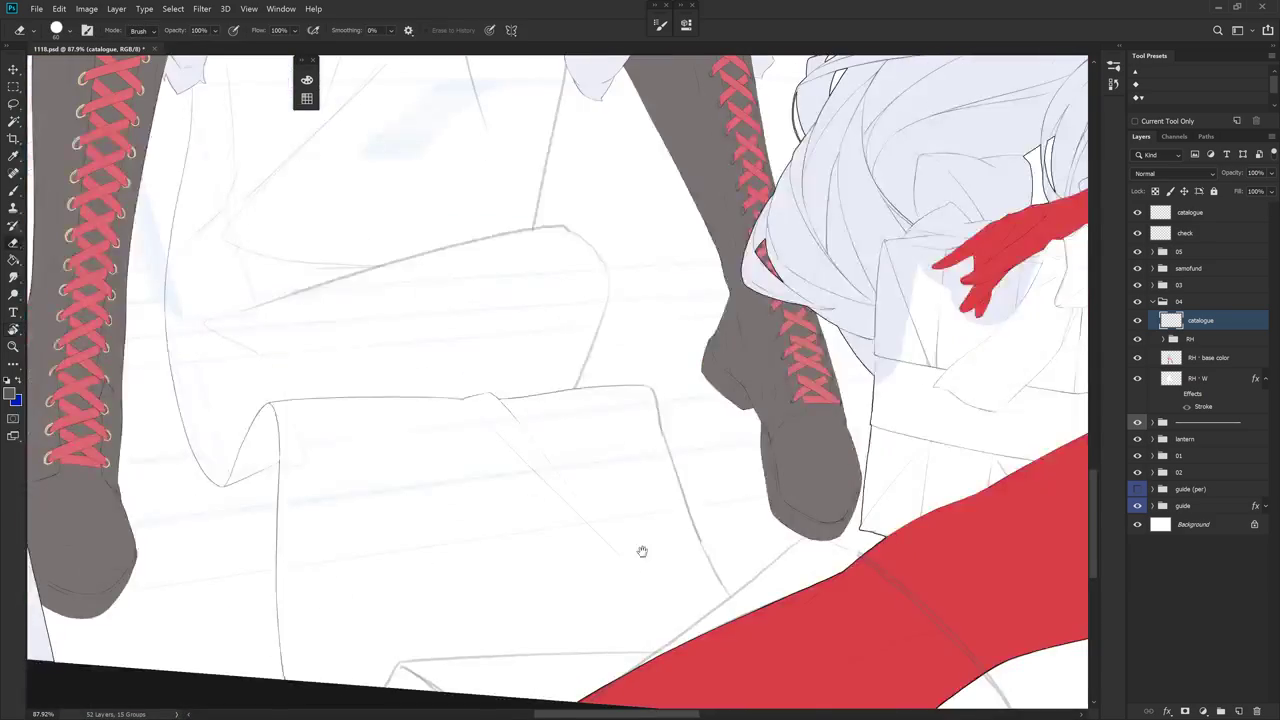
drag(638, 306, 640, 334)
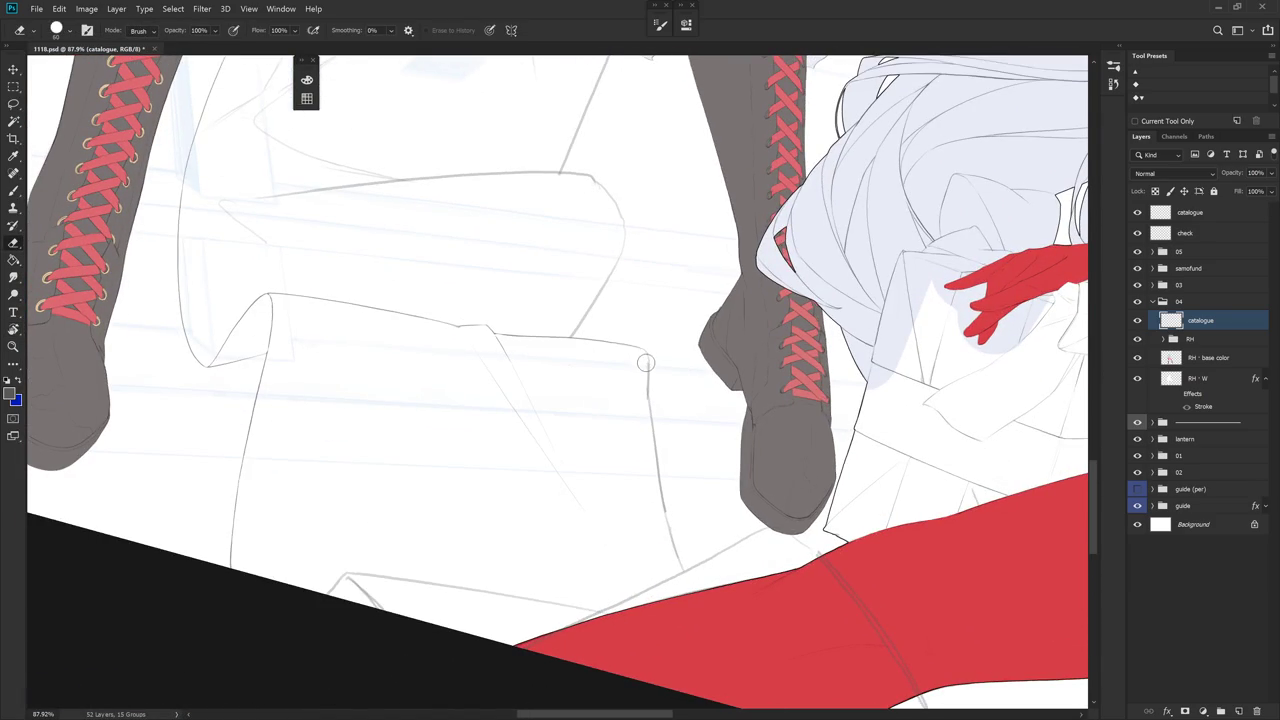
key(b)
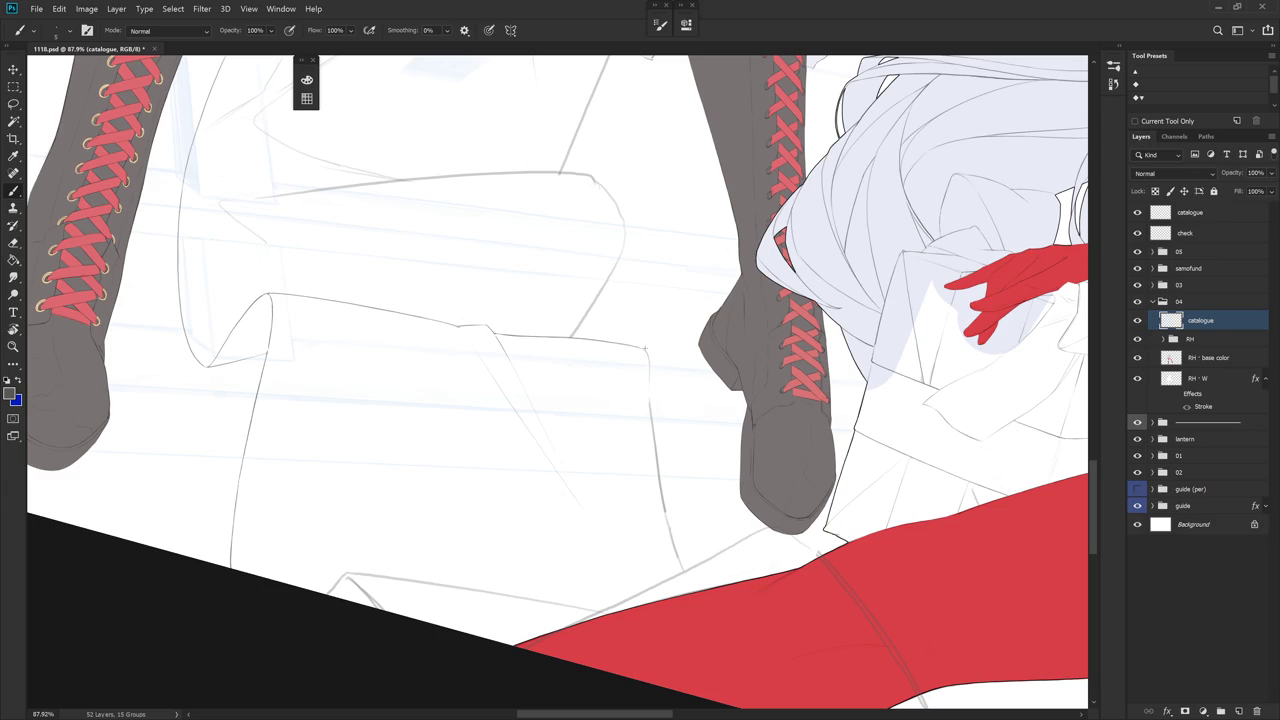
key(e)
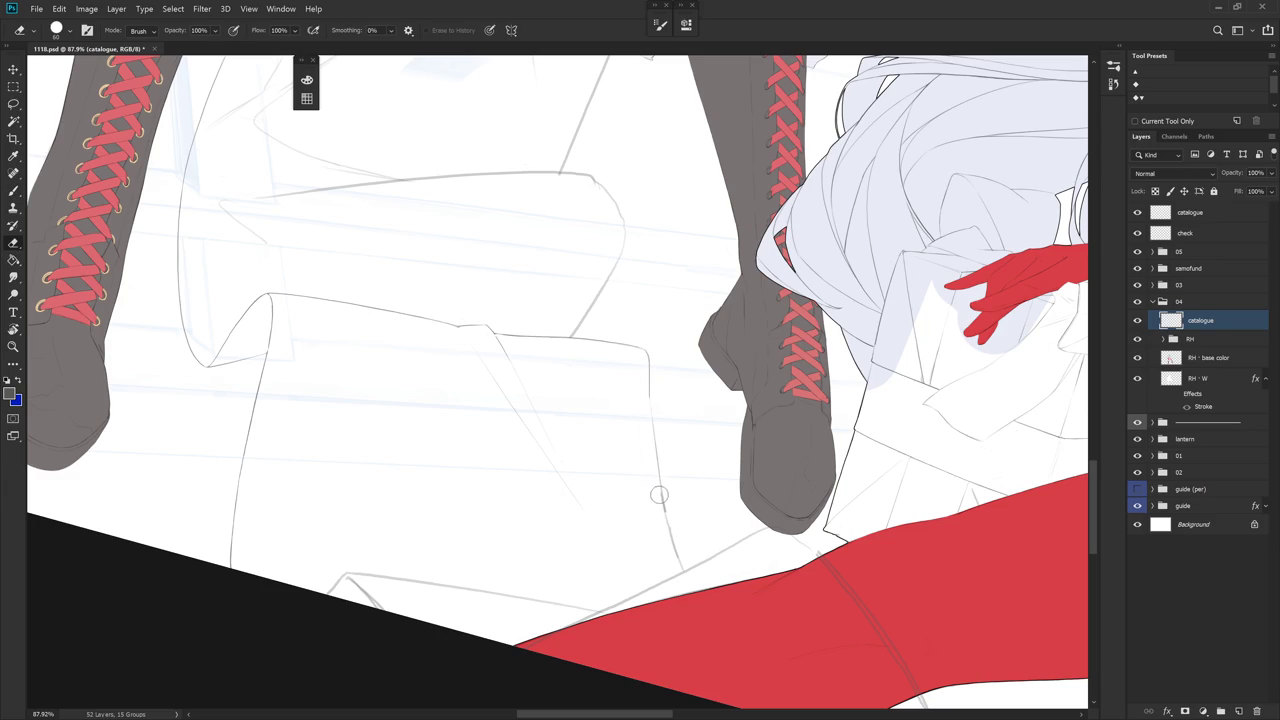
key(b)
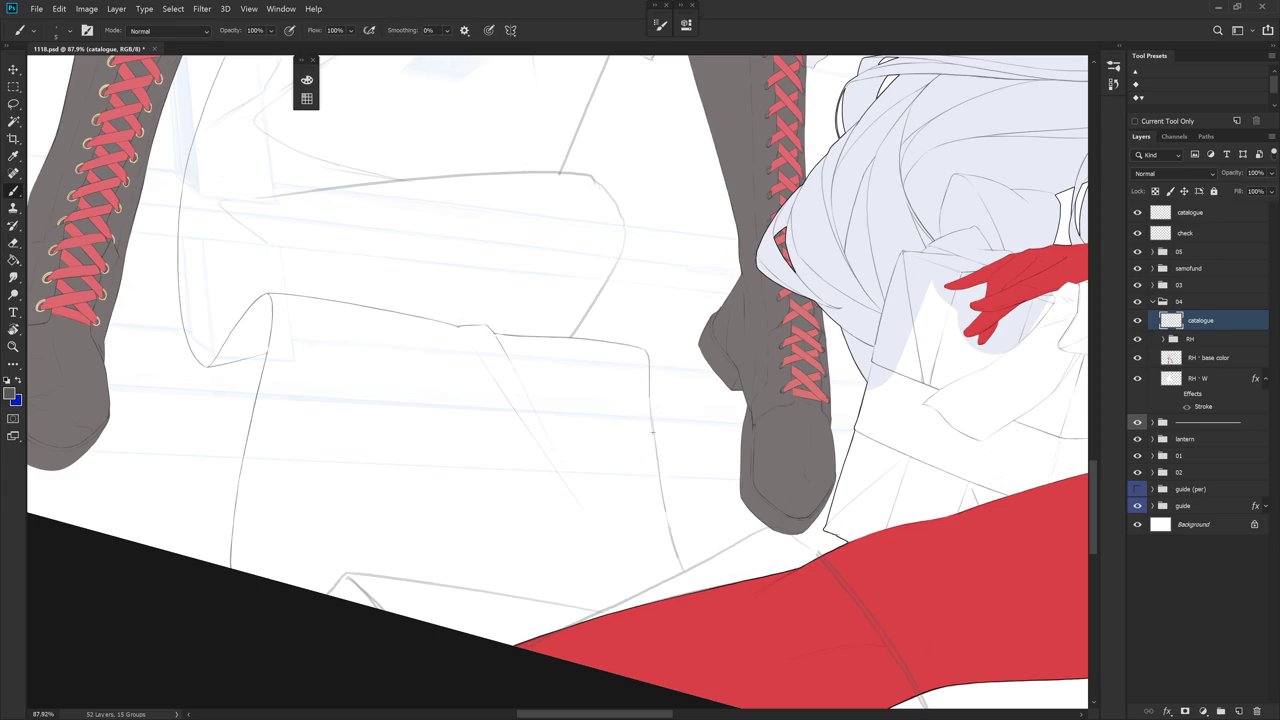
key(e)
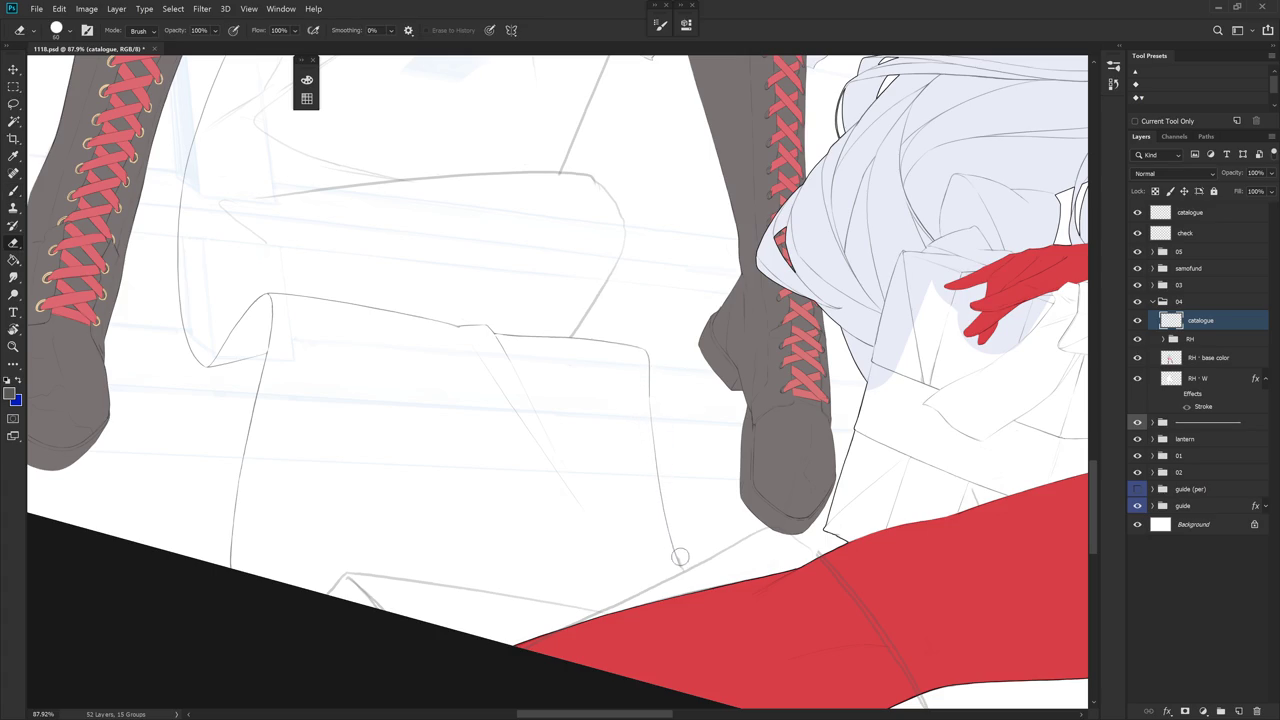
key(b)
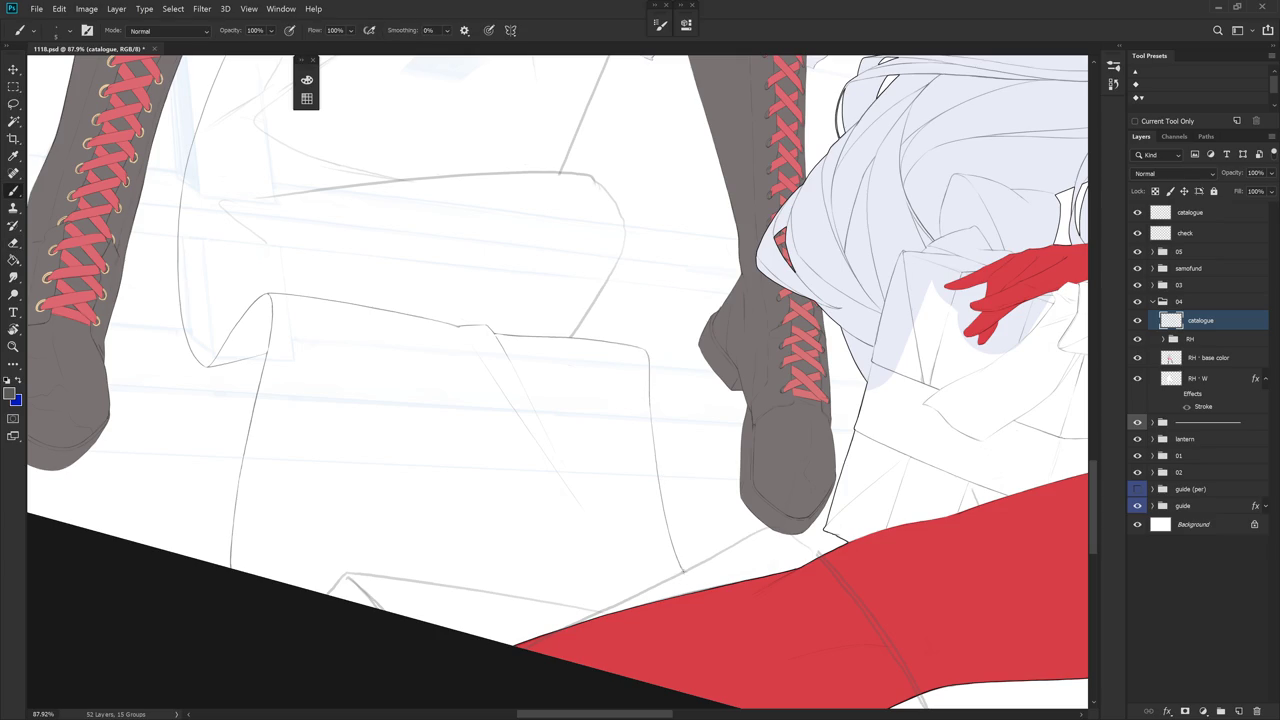
scroll(780, 460, down, 3)
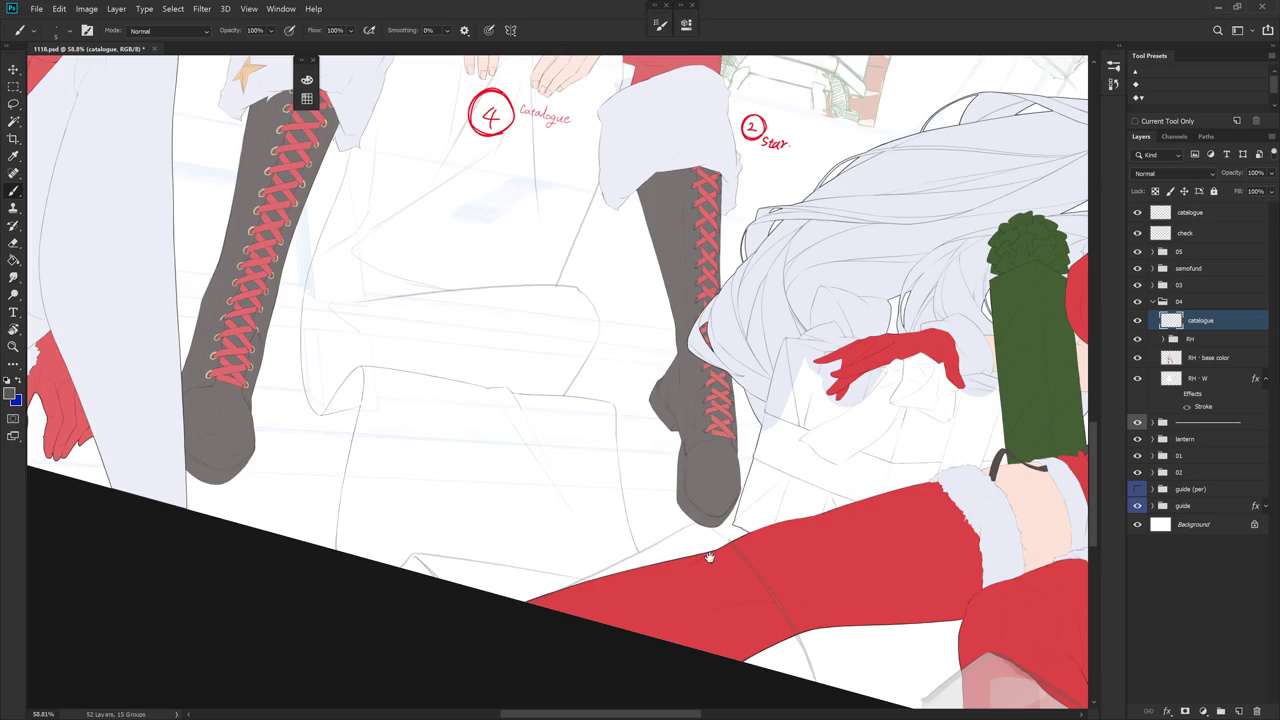
drag(708, 557, 783, 563)
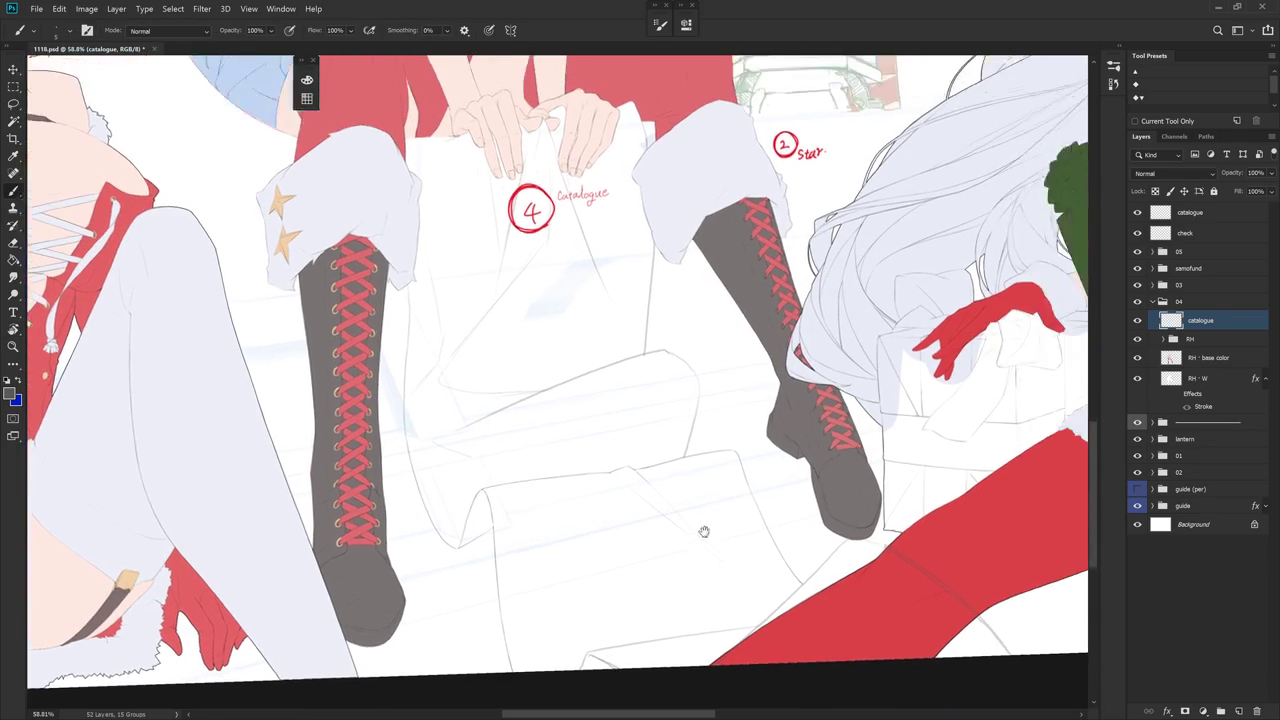
drag(703, 529, 657, 591)
scroll(657, 500, up, 4)
key(e)
key(b)
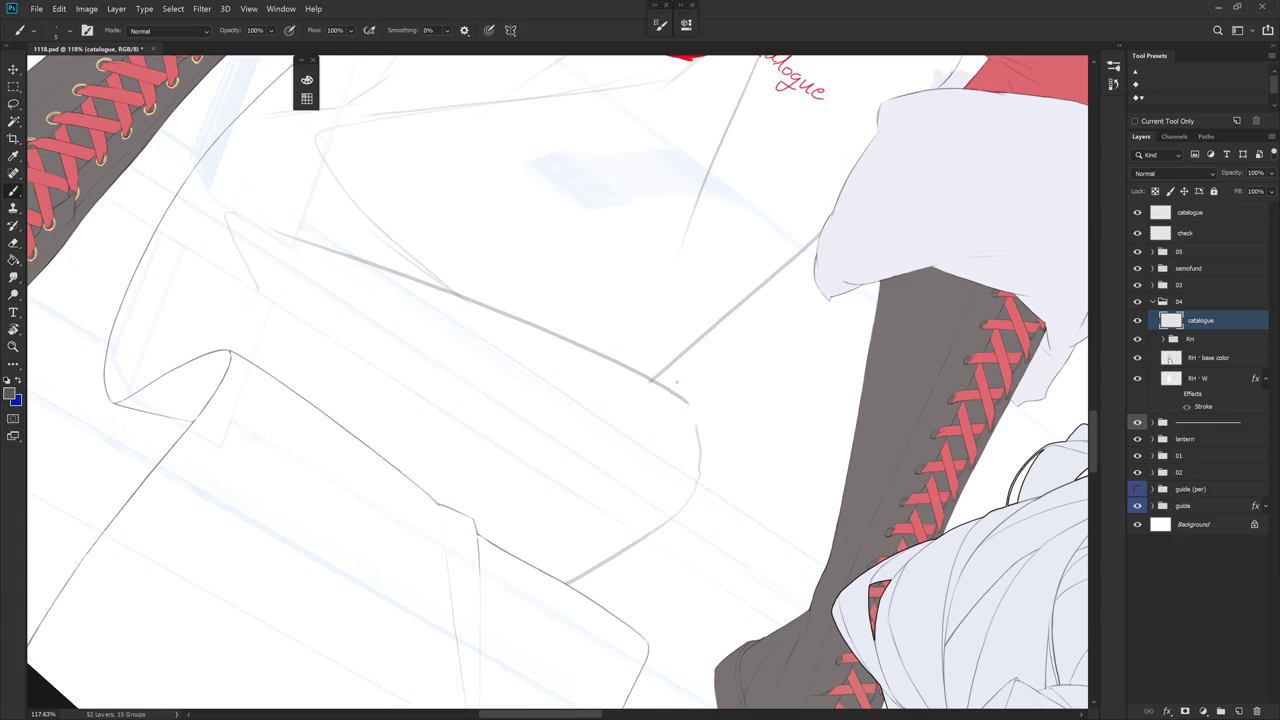
key(e)
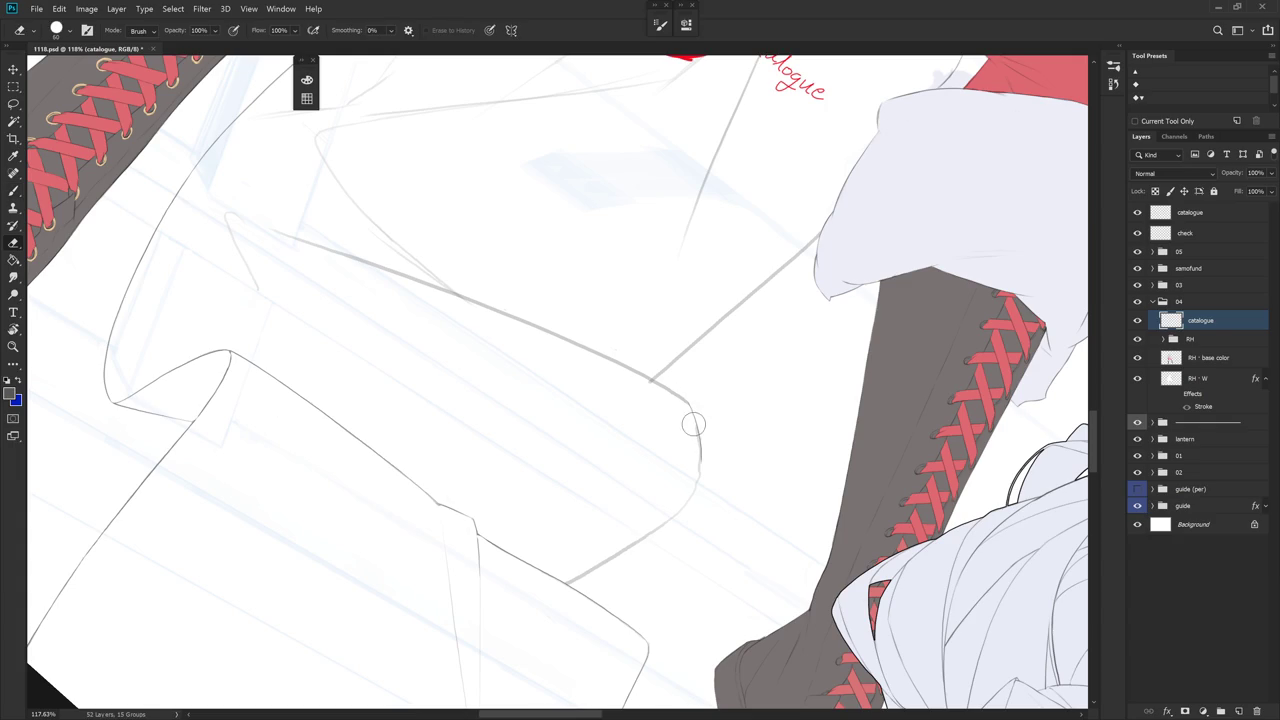
drag(718, 487, 736, 458)
key(b)
drag(766, 514, 714, 357)
key(e)
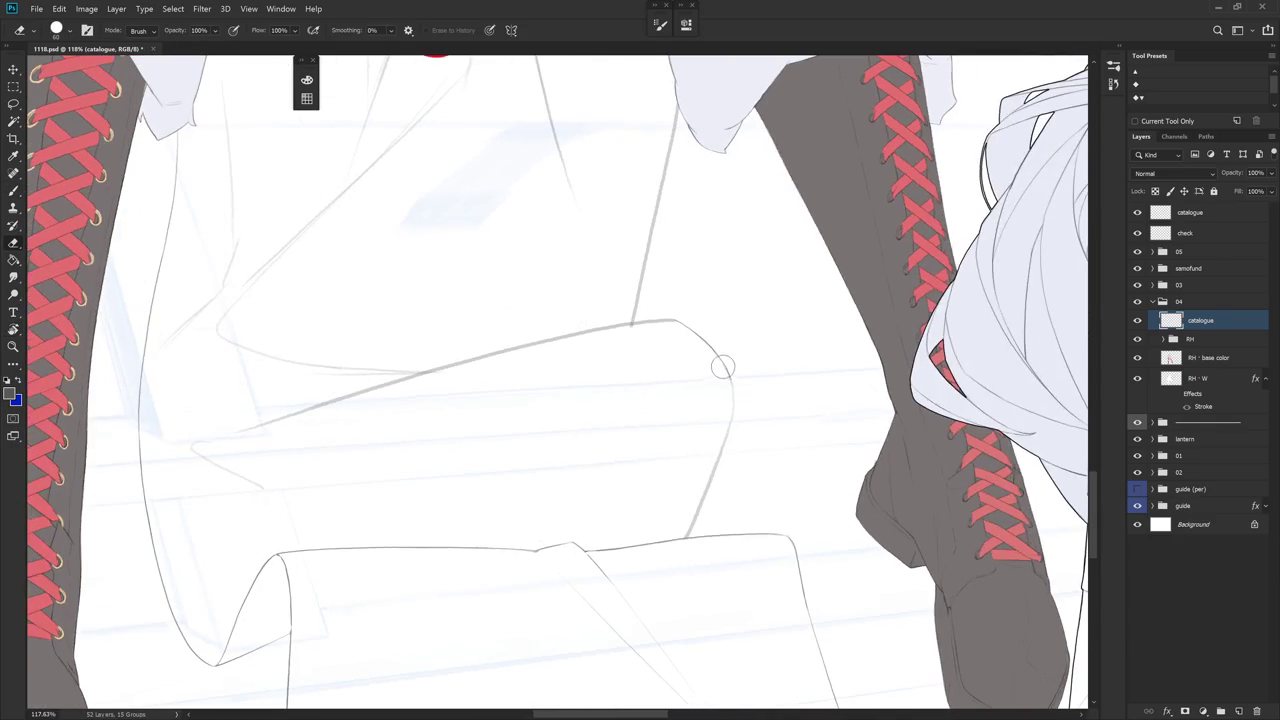
key(b)
mouse_move(771, 405)
mouse_down()
mouse_move(772, 371)
mouse_move(808, 371)
mouse_up()
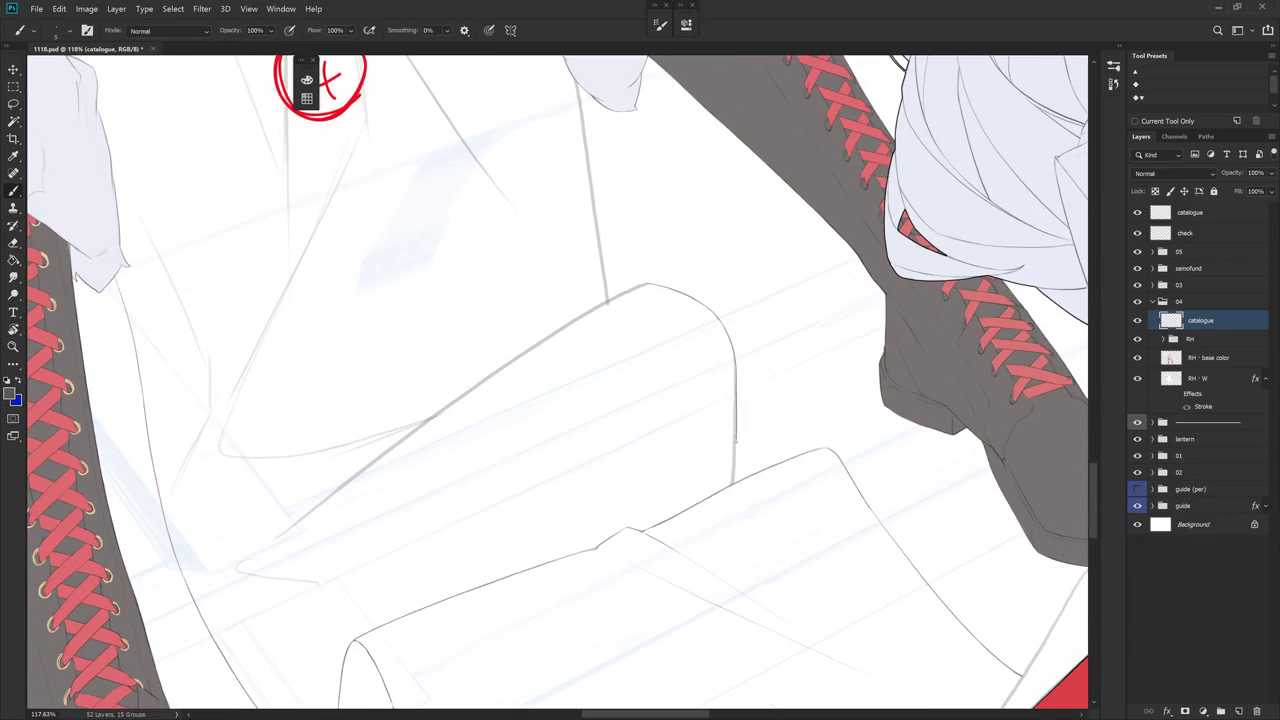
key(e)
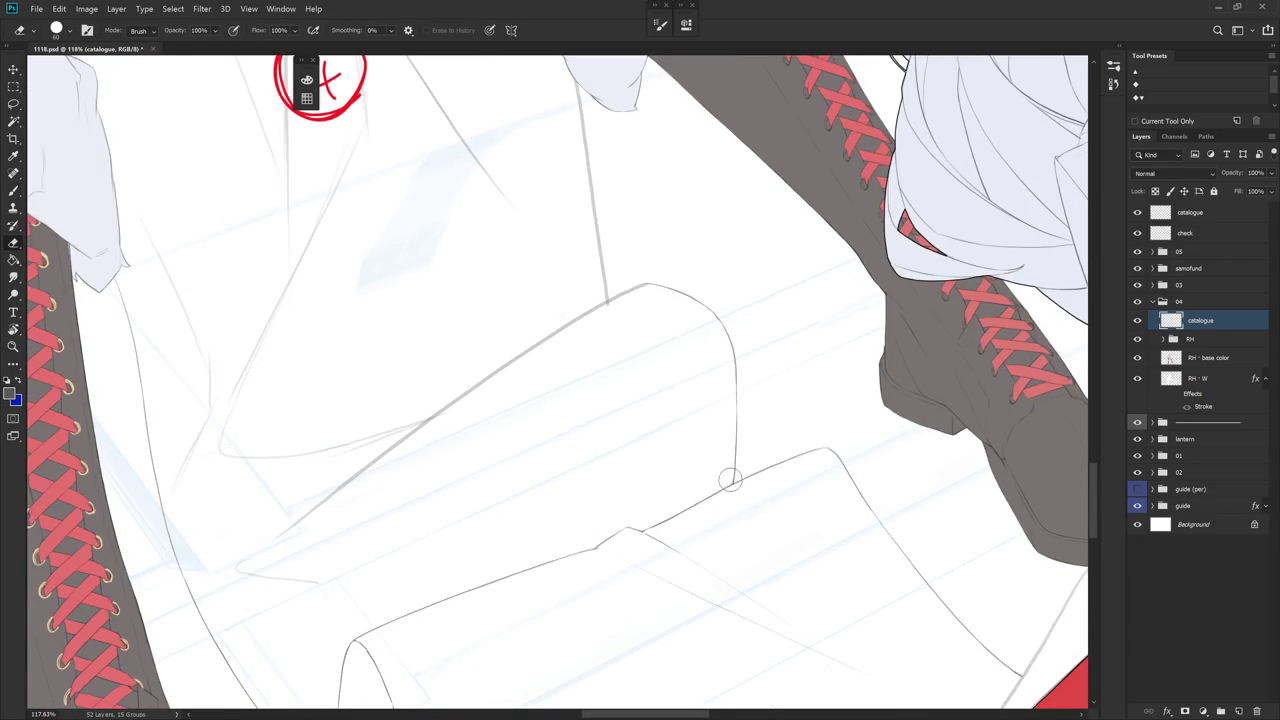
mouse_move(702, 486)
mouse_down()
mouse_move(640, 486)
mouse_move(693, 323)
mouse_up()
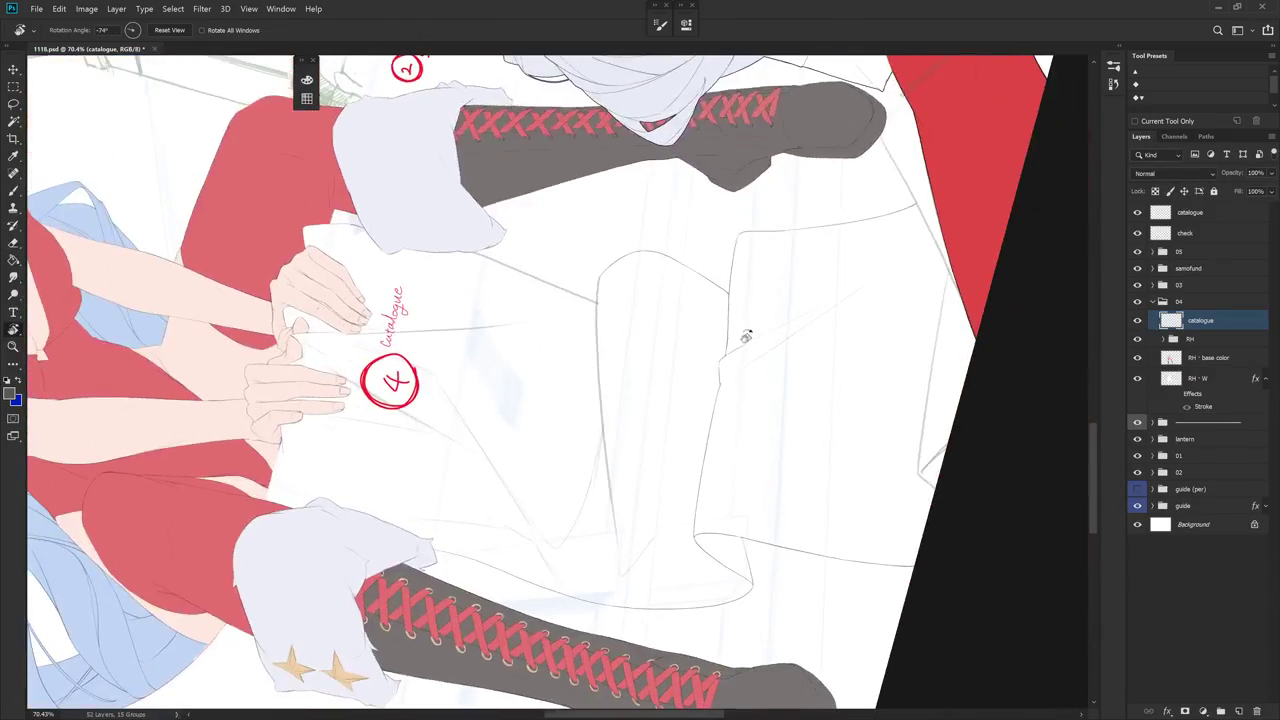
- Erase the short stray line on the scroll and re-angle the canvas view
mouse_move(825, 372)
mouse_down()
mouse_move(686, 540)
mouse_move(700, 335)
mouse_up()
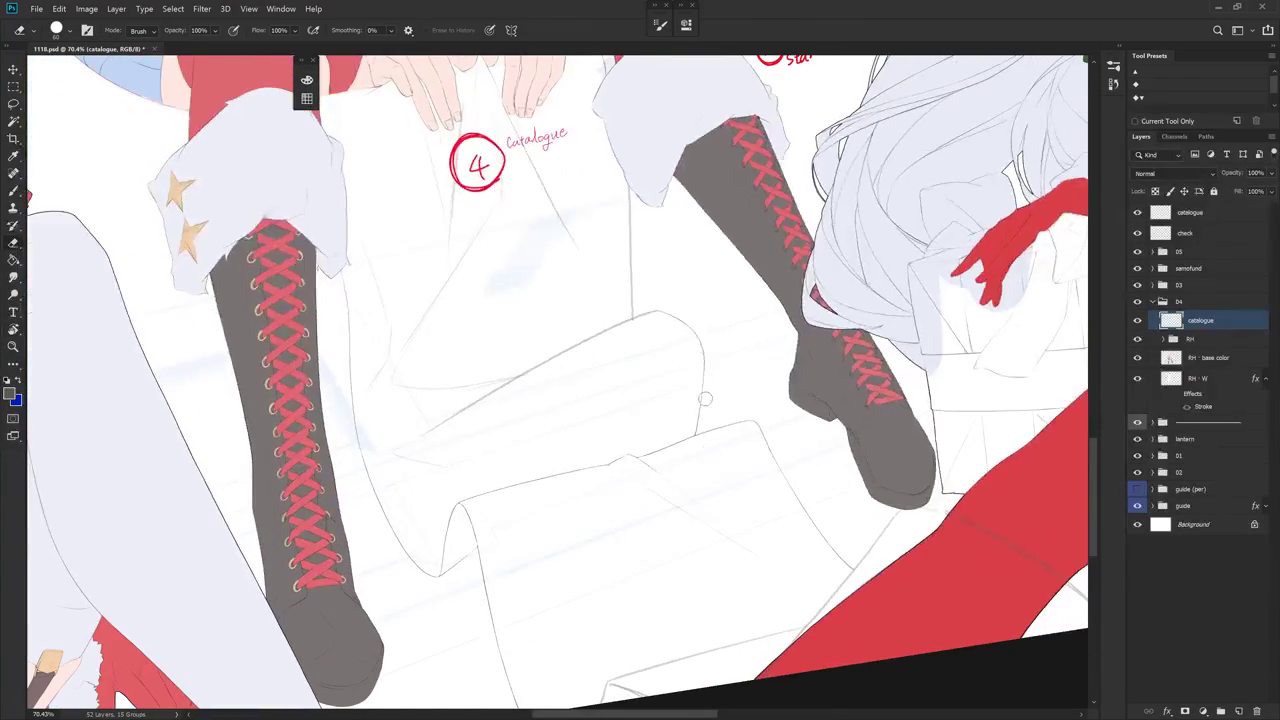
drag(699, 411, 694, 430)
key(b)
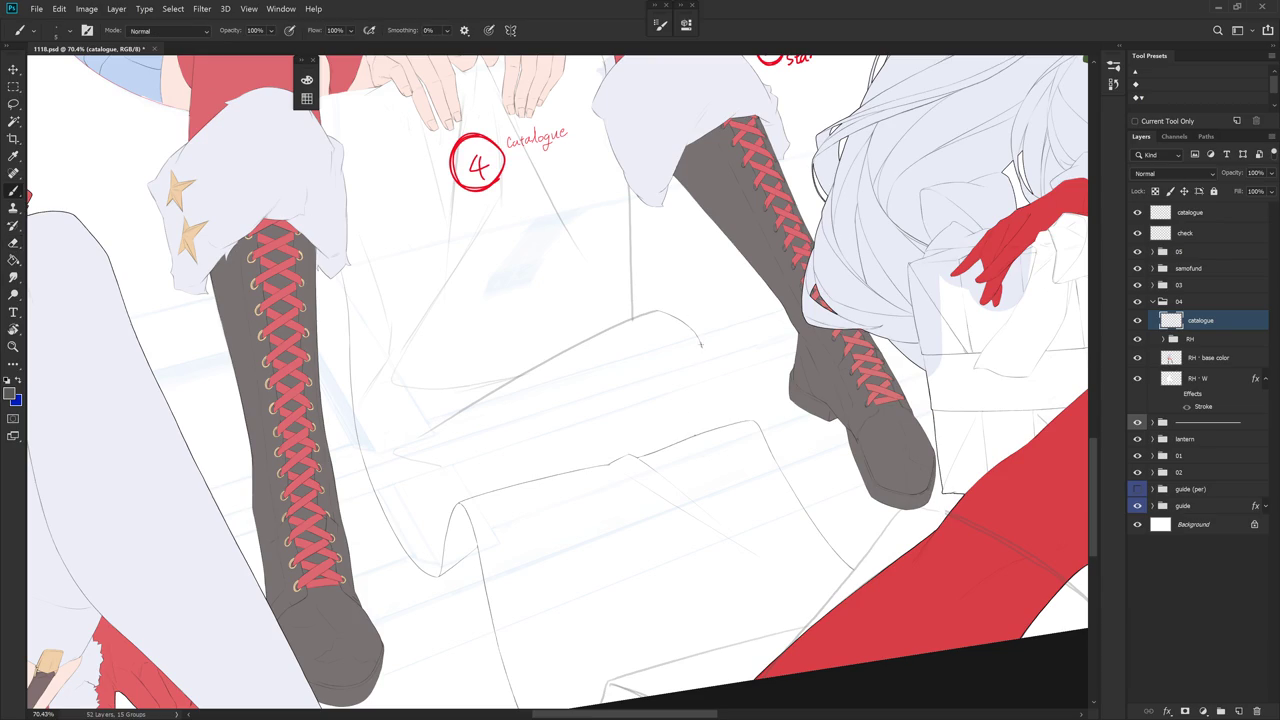
drag(704, 338, 673, 343)
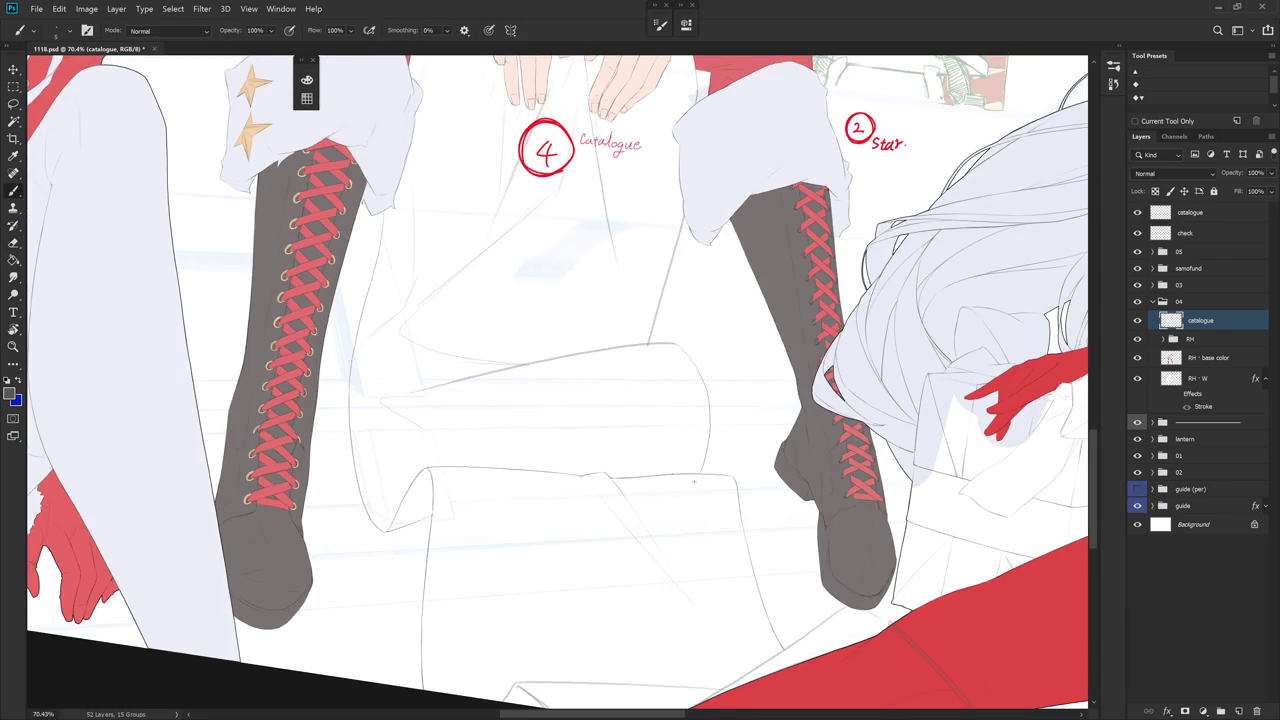
drag(698, 464, 763, 420)
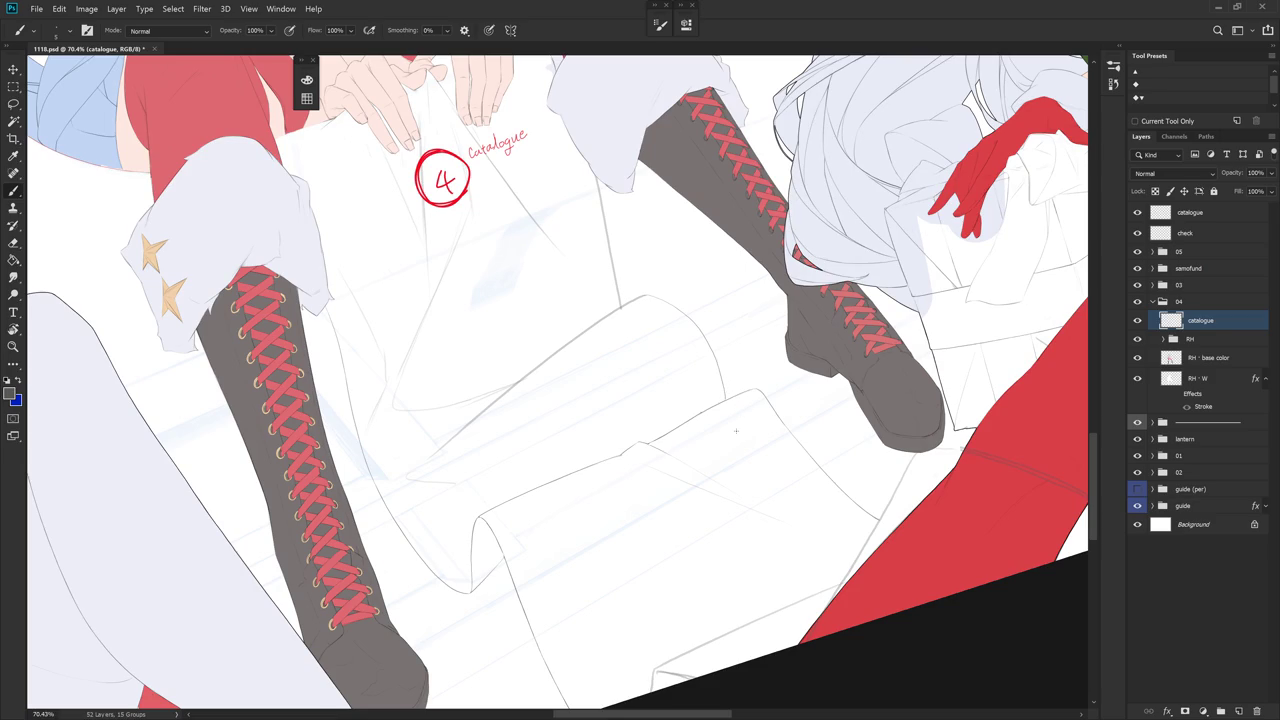
drag(736, 430, 623, 271)
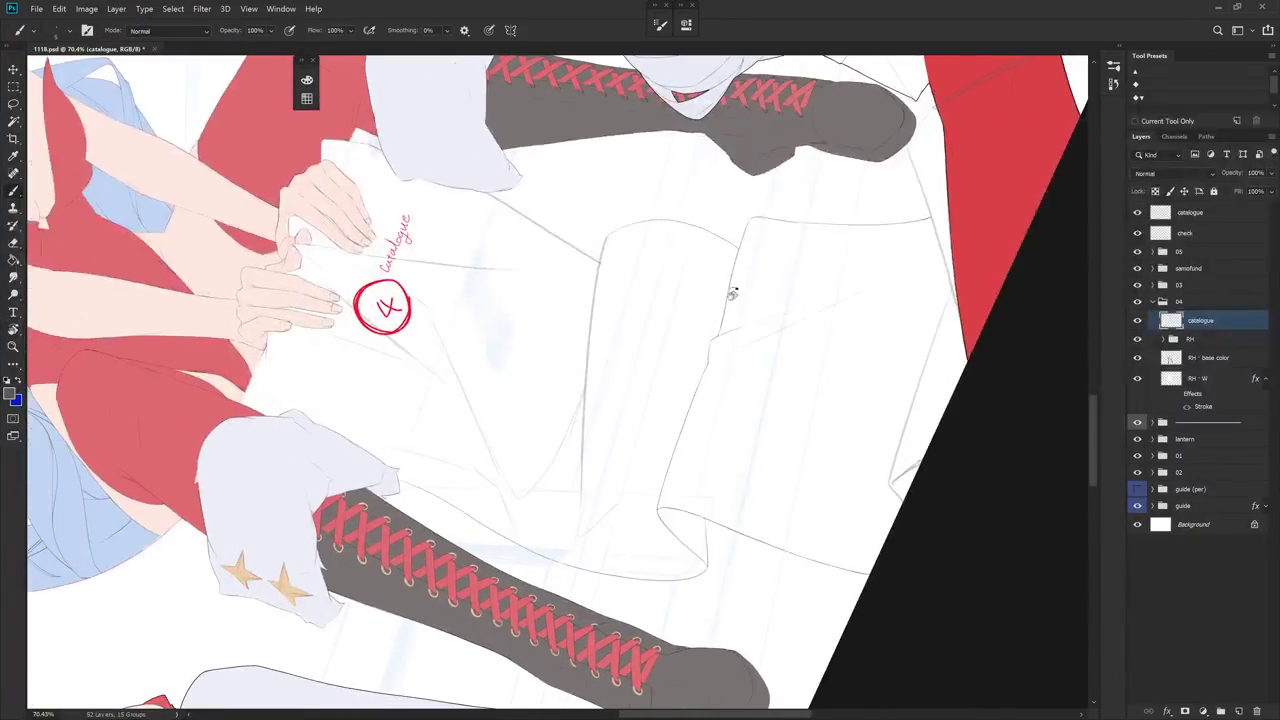
- Trace a darker line over the scroll's vertical fold sketch
key(e)
scroll(600, 230, up, 2)
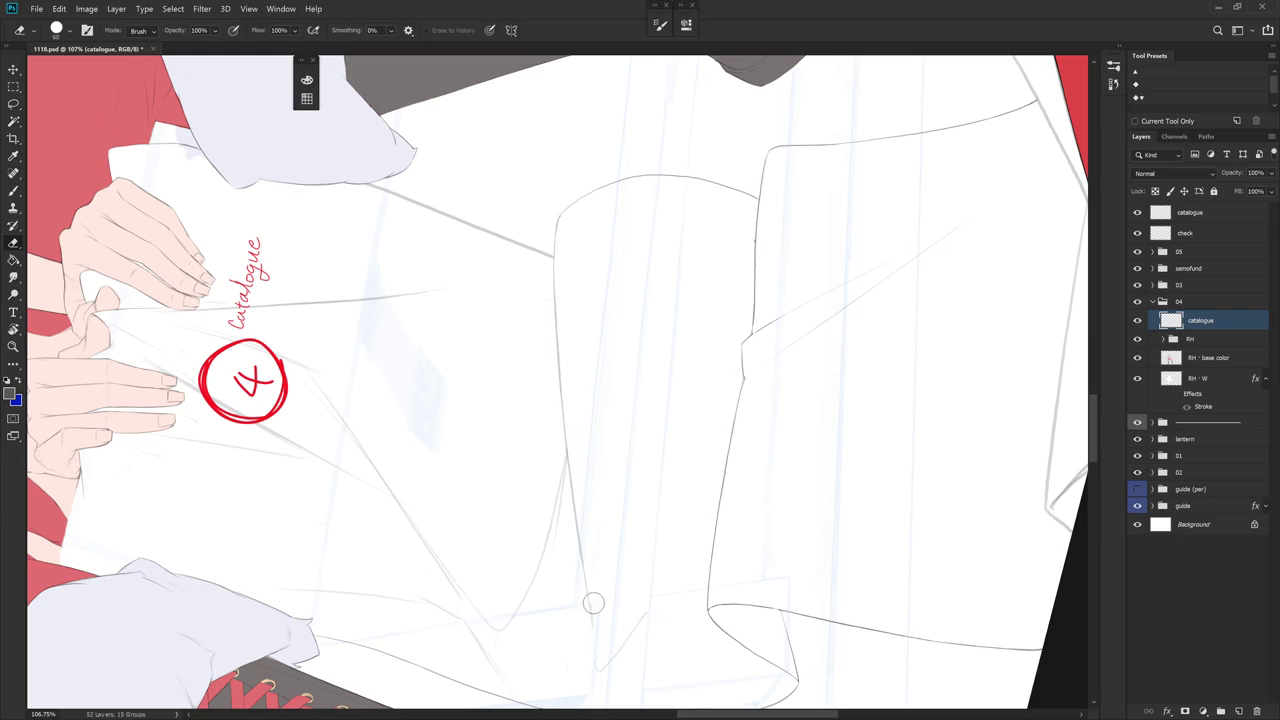
key(b)
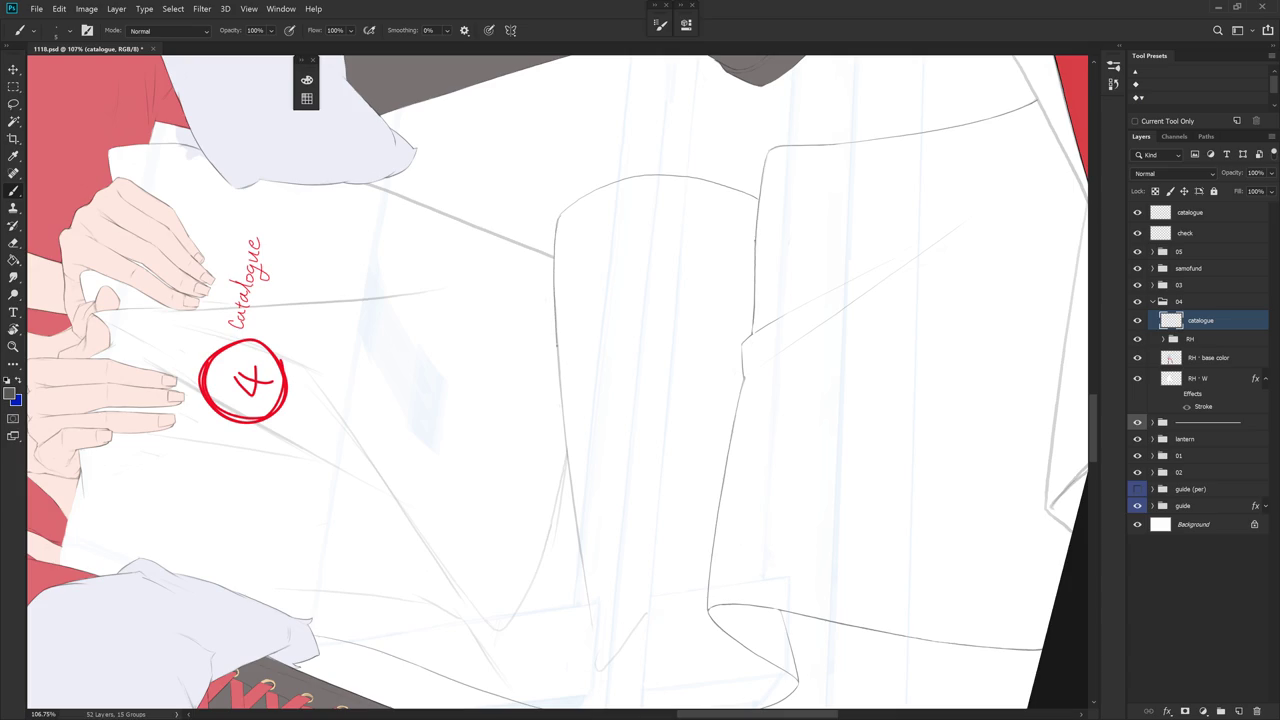
drag(559, 376, 596, 655)
key(e)
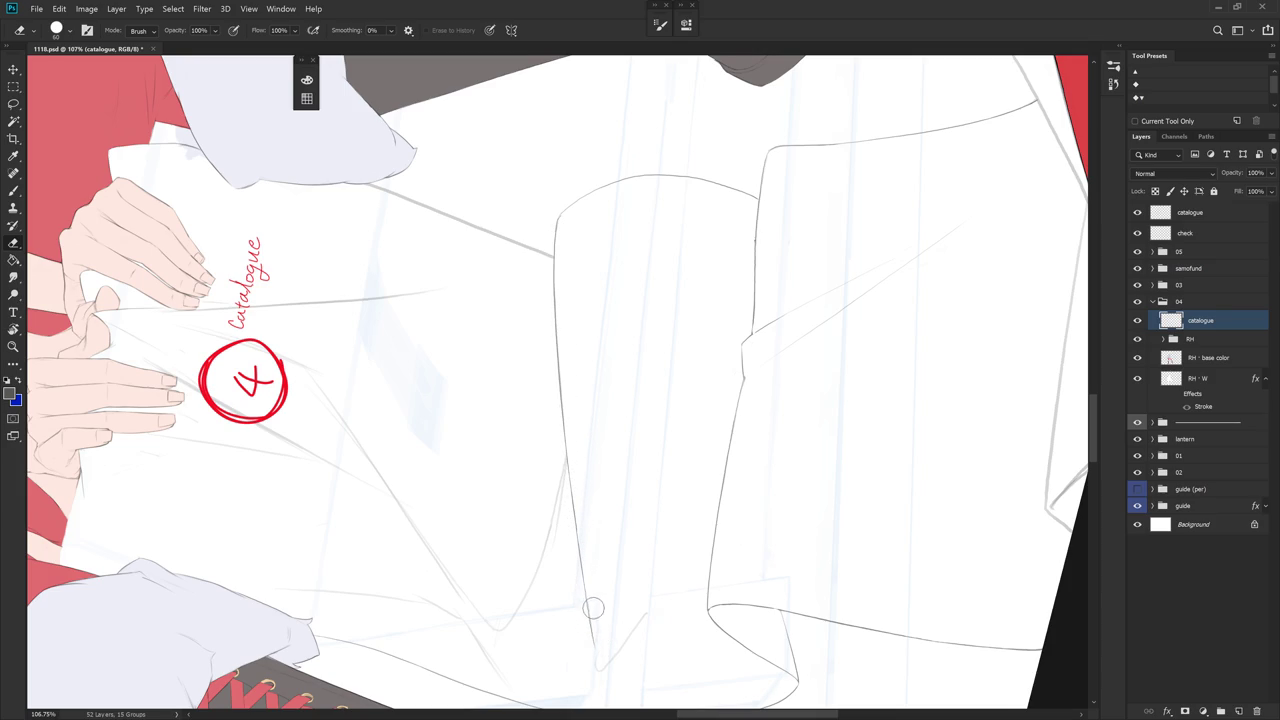
scroll(600, 615, down, 5)
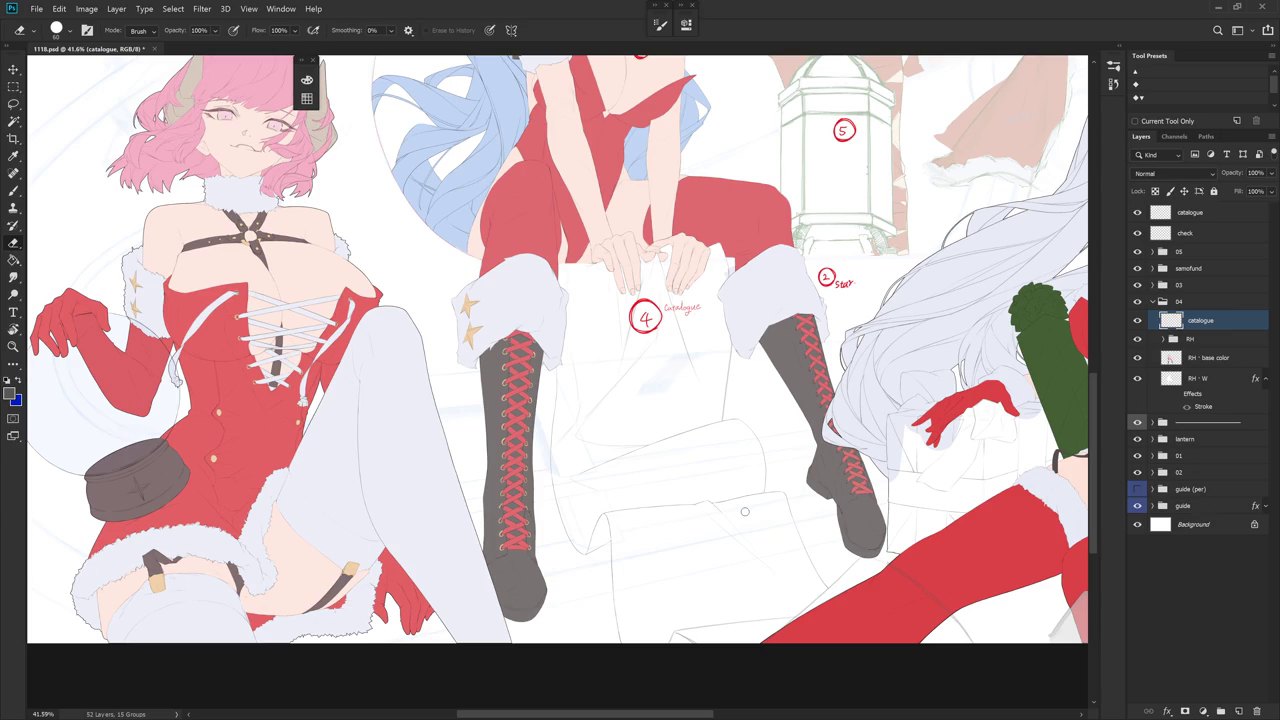
- Zoom in, tilt the view about 43 degrees and draw a dark line along the catalogue sheet's edge
scroll(663, 286, up, 3)
drag(803, 414, 796, 376)
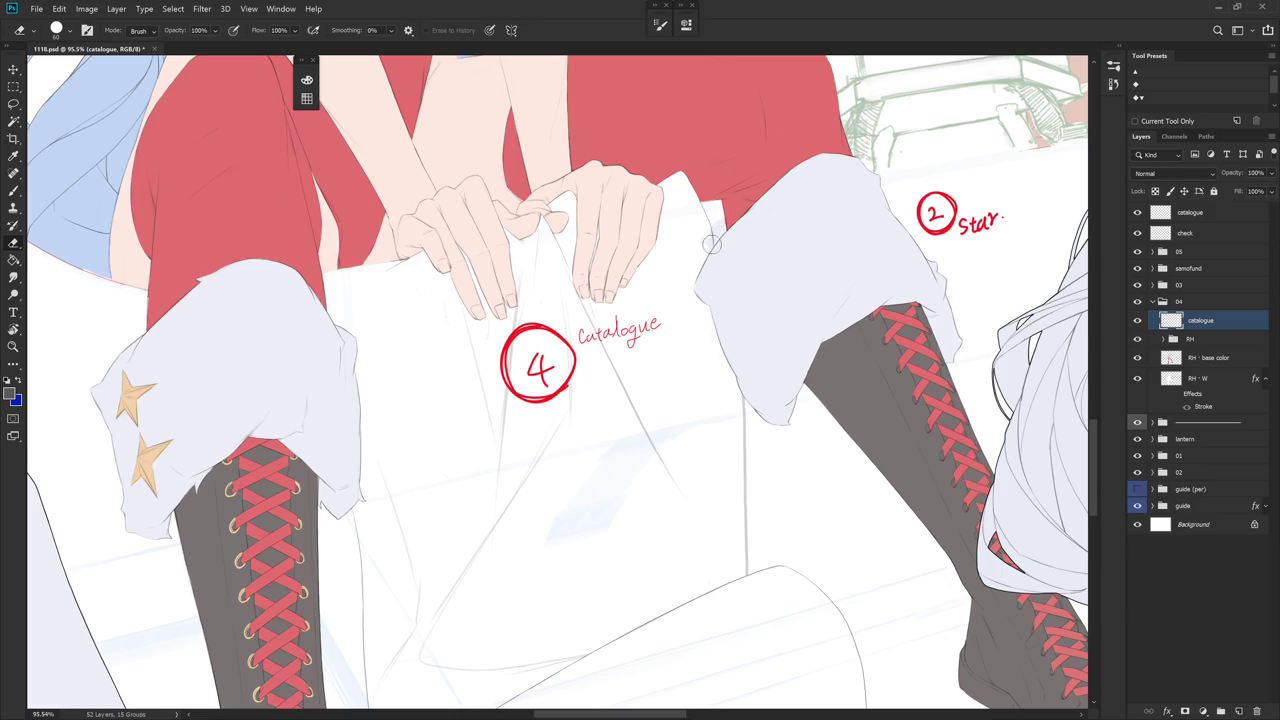
drag(735, 292, 757, 266)
key(r)
mouse_move(677, 334)
mouse_down()
mouse_move(786, 457)
mouse_move(680, 306)
mouse_move(700, 294)
mouse_up()
key(b)
drag(598, 292, 610, 386)
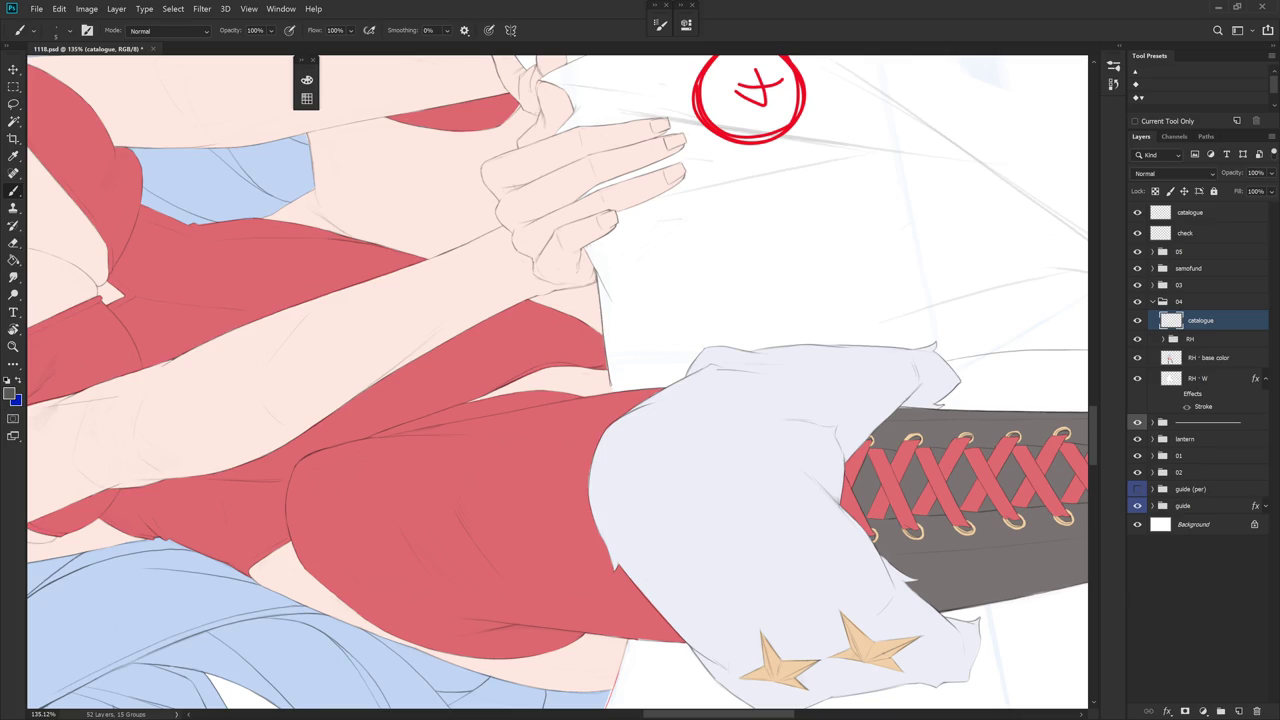
- Zoom out to check both characters, then zoom back in on the catalogue
mouse_move(797, 282)
mouse_down()
mouse_move(783, 466)
mouse_move(749, 451)
mouse_move(711, 505)
mouse_move(771, 423)
mouse_move(751, 423)
mouse_up()
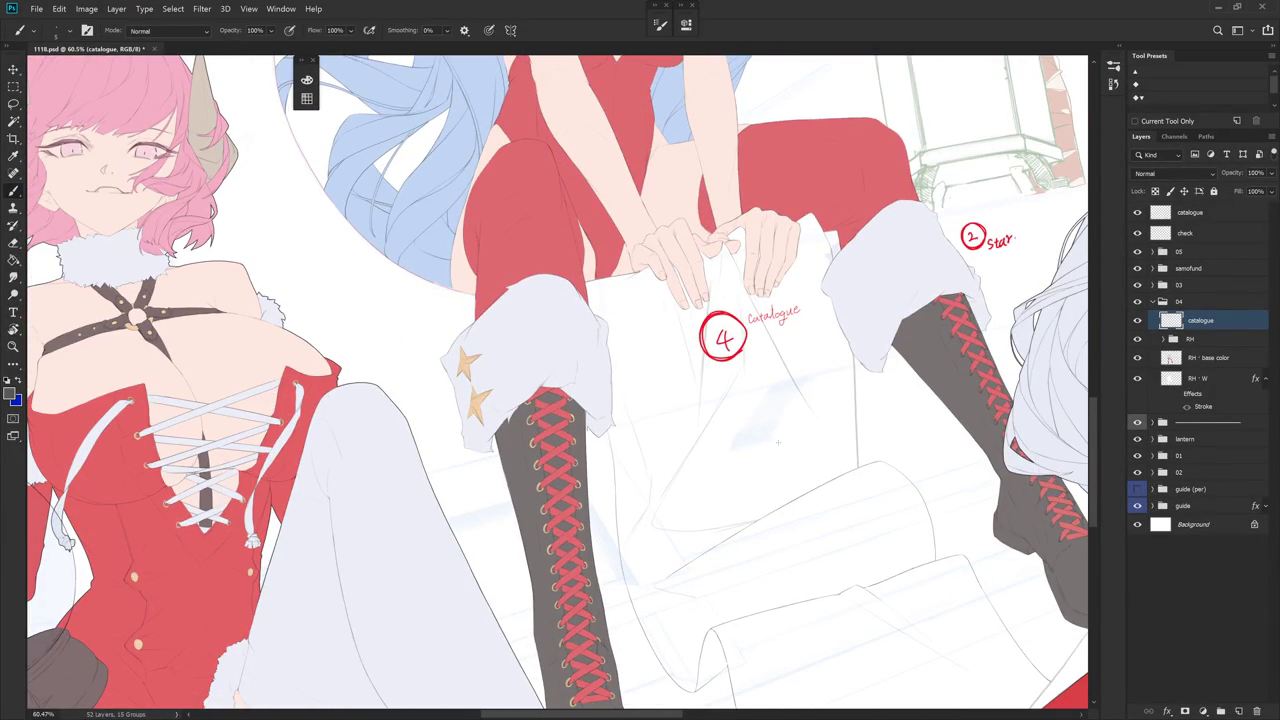
drag(831, 506, 765, 456)
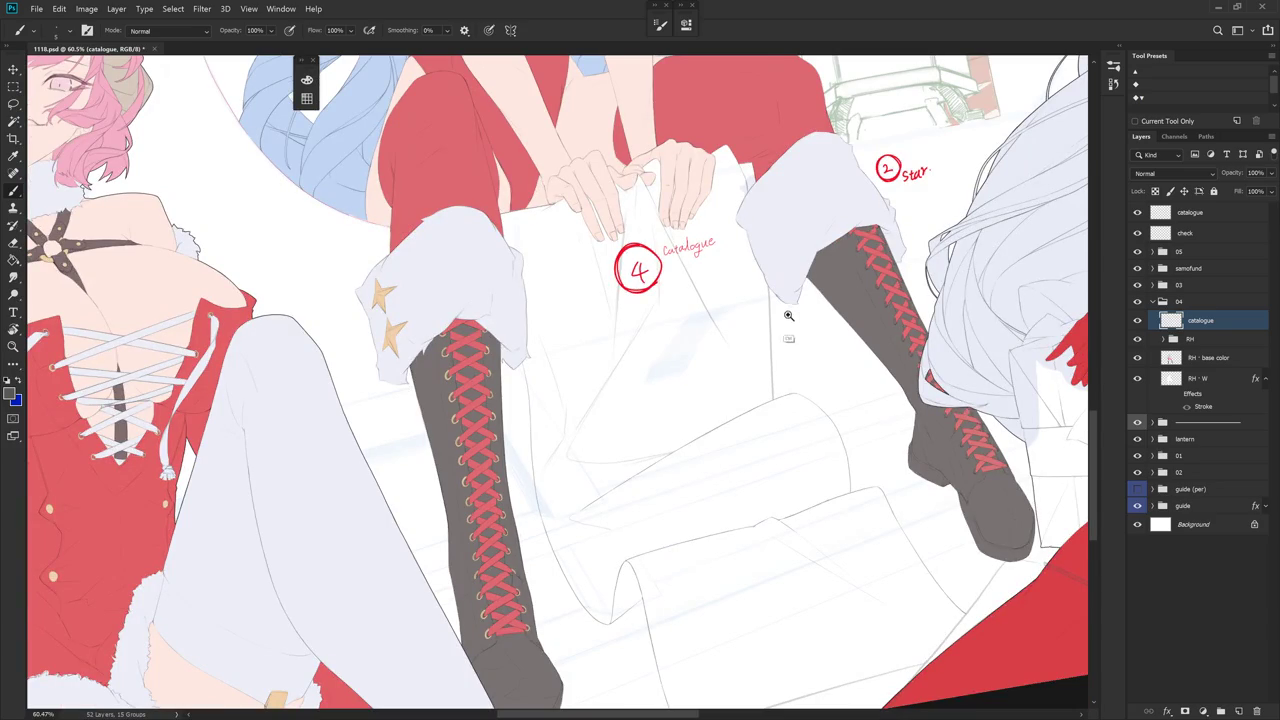
drag(785, 304, 830, 304)
key(e)
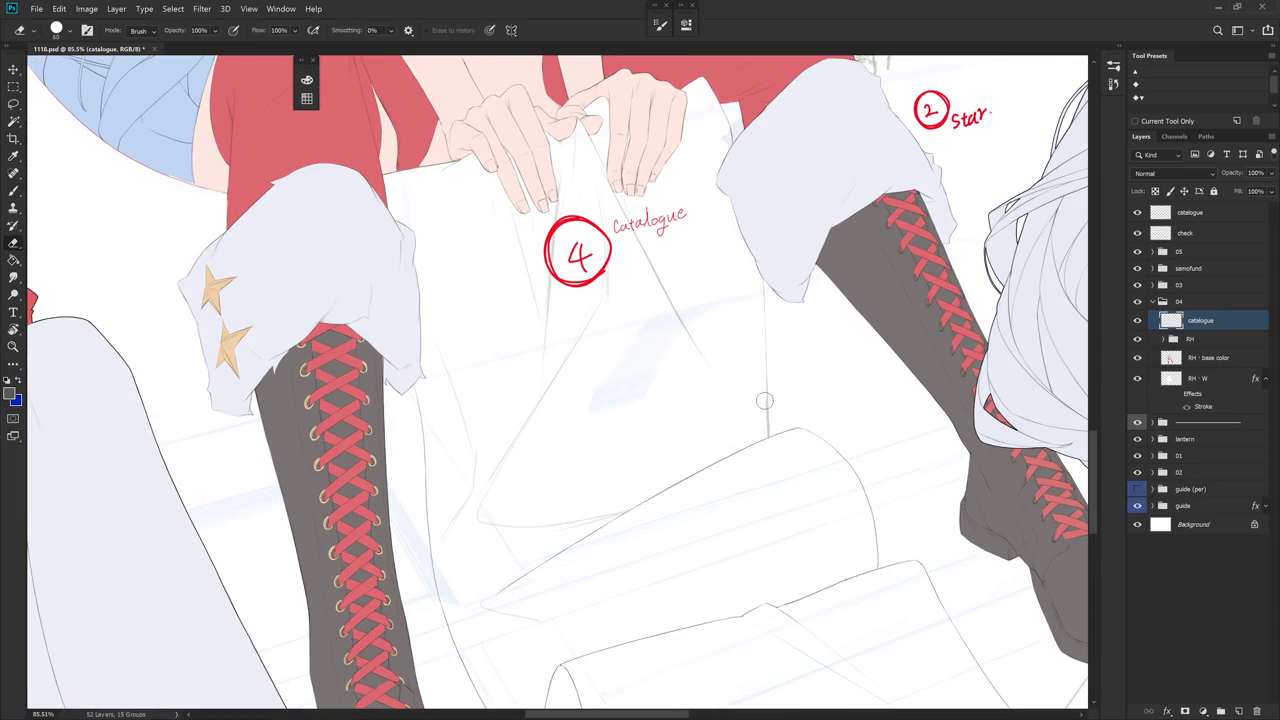
key(b)
- Rotate the canvas view about 40 degrees clockwise toward the catalogue scroll
key(r)
drag(770, 275, 779, 425)
key(e)
scroll(786, 330, down, 3)
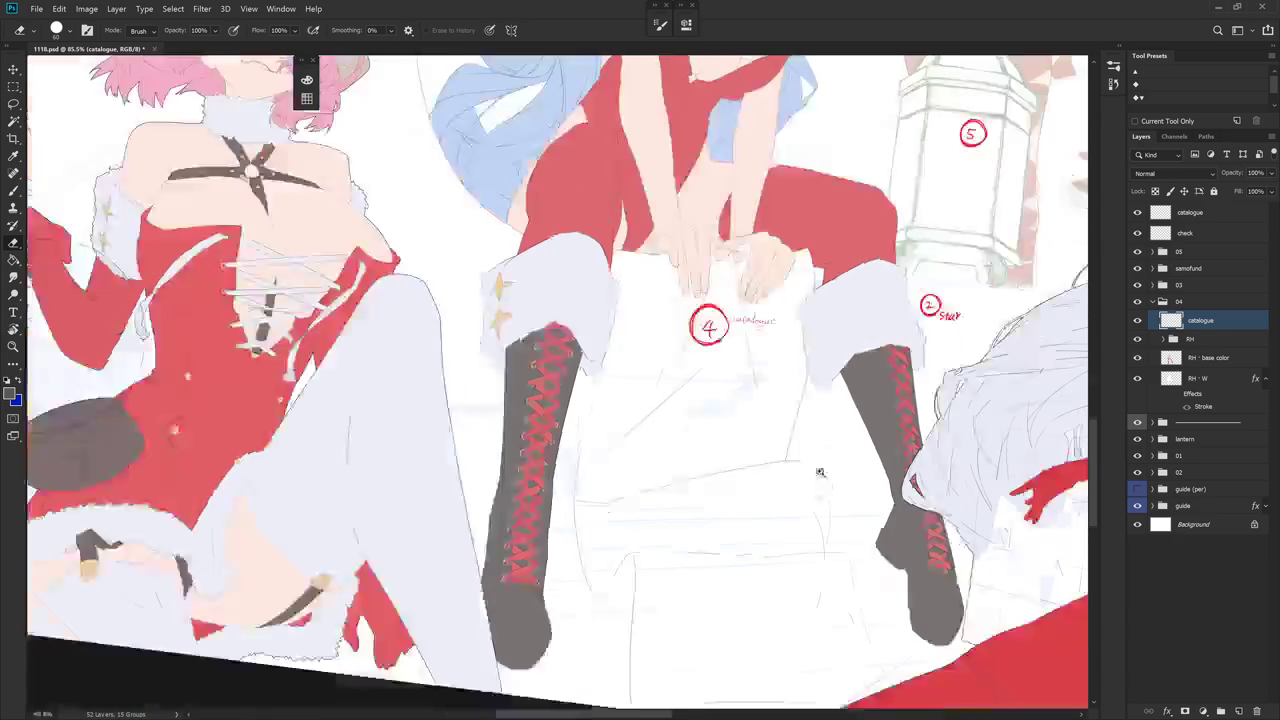
key(Escape)
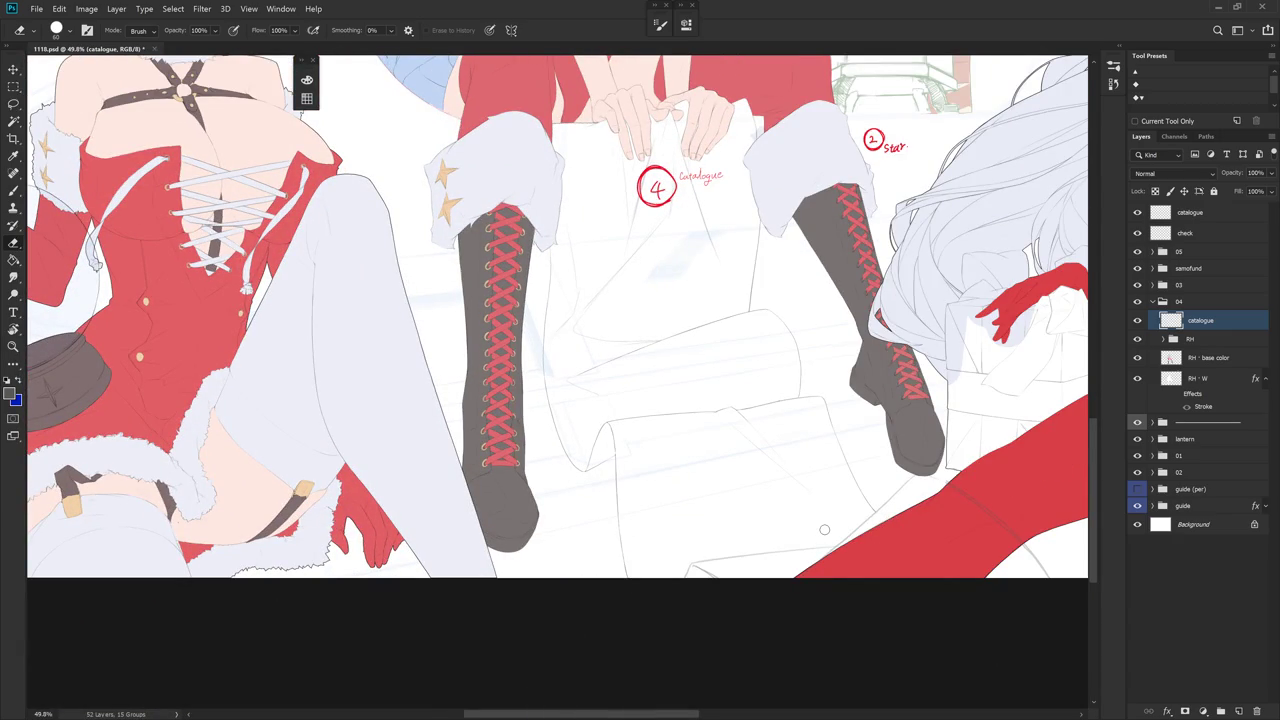
scroll(824, 529, down, 1)
key(r)
mouse_move(791, 380)
mouse_down()
mouse_move(612, 392)
mouse_move(680, 534)
mouse_up()
key(b)
- Erase part of the stray vertical sketch line on the scroll
scroll(643, 406, up, 4)
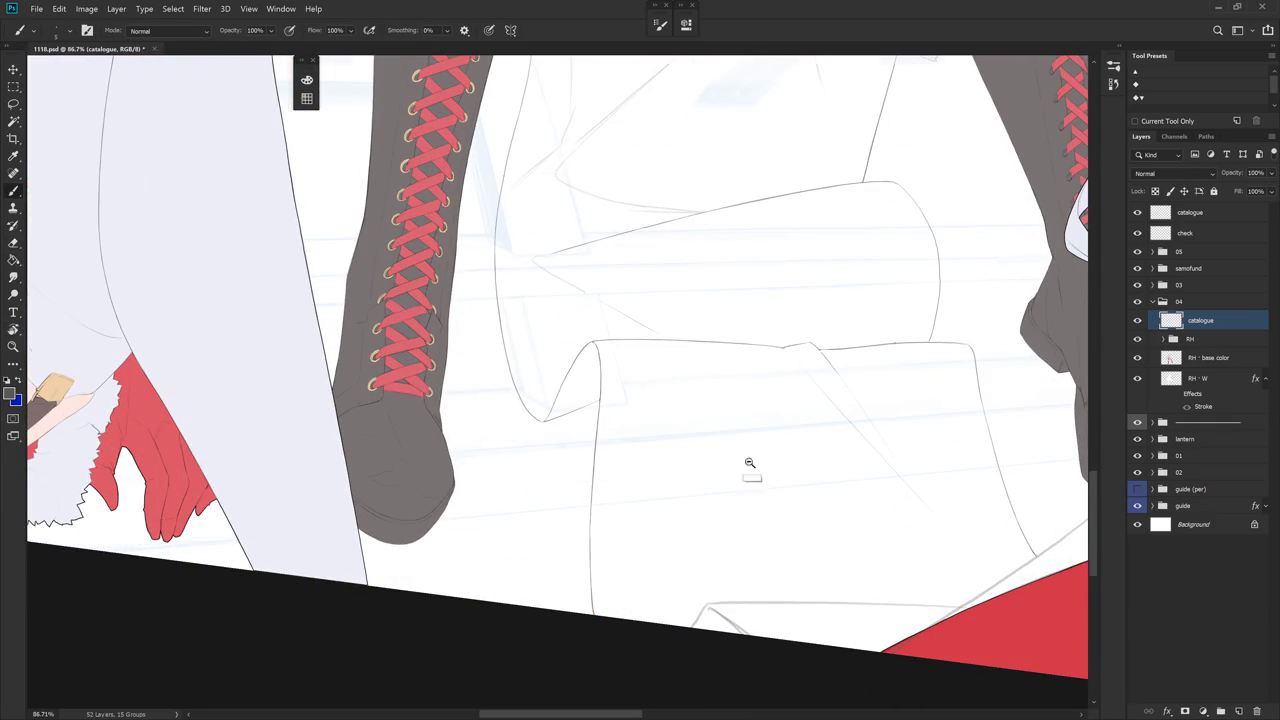
scroll(722, 502, down, 2)
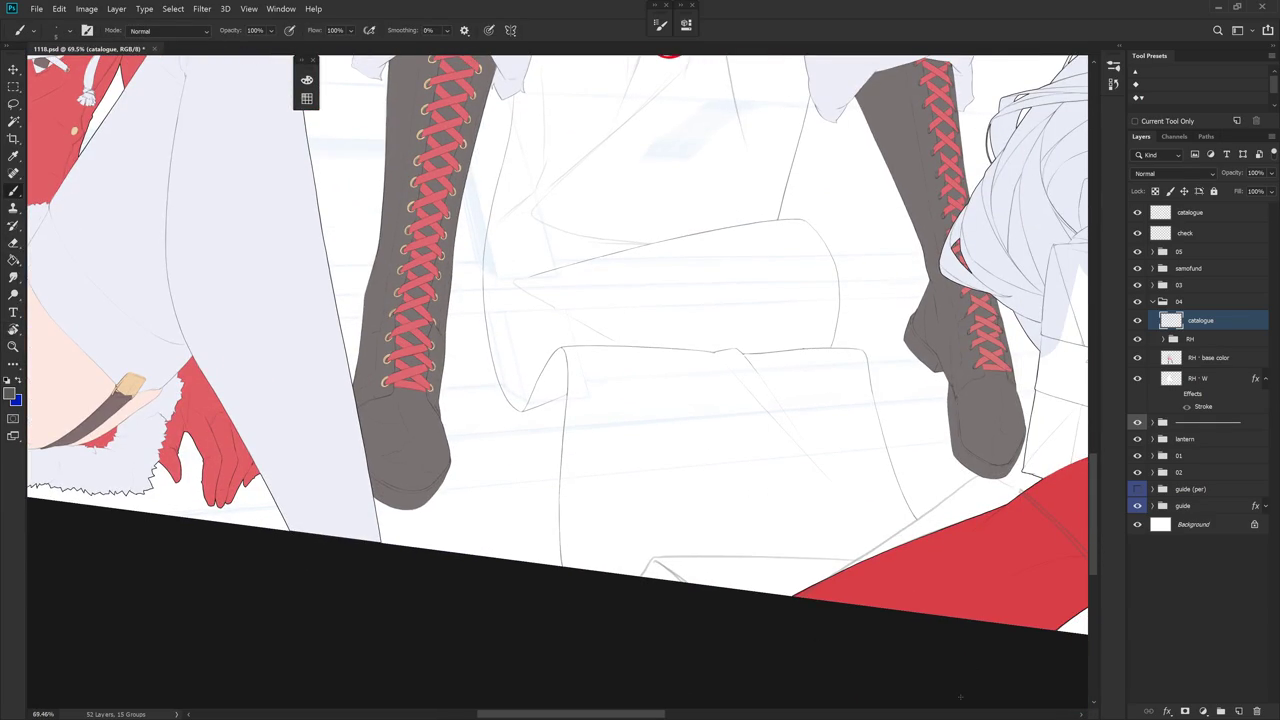
scroll(797, 399, down, 1)
scroll(794, 471, down, 1)
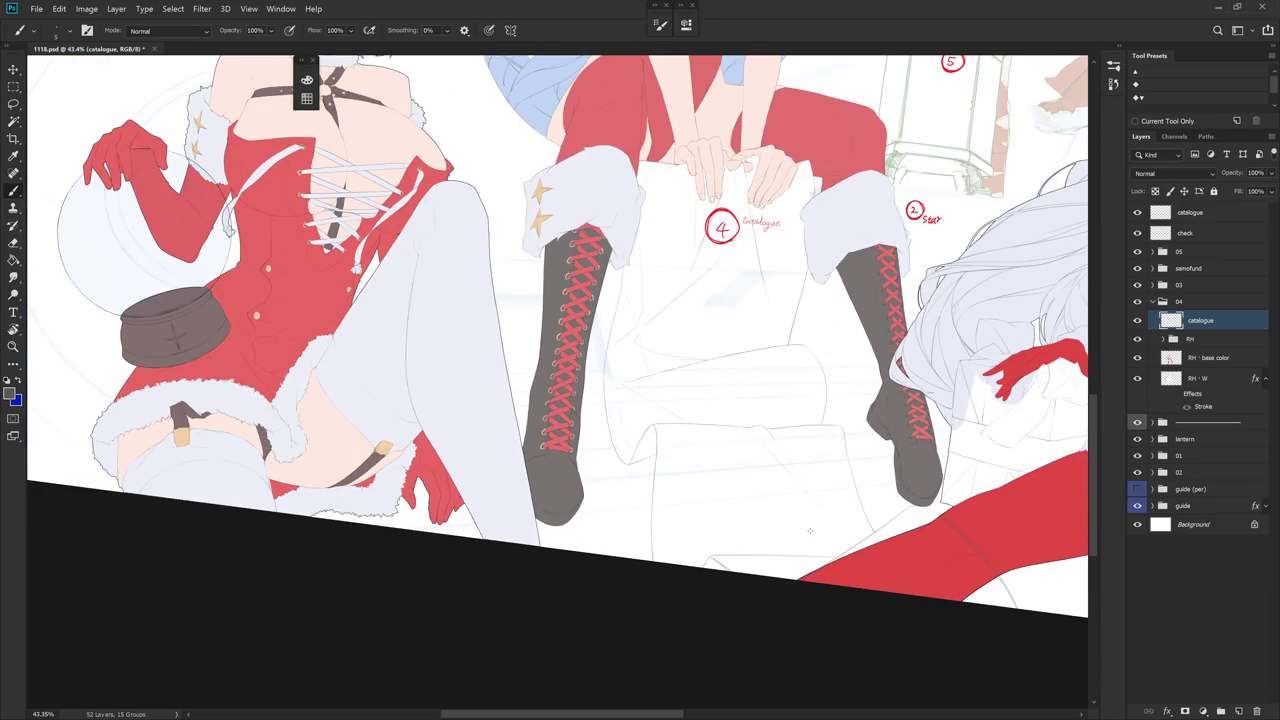
scroll(815, 495, up, 1)
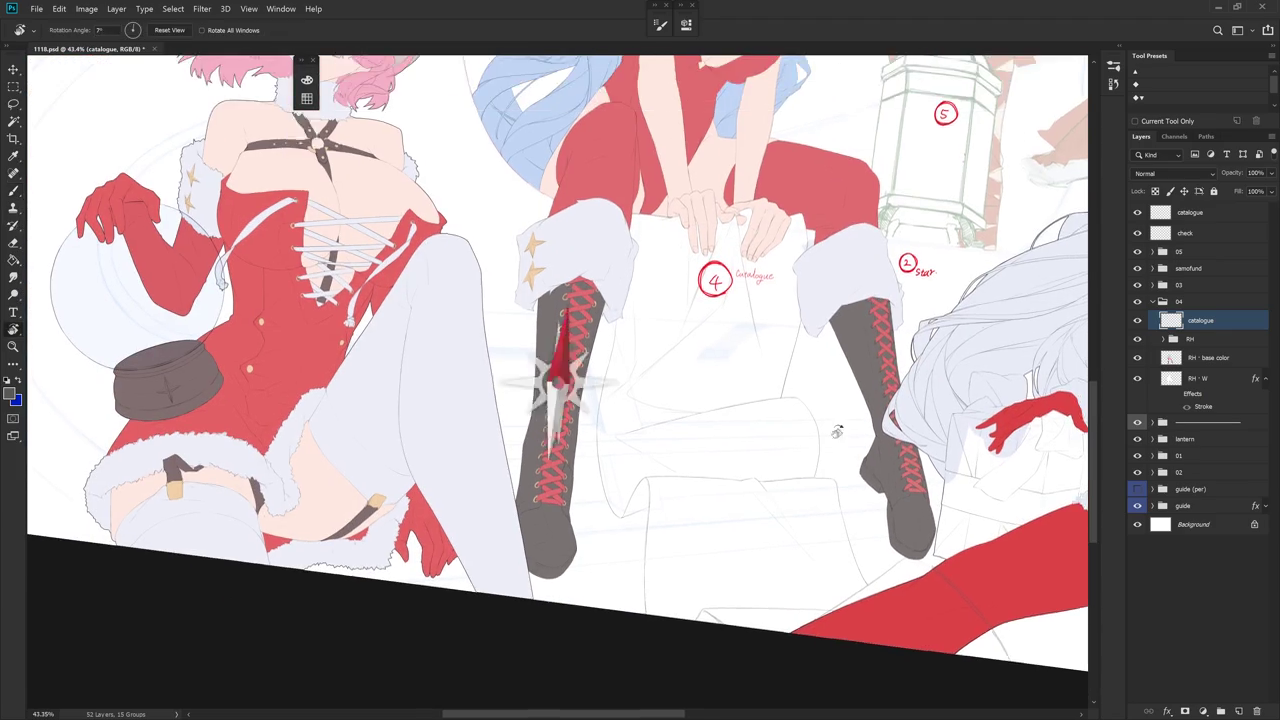
scroll(790, 390, up, 1)
scroll(780, 300, up, 1)
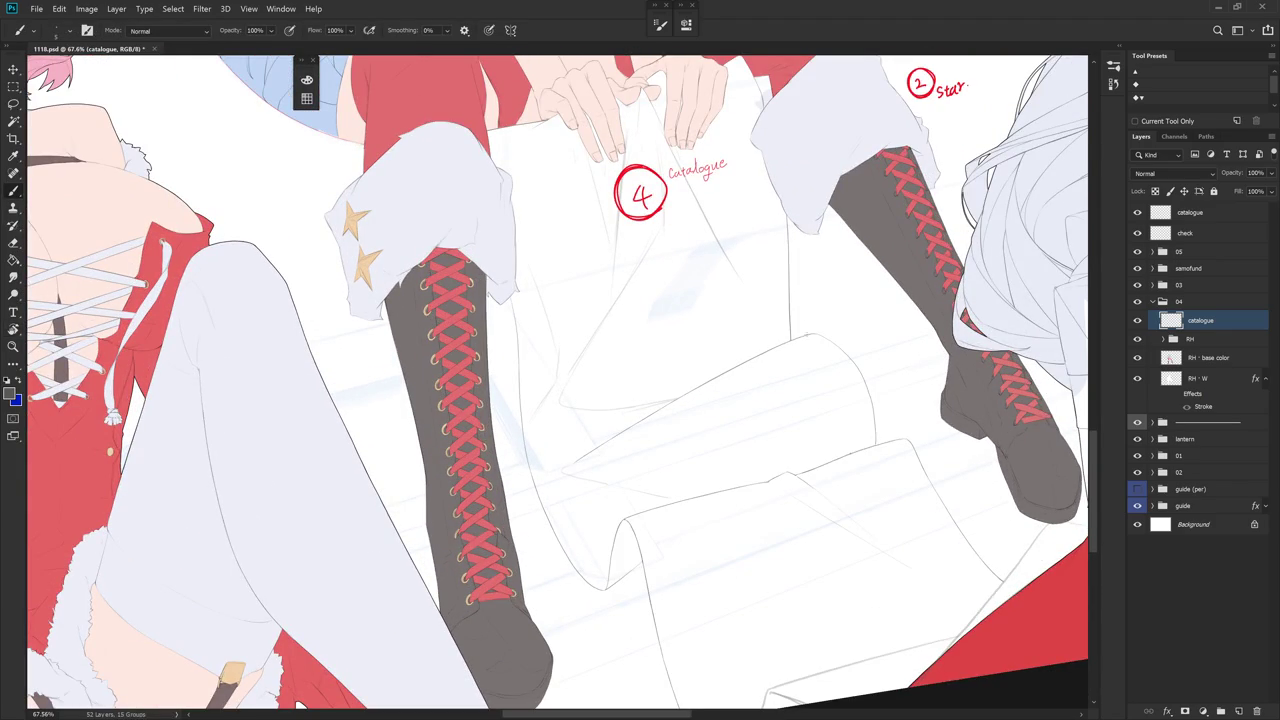
key(e)
drag(784, 290, 789, 339)
key(b)
- Tilt the canvas view to -14 degrees, then level it again
scroll(806, 311, up, 3)
key(e)
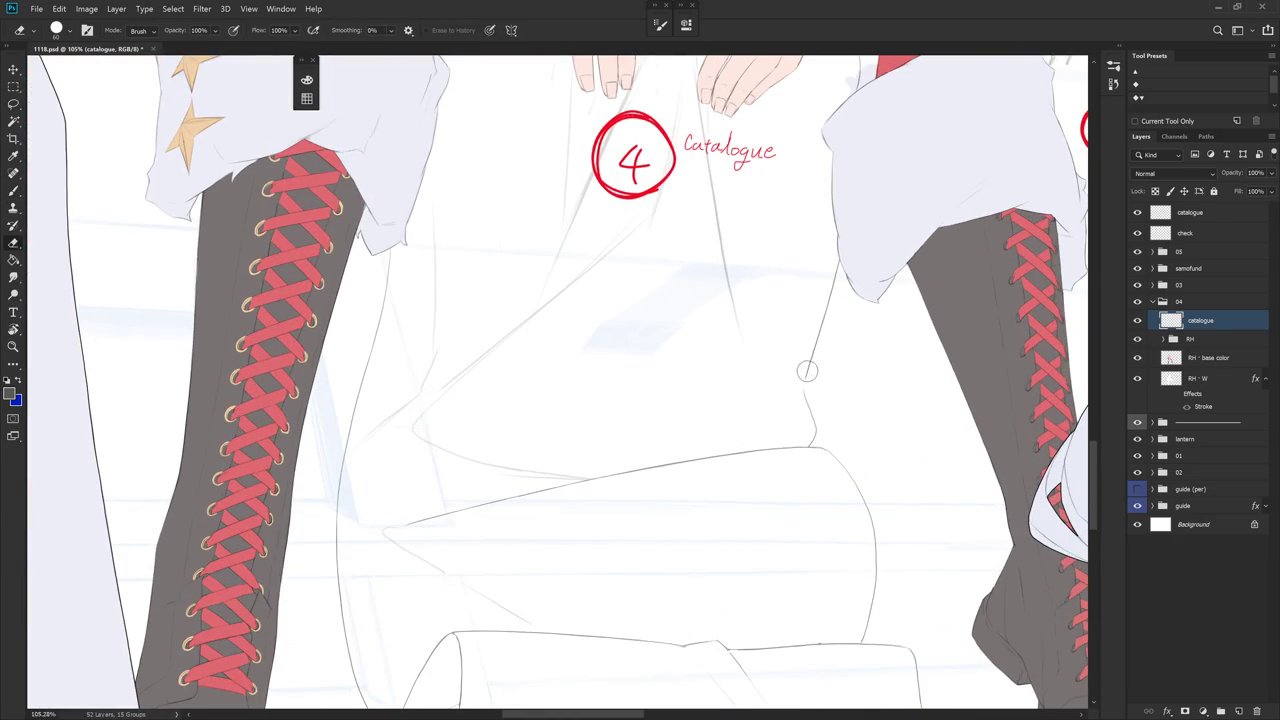
key(b)
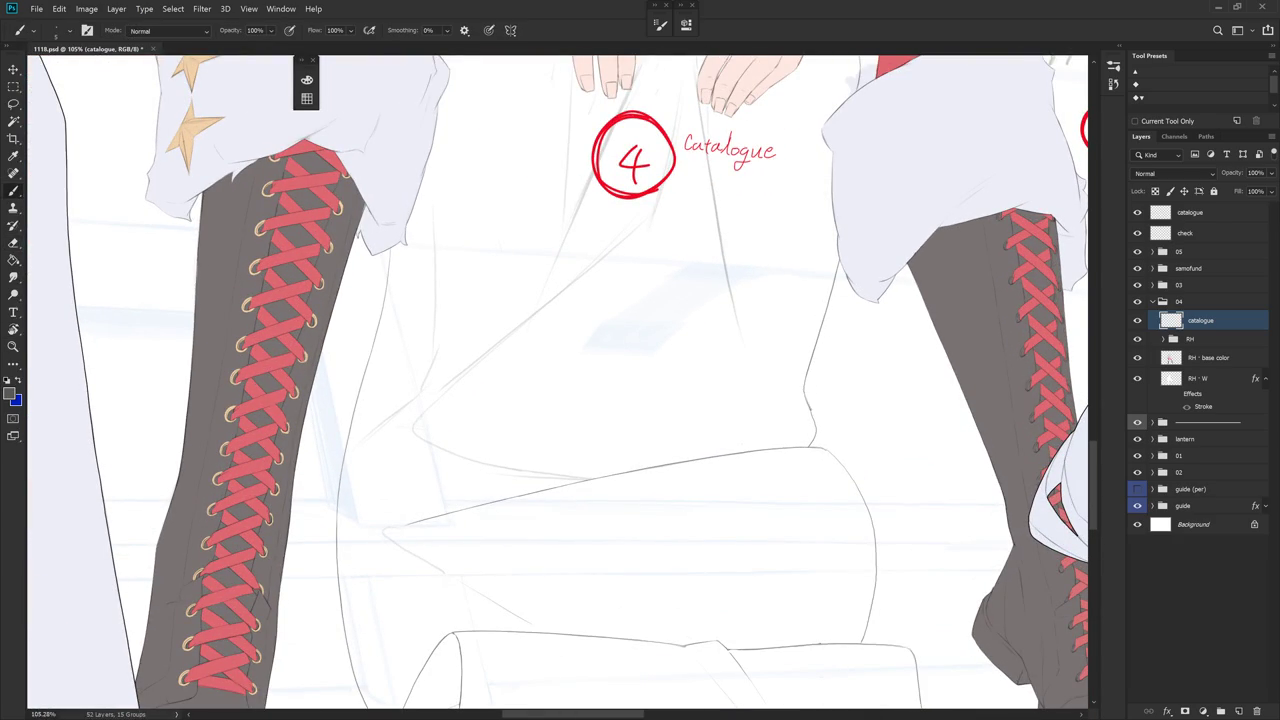
key(e)
key(b)
key(r)
mouse_move(814, 425)
mouse_down()
mouse_move(857, 379)
mouse_move(746, 237)
mouse_up()
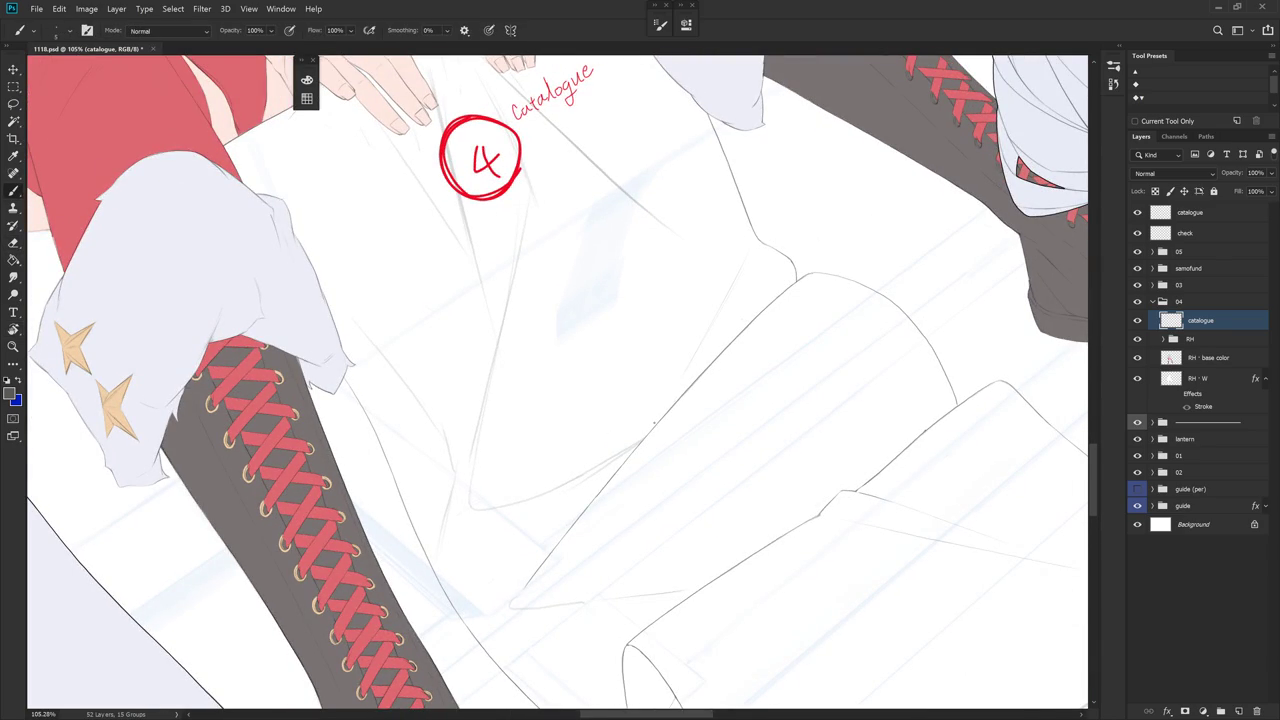
key(e)
scroll(743, 309, down, 2)
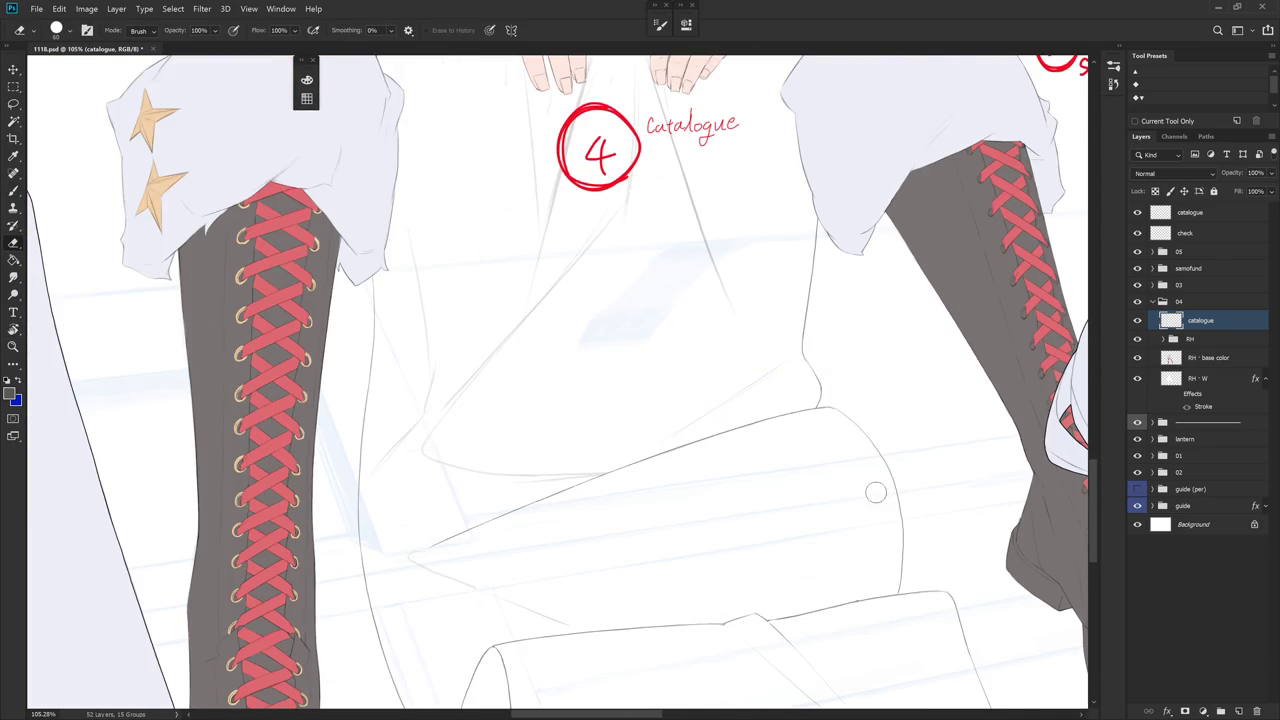
scroll(875, 486, down, 2)
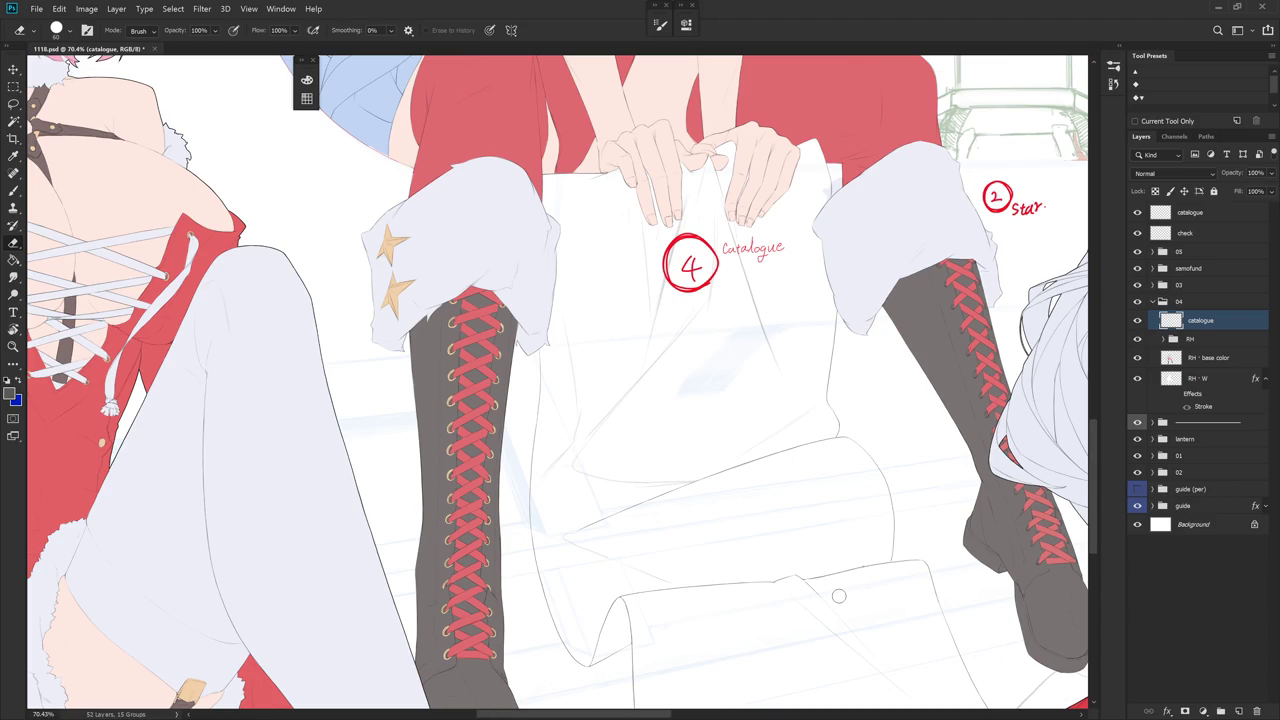
- Make a freehand lasso selection around the scroll, then deselect it
key(b)
scroll(840, 430, down, 2)
scroll(800, 450, down, 2)
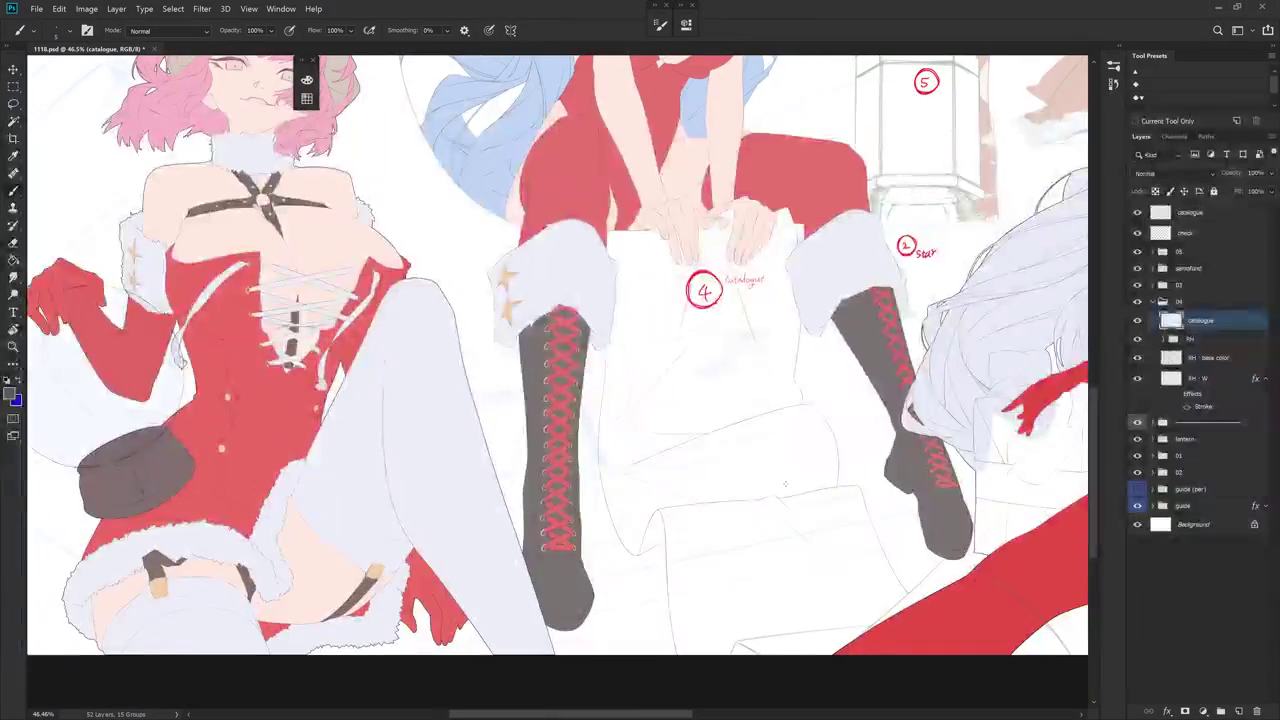
scroll(785, 483, up, 2)
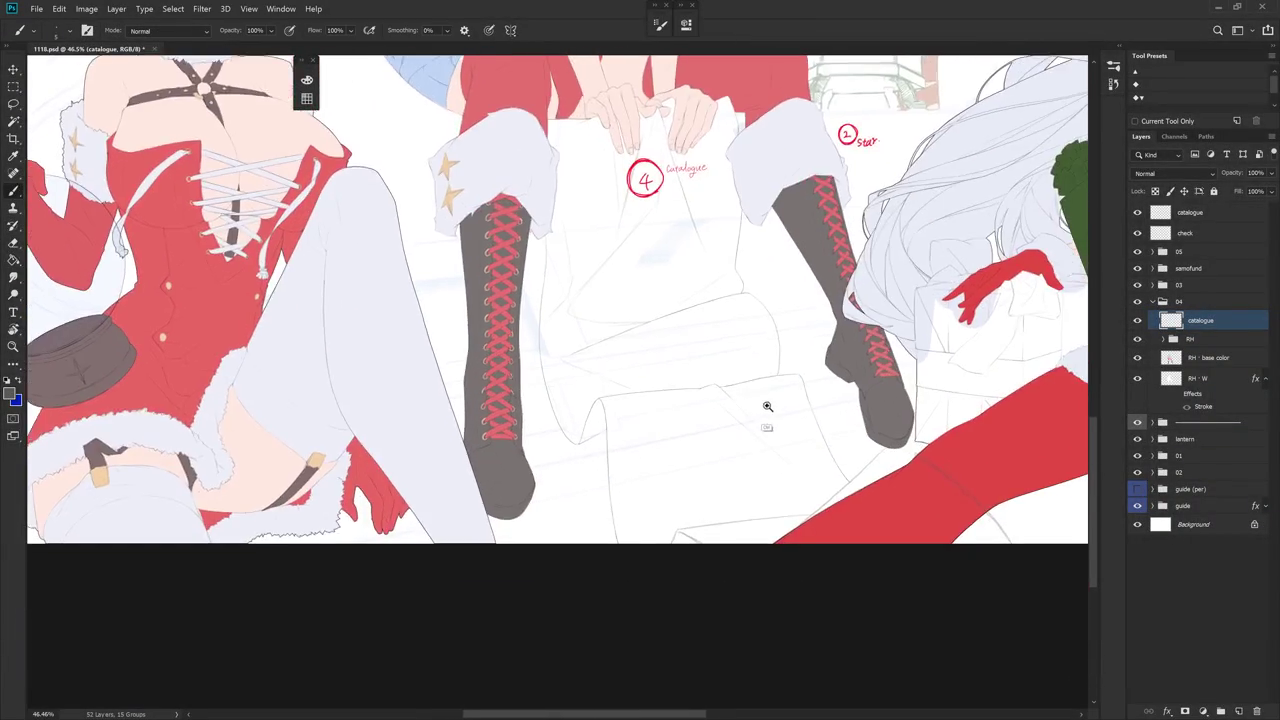
scroll(766, 400, up, 2)
key(l)
mouse_move(800, 550)
mouse_down()
mouse_move(818, 512)
mouse_move(760, 560)
mouse_up()
key(ctrl+d)
key(r)
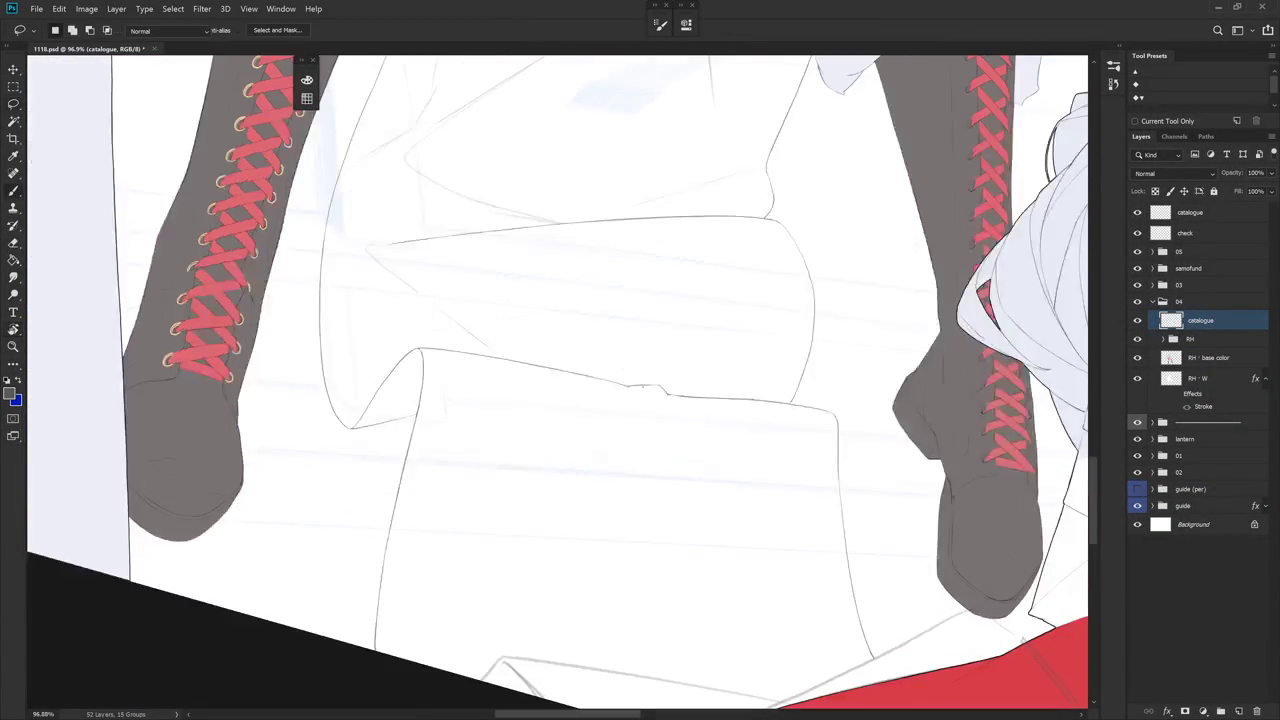
key(b)
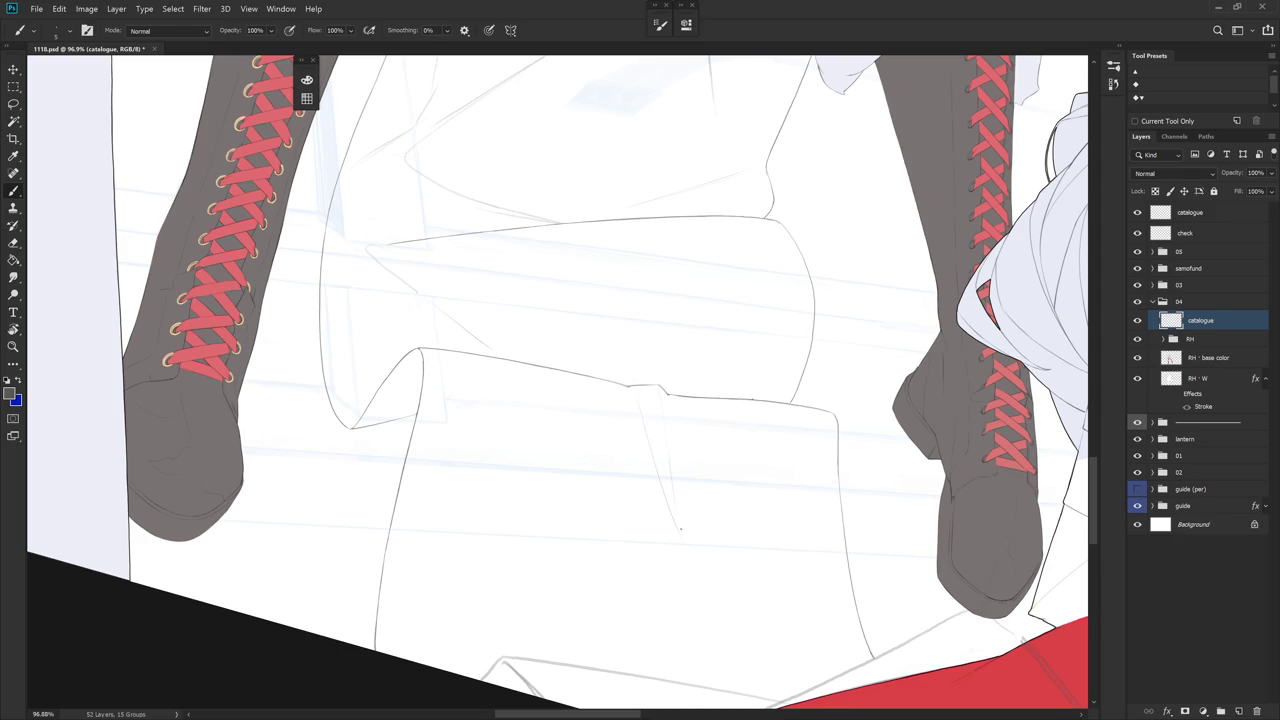
- Erase the faint construction line on the scroll and zoom in on its folds
key(e)
drag(637, 400, 680, 534)
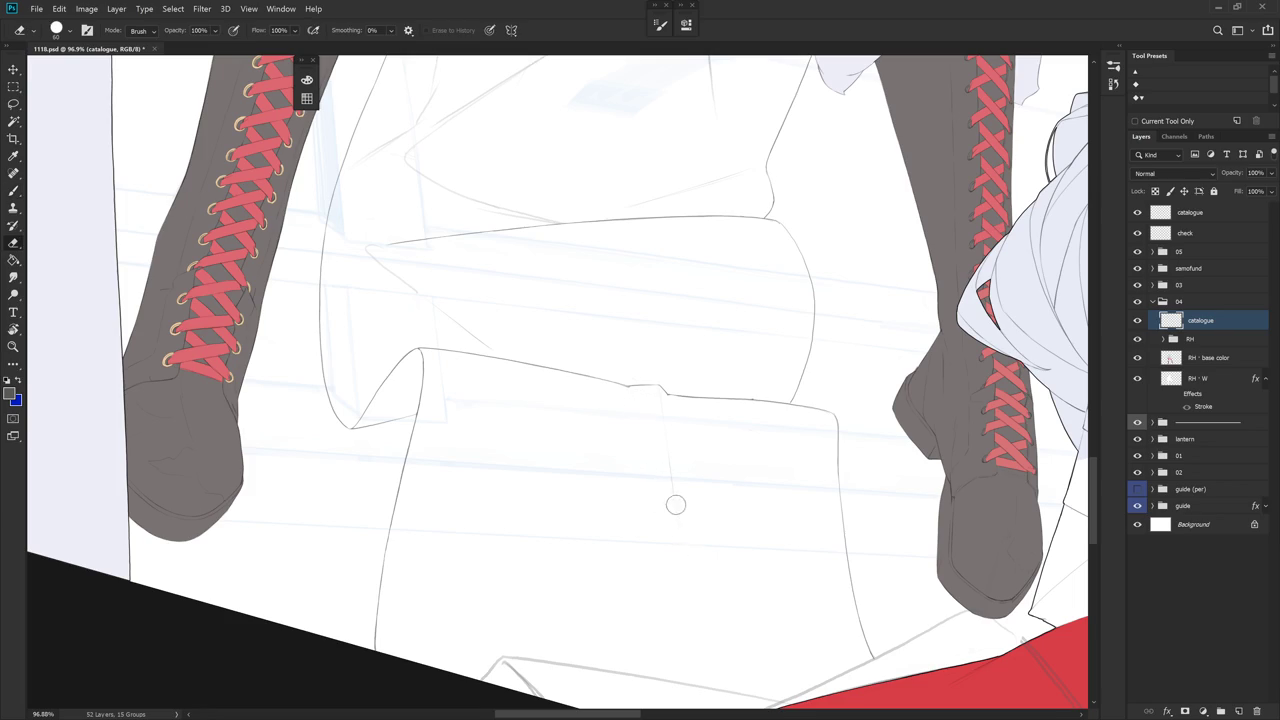
key(b)
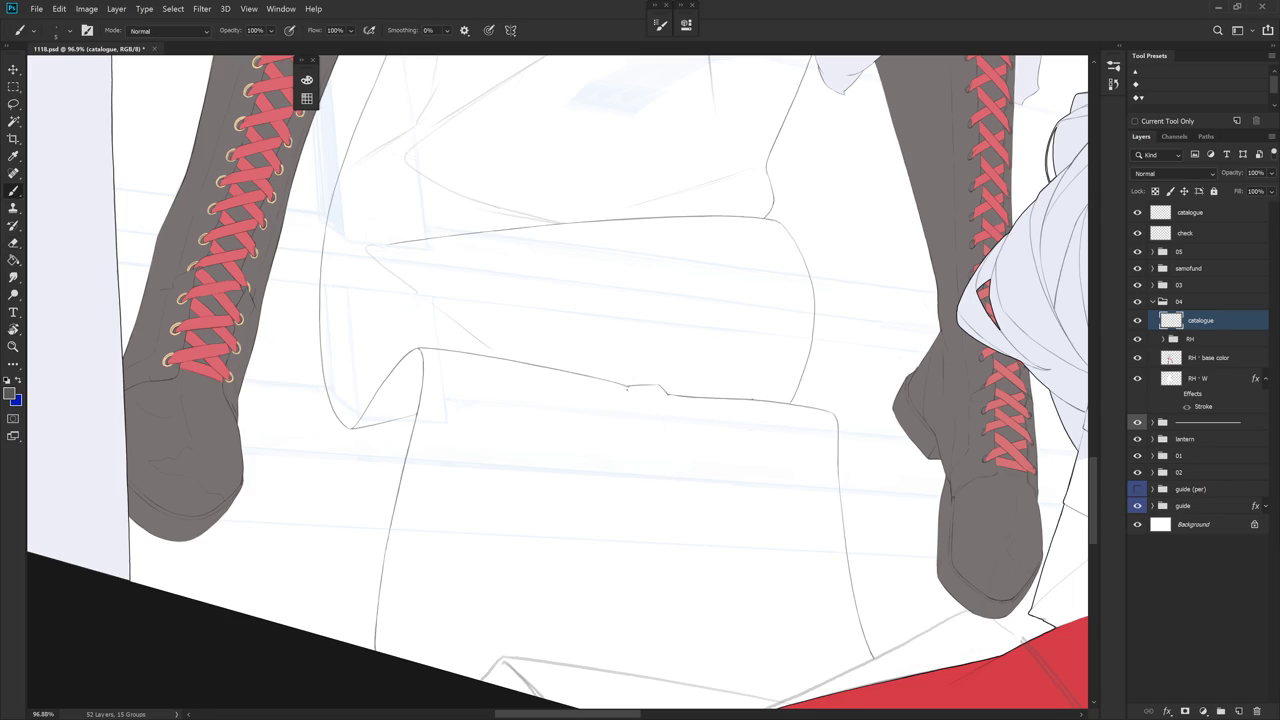
scroll(760, 489, down, 3)
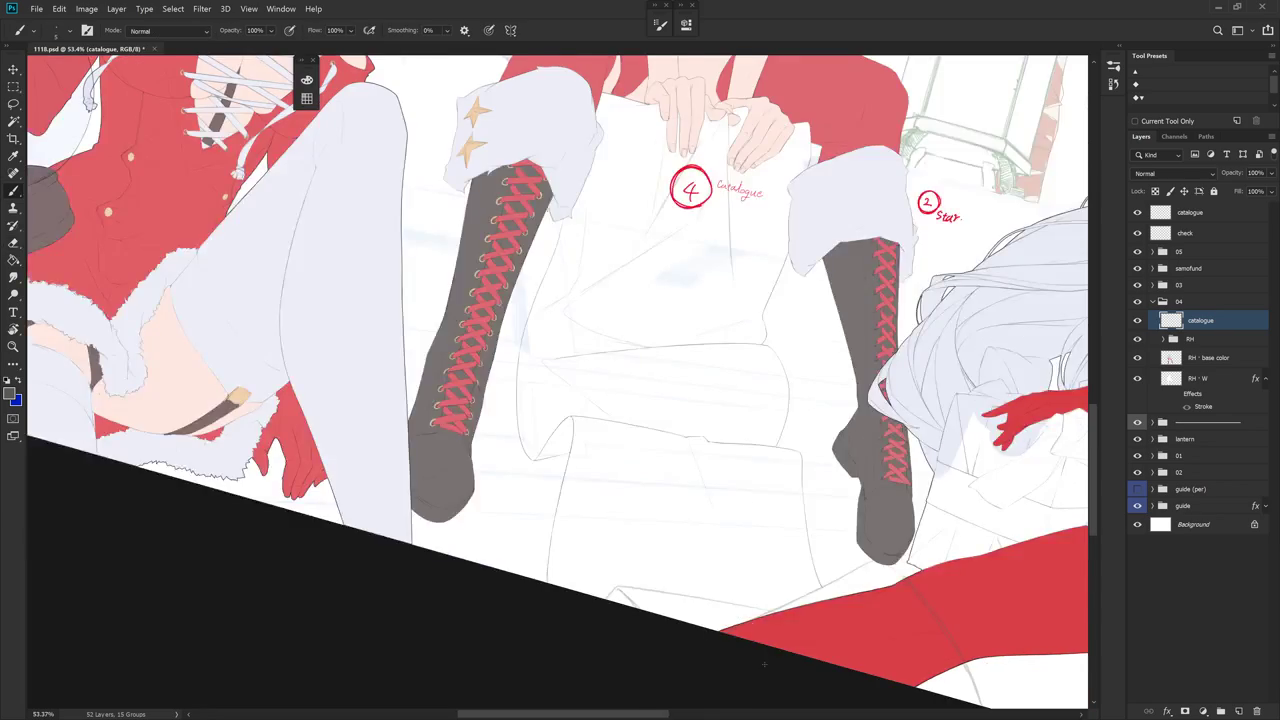
scroll(764, 664, down, 2)
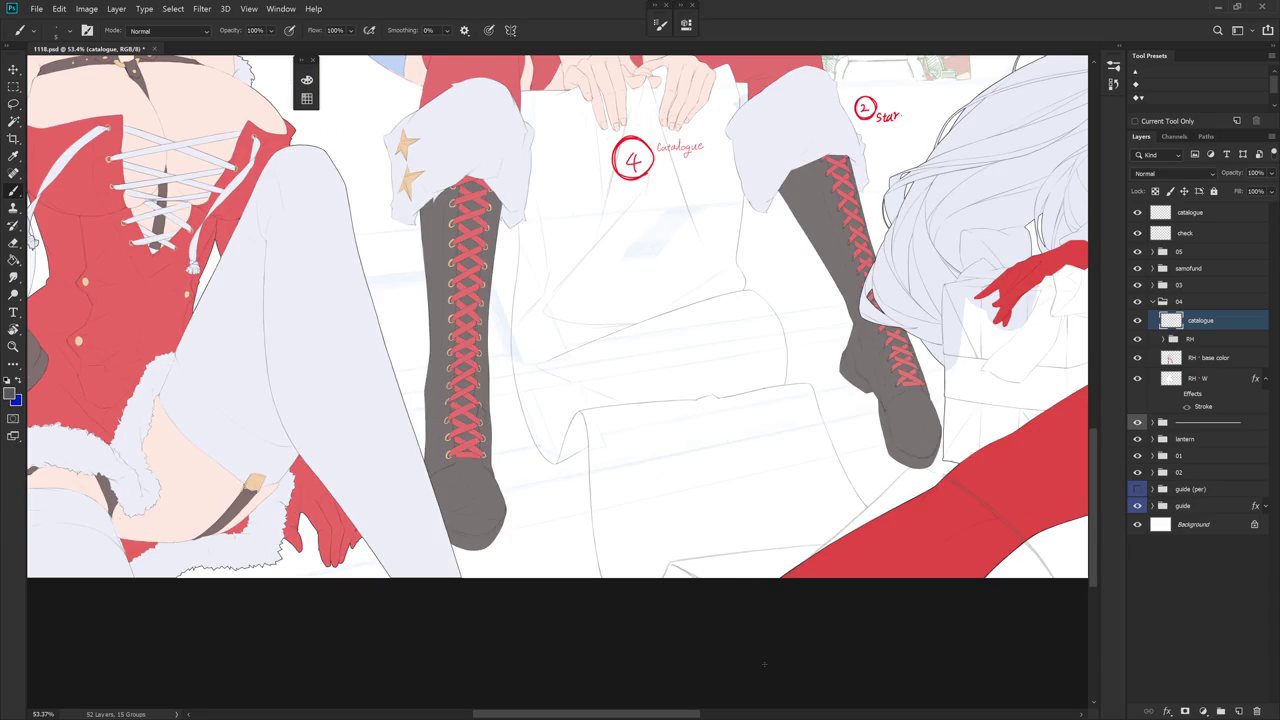
key(r)
drag(764, 664, 771, 434)
scroll(729, 286, up, 5)
- Draw a thin fold line on the scroll with the view rotated level
key(e)
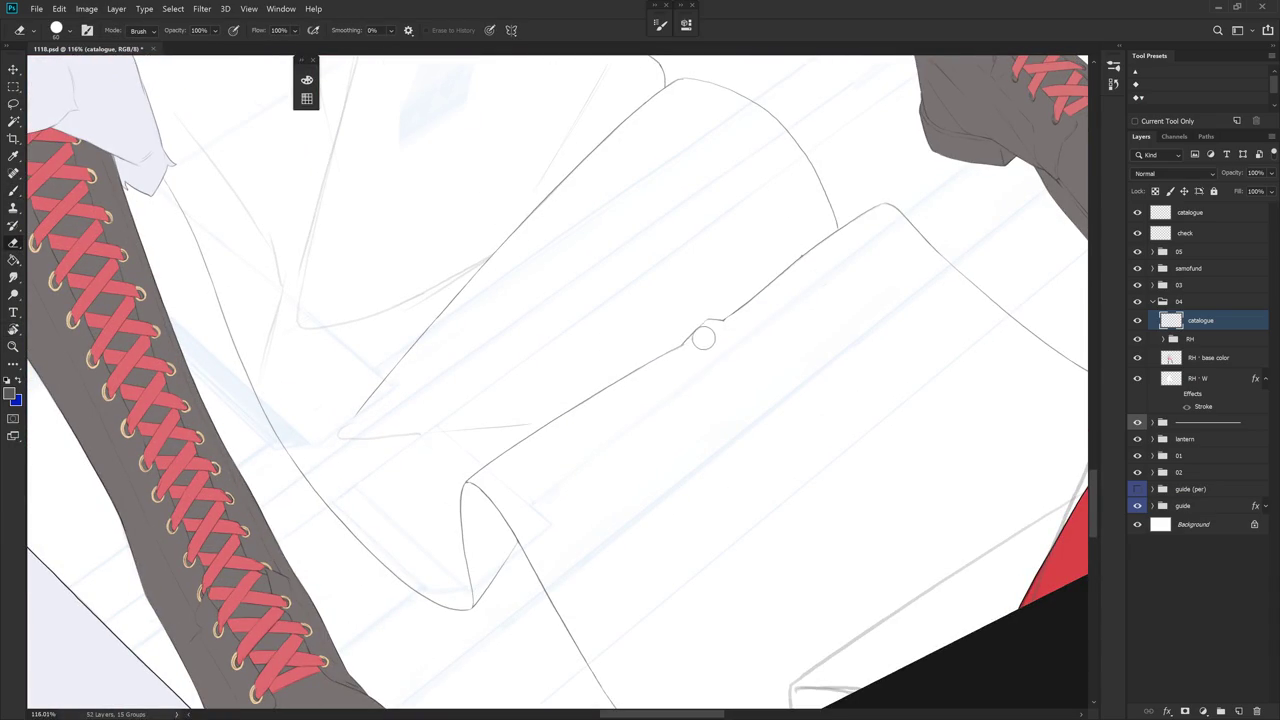
key(b)
key(r)
mouse_move(763, 351)
mouse_down()
mouse_move(691, 440)
mouse_move(691, 426)
mouse_up()
drag(684, 352, 716, 556)
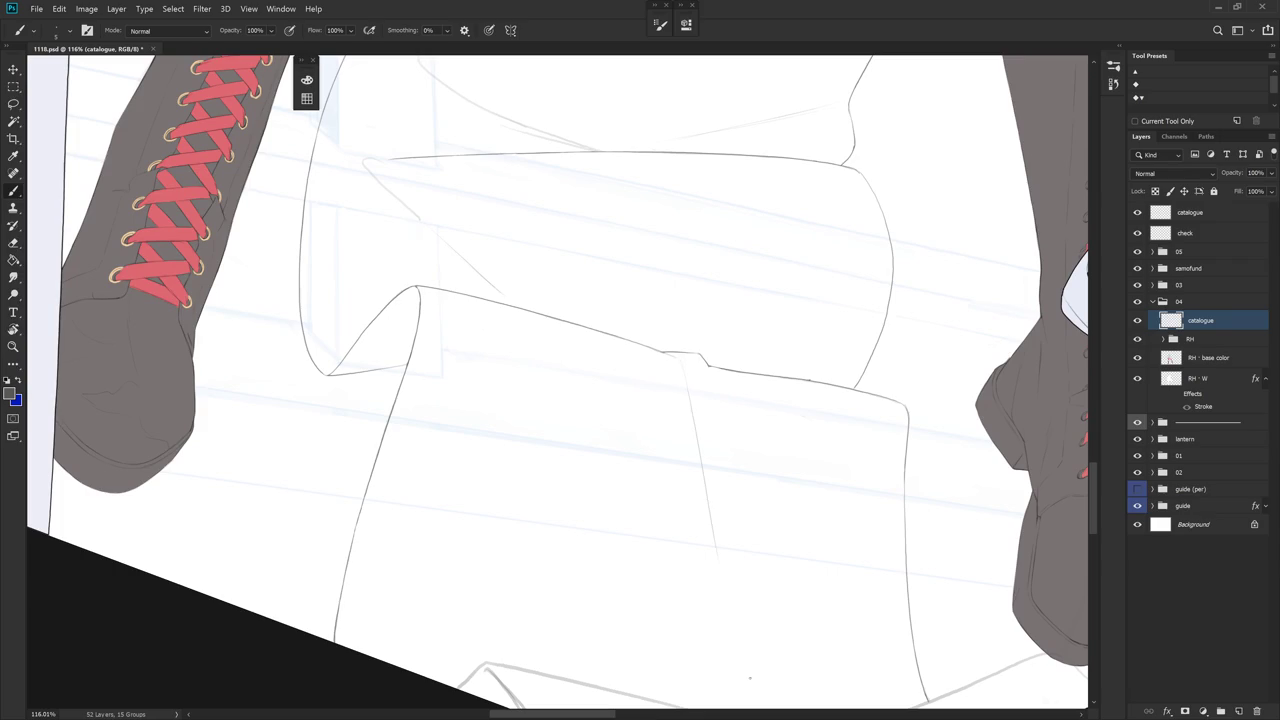
scroll(752, 382, down, 5)
key(Escape)
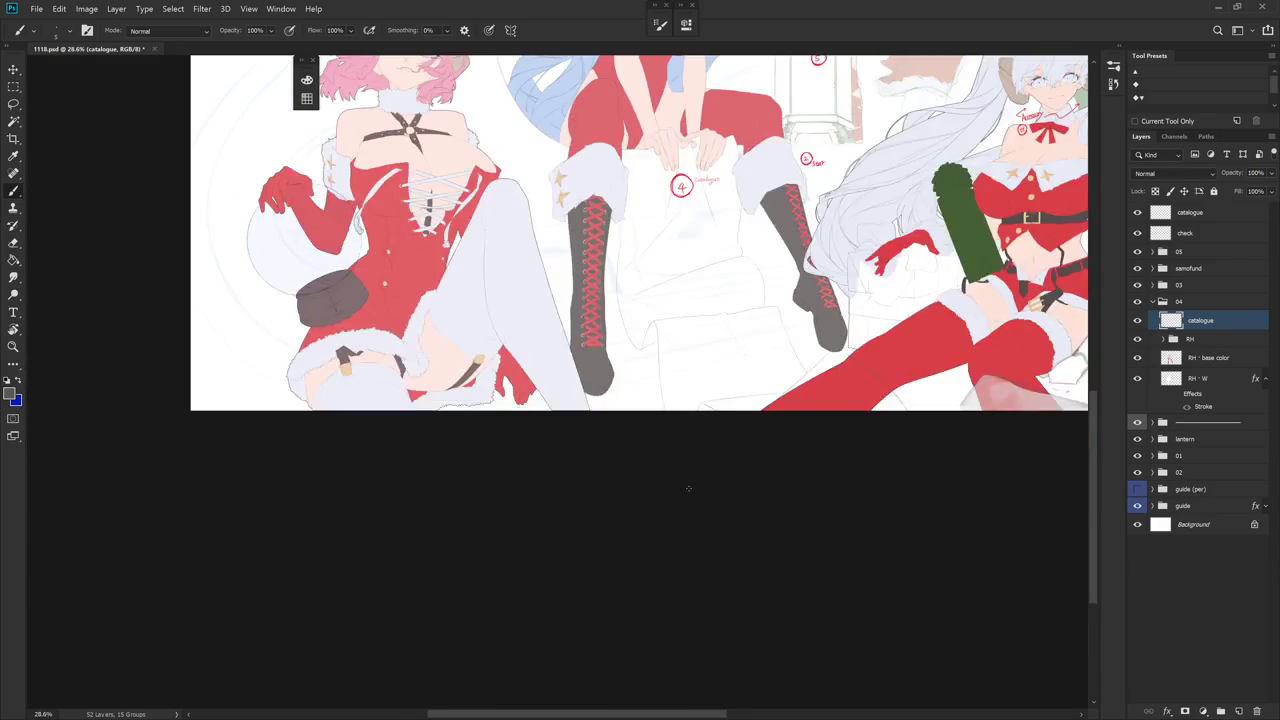
scroll(712, 493, up, 1)
- Trim the short vertical sketch line and touch up the vertical fold line
key(r)
drag(712, 493, 716, 213)
key(e)
mouse_move(572, 242)
mouse_down()
mouse_move(640, 245)
mouse_move(655, 392)
mouse_up()
drag(634, 266, 654, 388)
key(b)
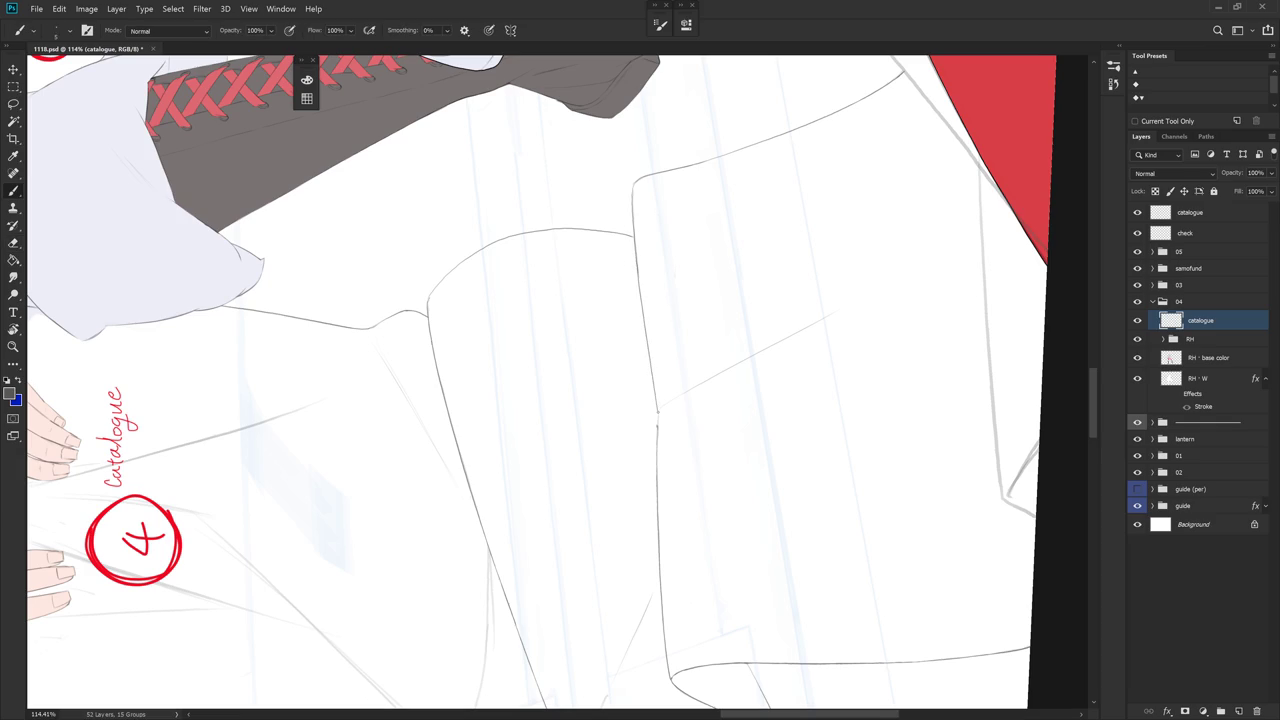
key(e)
drag(654, 443, 660, 411)
key(b)
- Inspect the lower boot area, then level the view on the characters' hands
scroll(660, 415, down, 2)
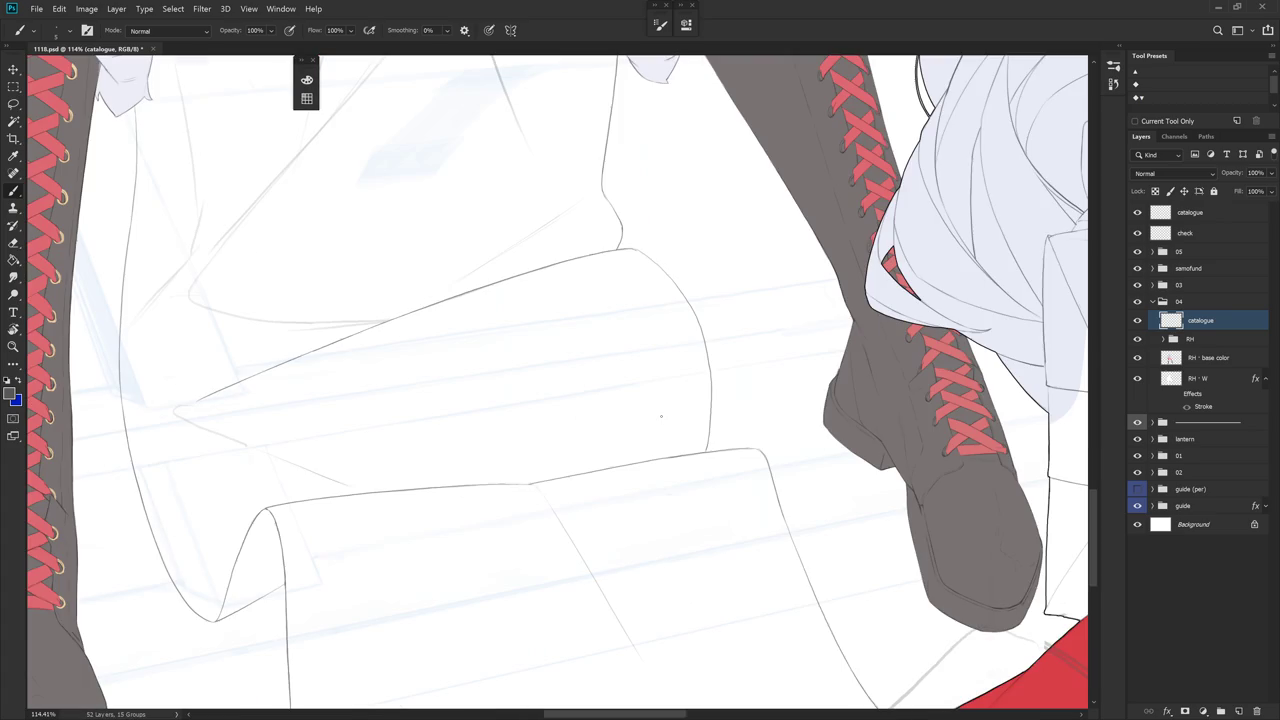
scroll(714, 551, down, 1)
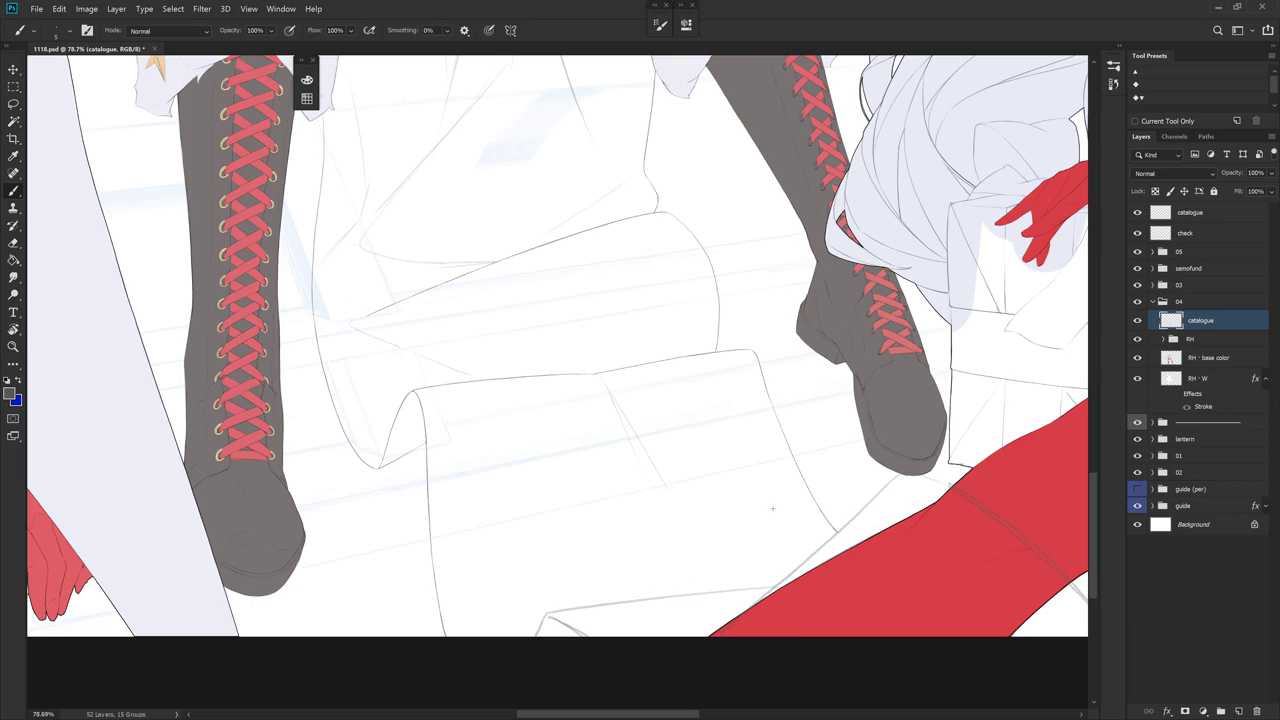
scroll(760, 480, down, 2)
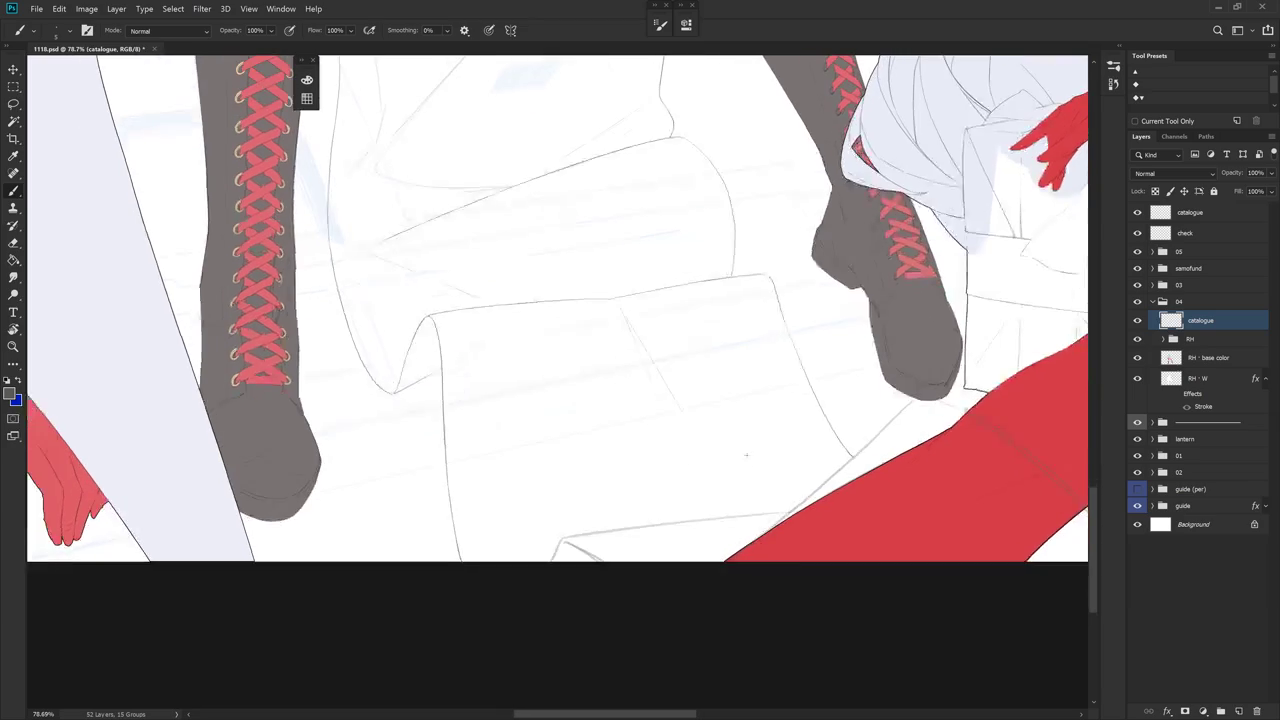
scroll(797, 486, down, 2)
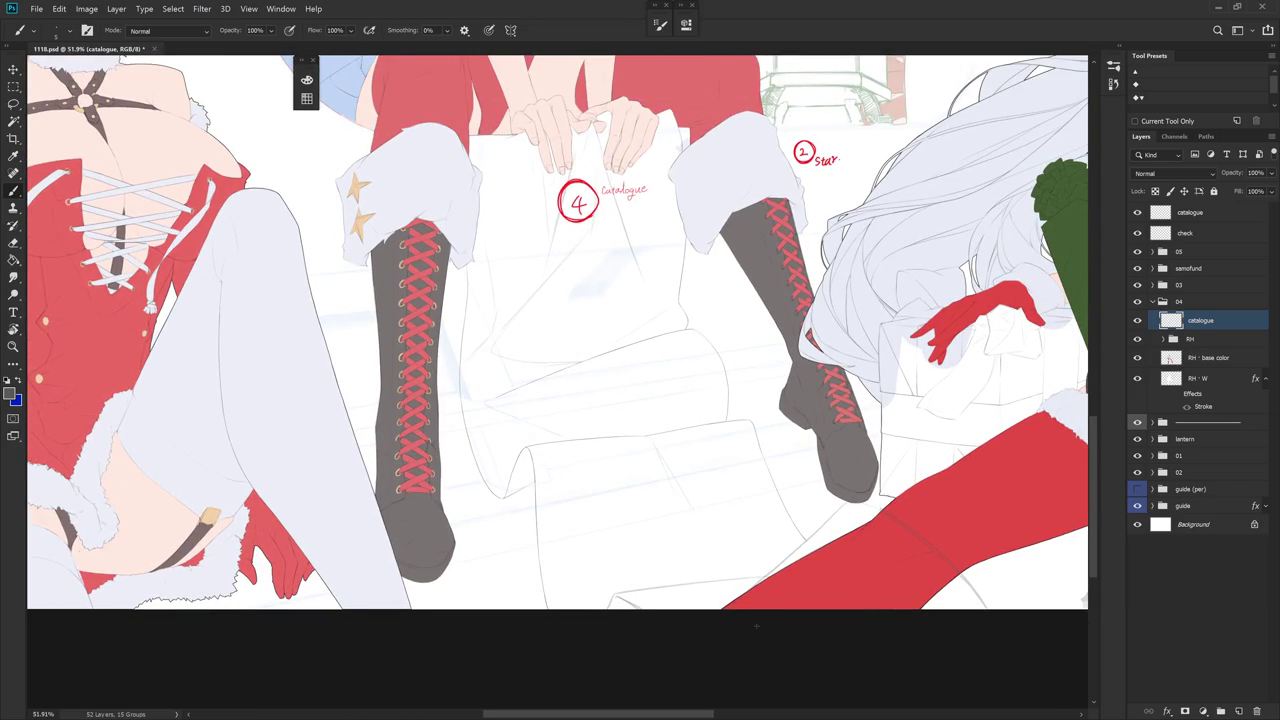
drag(723, 449, 757, 540)
scroll(724, 444, up, 3)
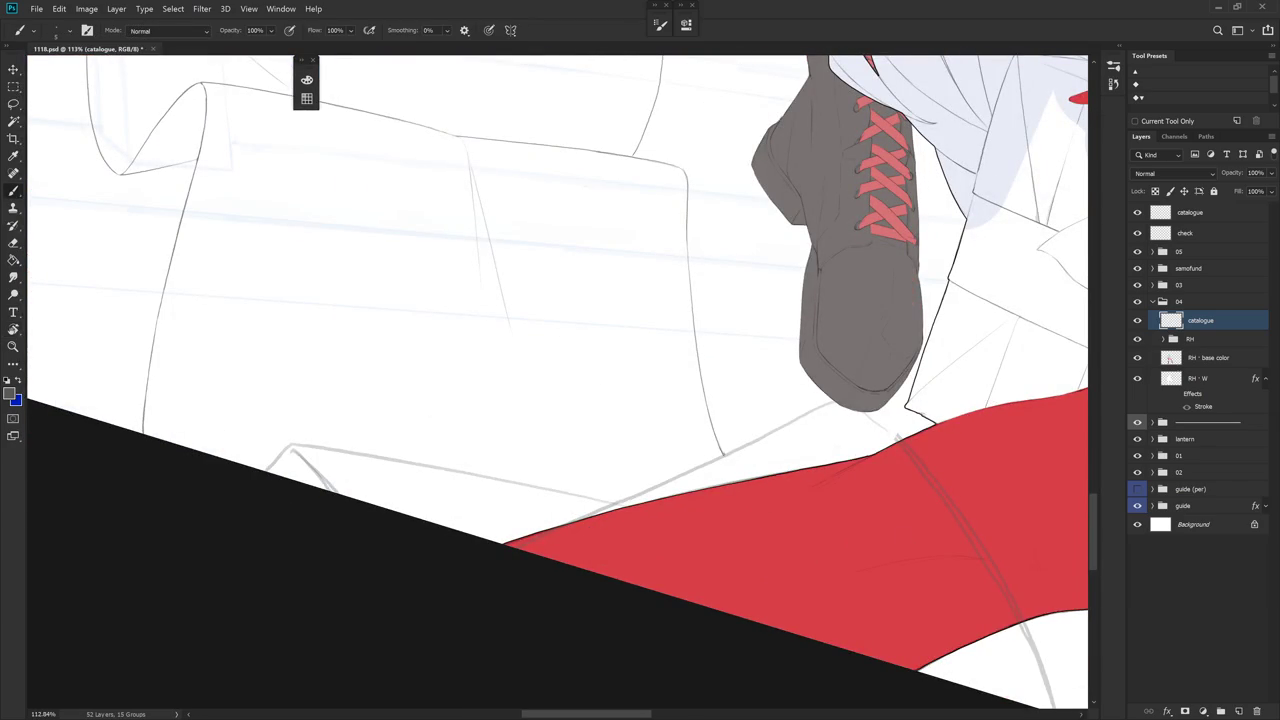
key(e)
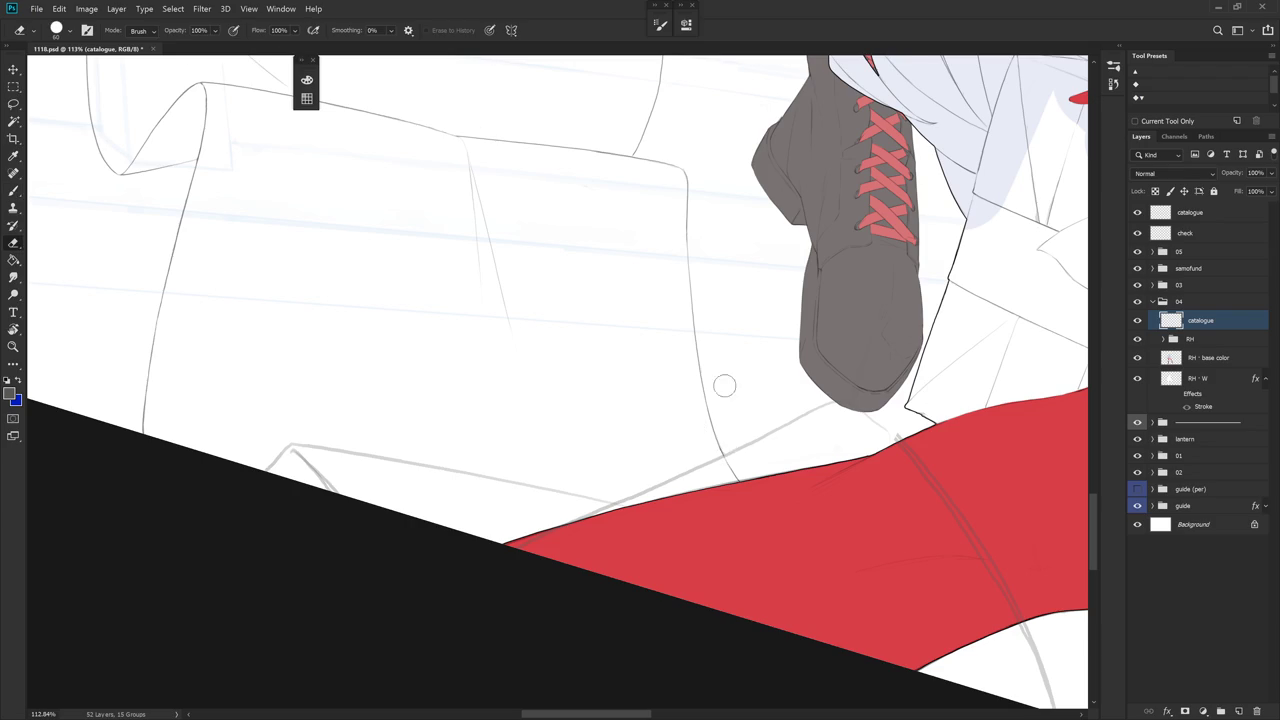
scroll(729, 372, down, 2)
scroll(730, 372, down, 1)
drag(743, 389, 827, 626)
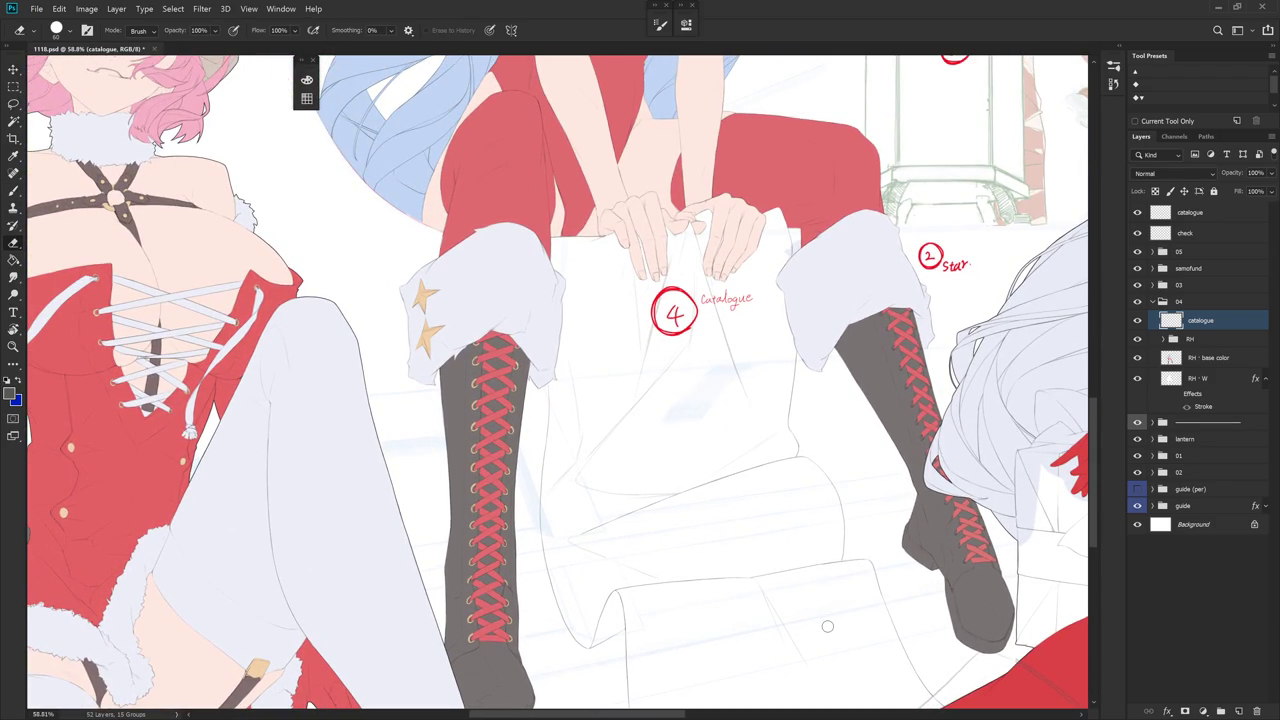
- Draw two thin fold lines down the held paper
scroll(648, 232, up, 2)
scroll(648, 232, up, 1)
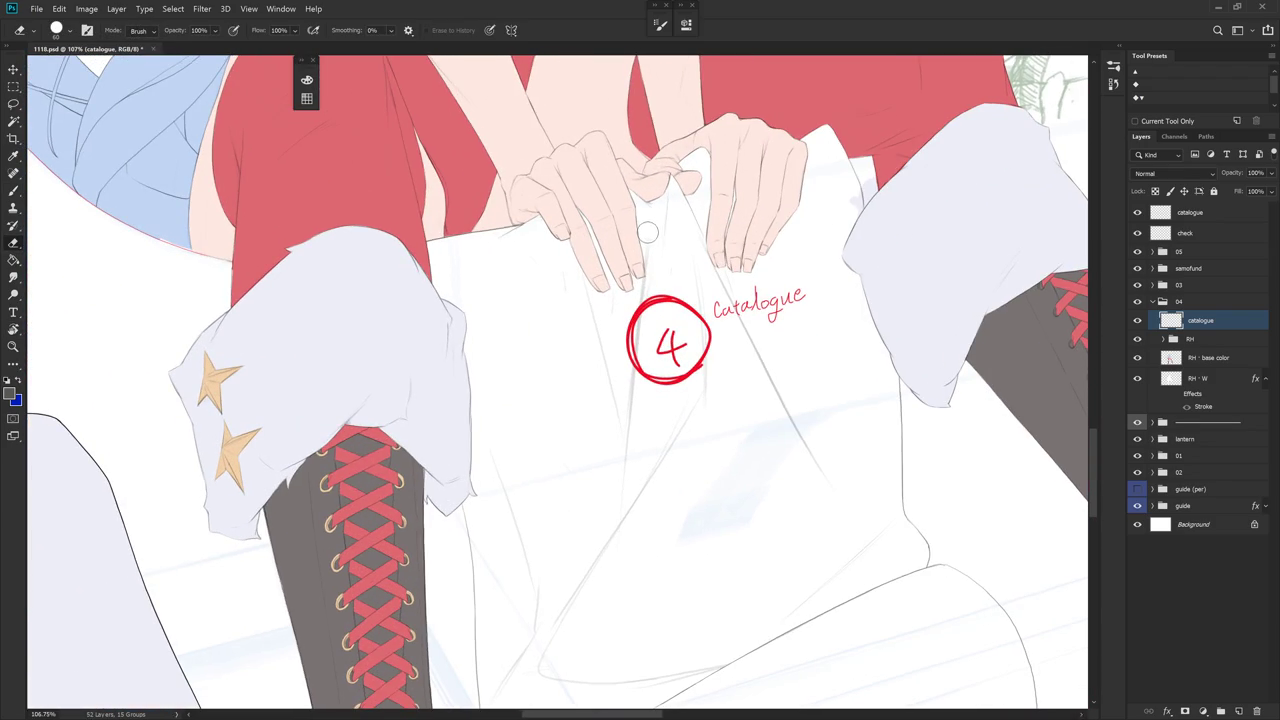
drag(698, 302, 660, 258)
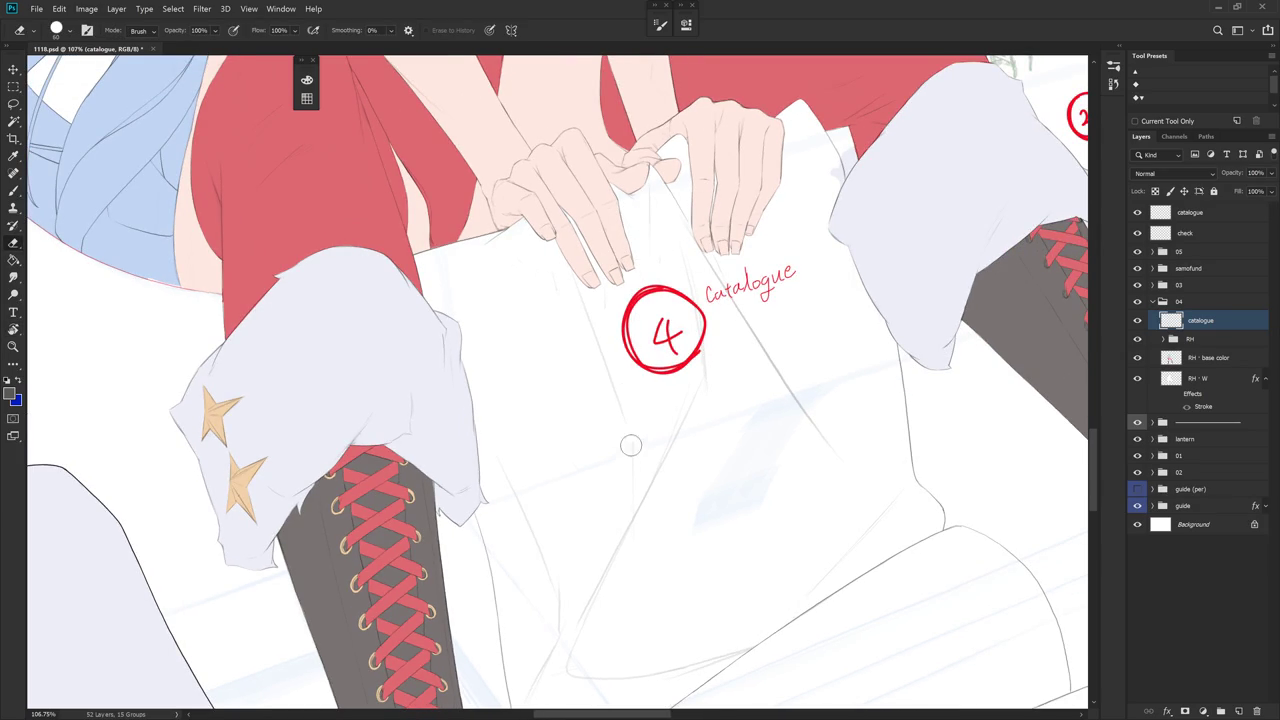
key(b)
drag(637, 318, 645, 488)
key(e)
key(r)
drag(628, 414, 655, 390)
key(b)
drag(585, 266, 620, 425)
- Toggle the catalogue layer's visibility to compare, then extend the fold line further down
key(e)
drag(620, 284, 670, 316)
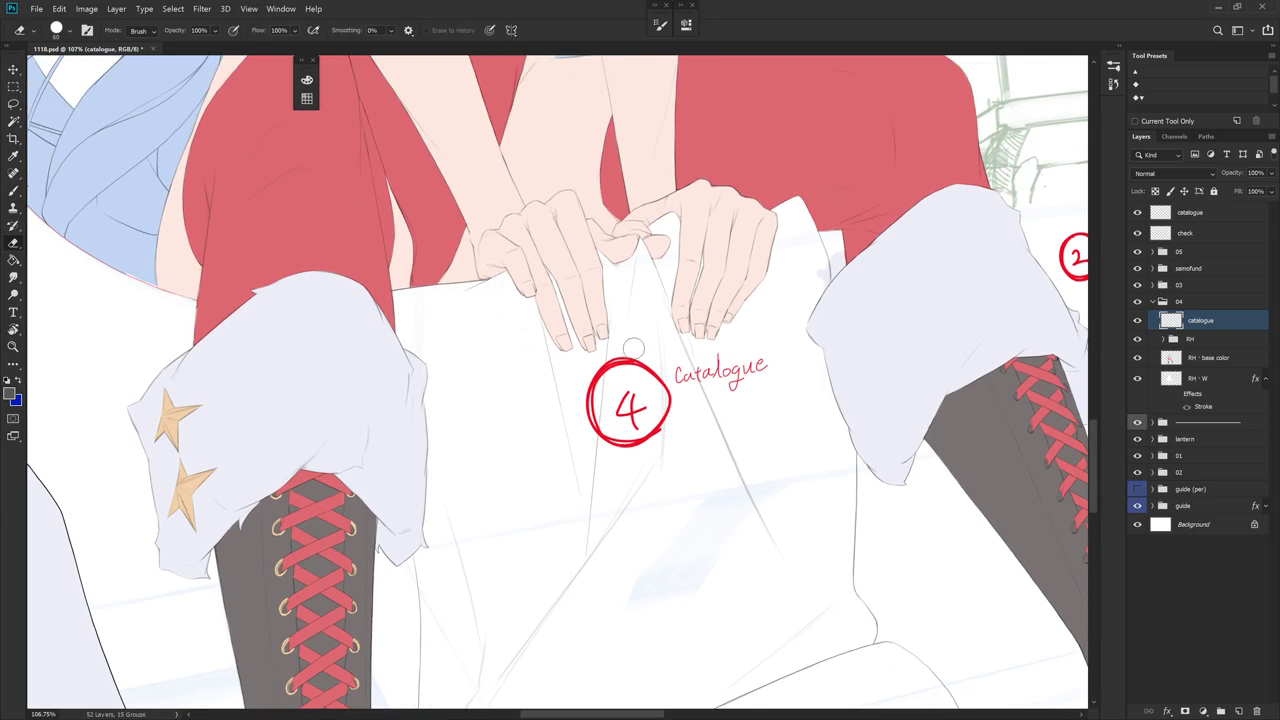
key(b)
click(1138, 321)
click(1140, 322)
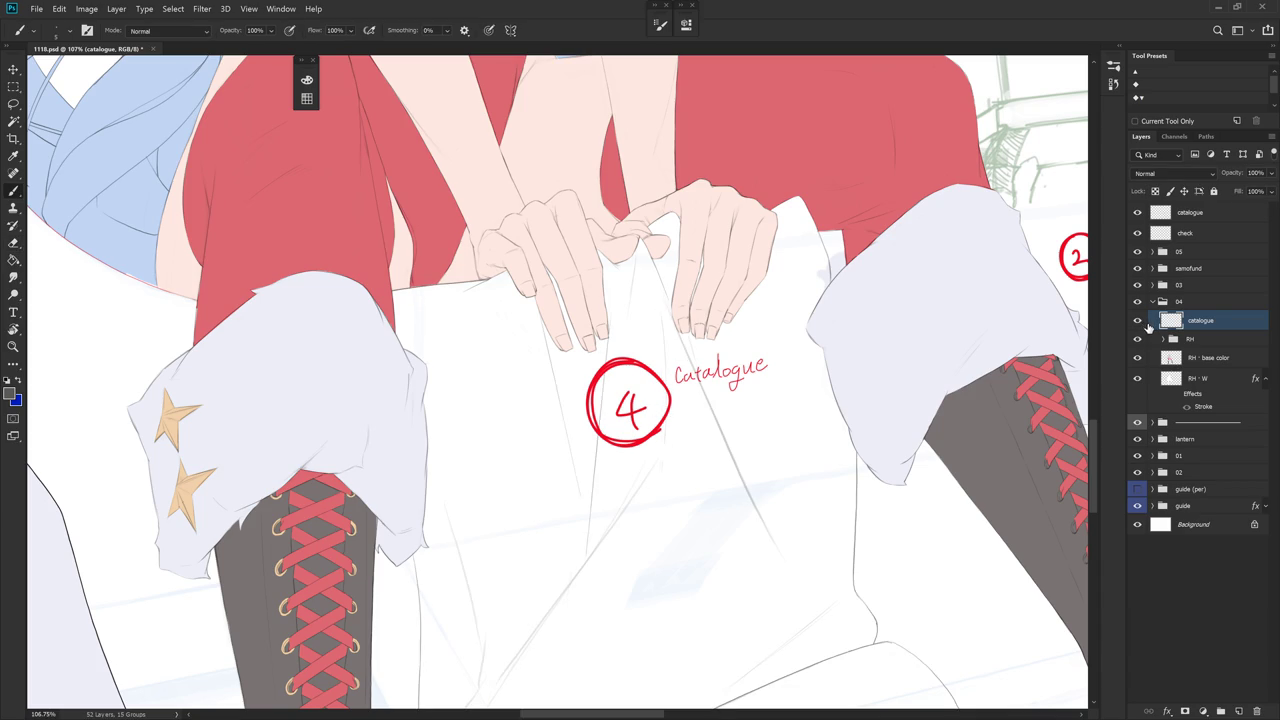
mouse_move(805, 471)
mouse_down()
mouse_move(747, 433)
mouse_move(742, 450)
mouse_up()
key(e)
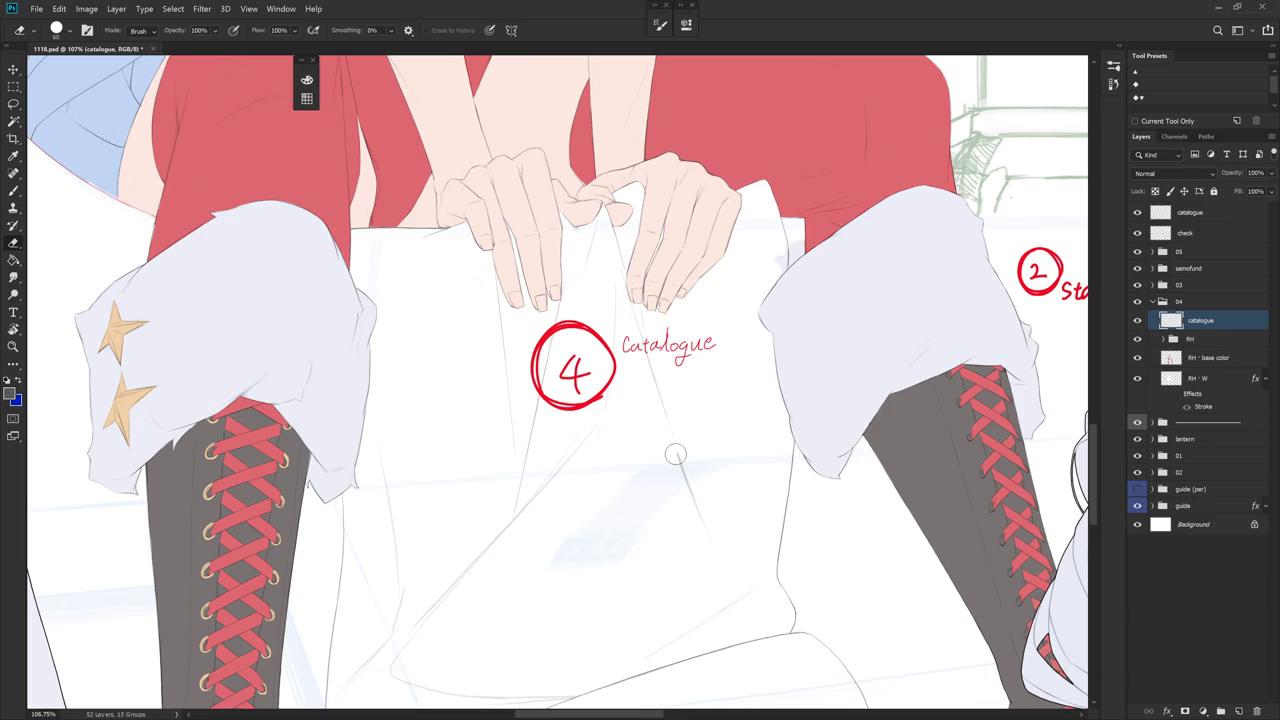
key(b)
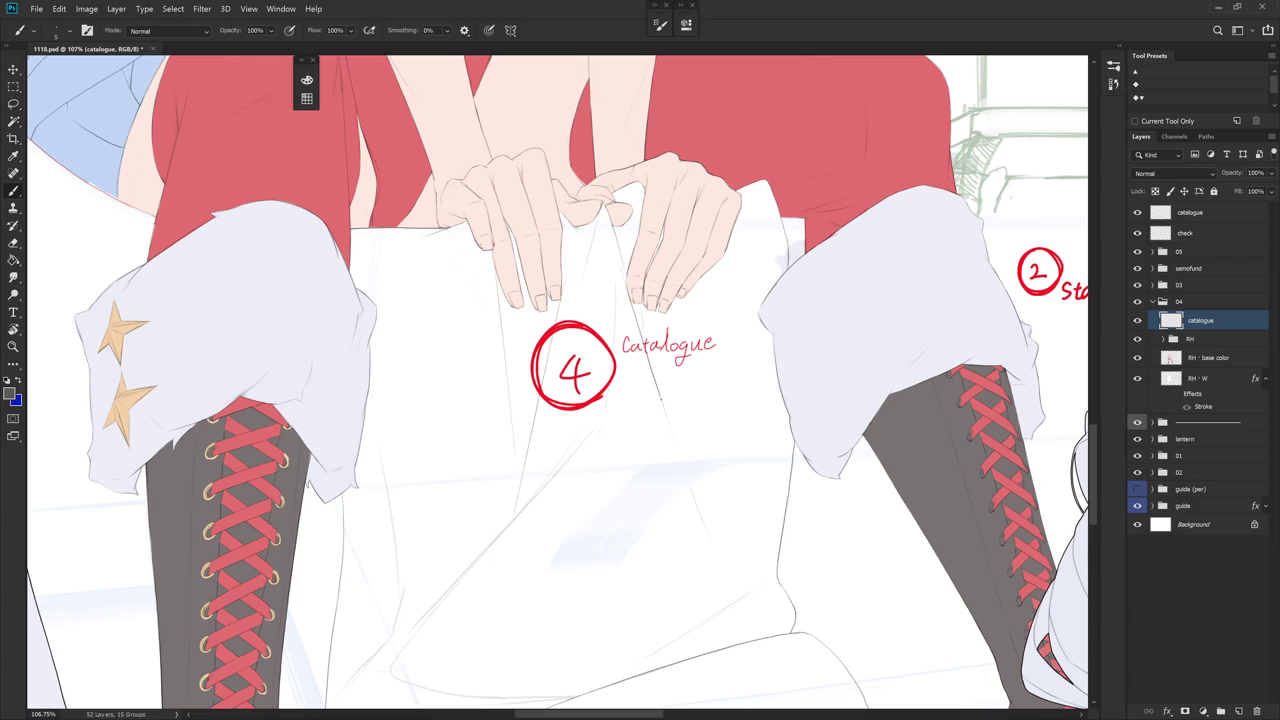
drag(670, 430, 690, 493)
- Draw the fold line along the paper crease, undoing and redrawing it until it's right
key(e)
drag(748, 451, 641, 222)
key(b)
drag(652, 328, 656, 352)
key(ctrl+z)
drag(644, 272, 650, 306)
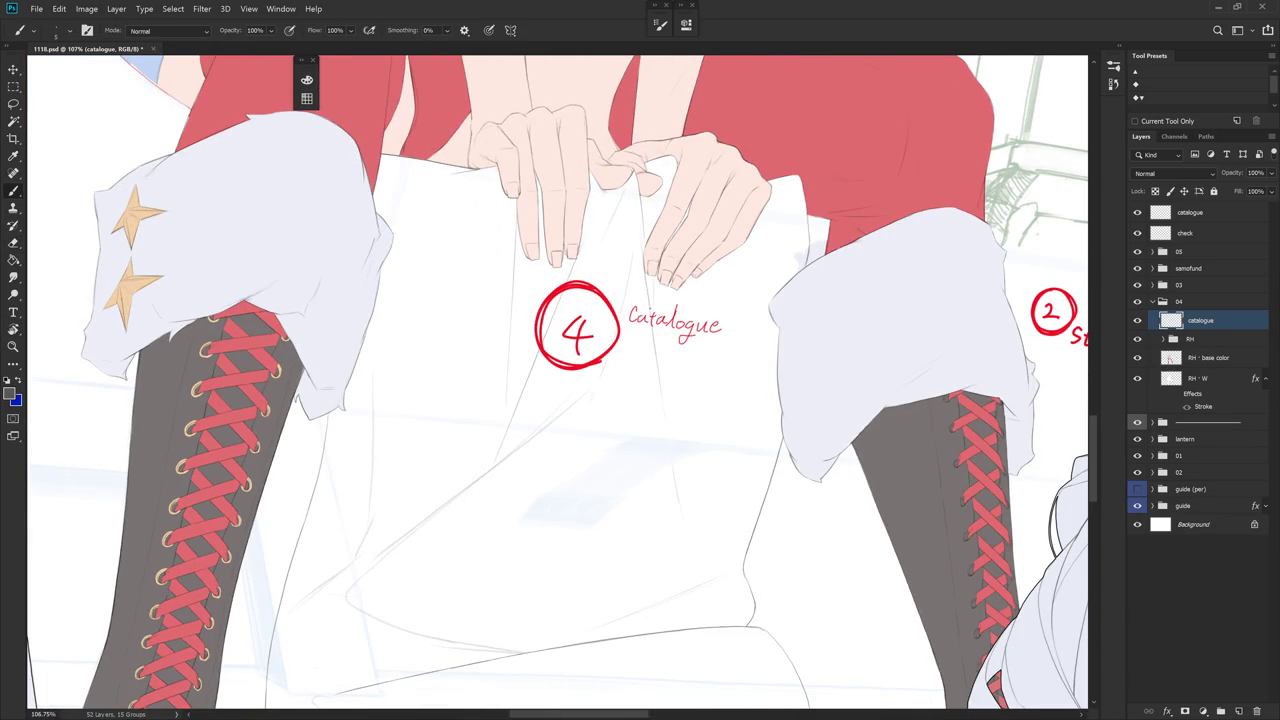
drag(656, 352, 666, 414)
key(ctrl+z)
drag(657, 366, 676, 492)
alt+scroll(766, 451, down, 5)
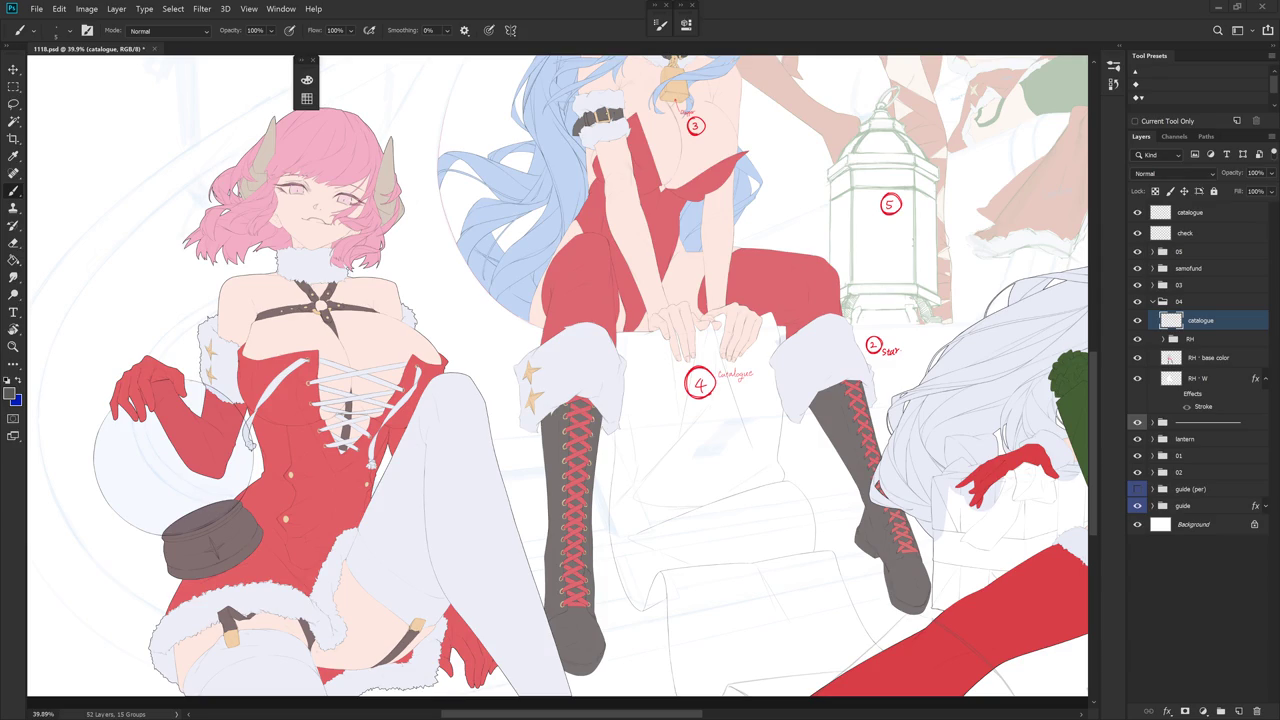
- Collapse the RH - W layer effects and duplicate the RH - W layer
drag(876, 438, 824, 406)
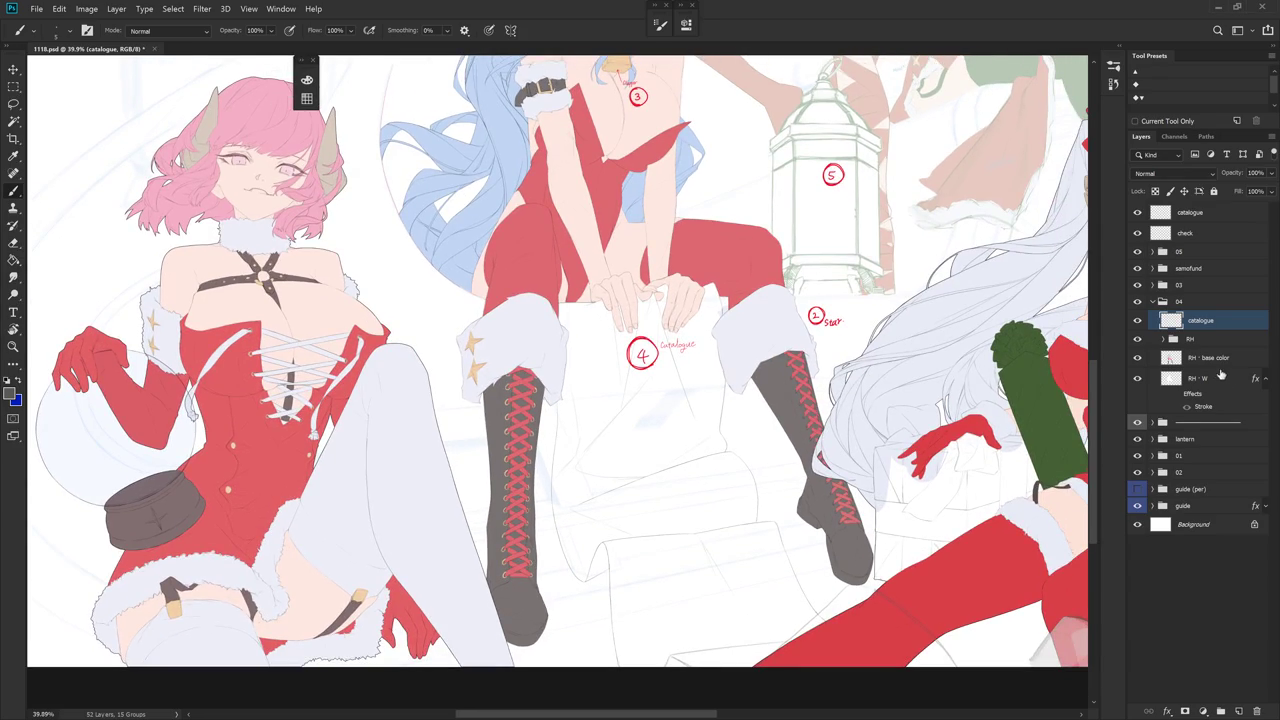
click(1264, 385)
click(1222, 380)
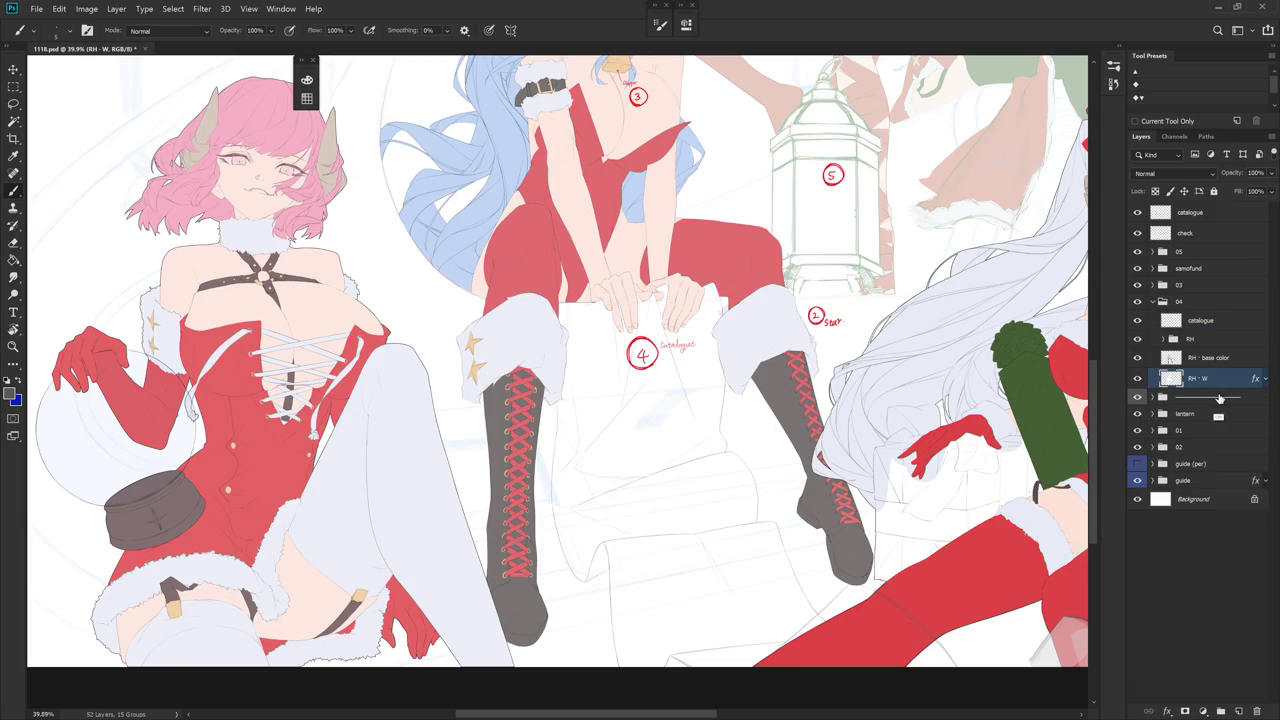
key(ctrl+j)
scroll(818, 580, down, 3)
scroll(818, 580, down, 1)
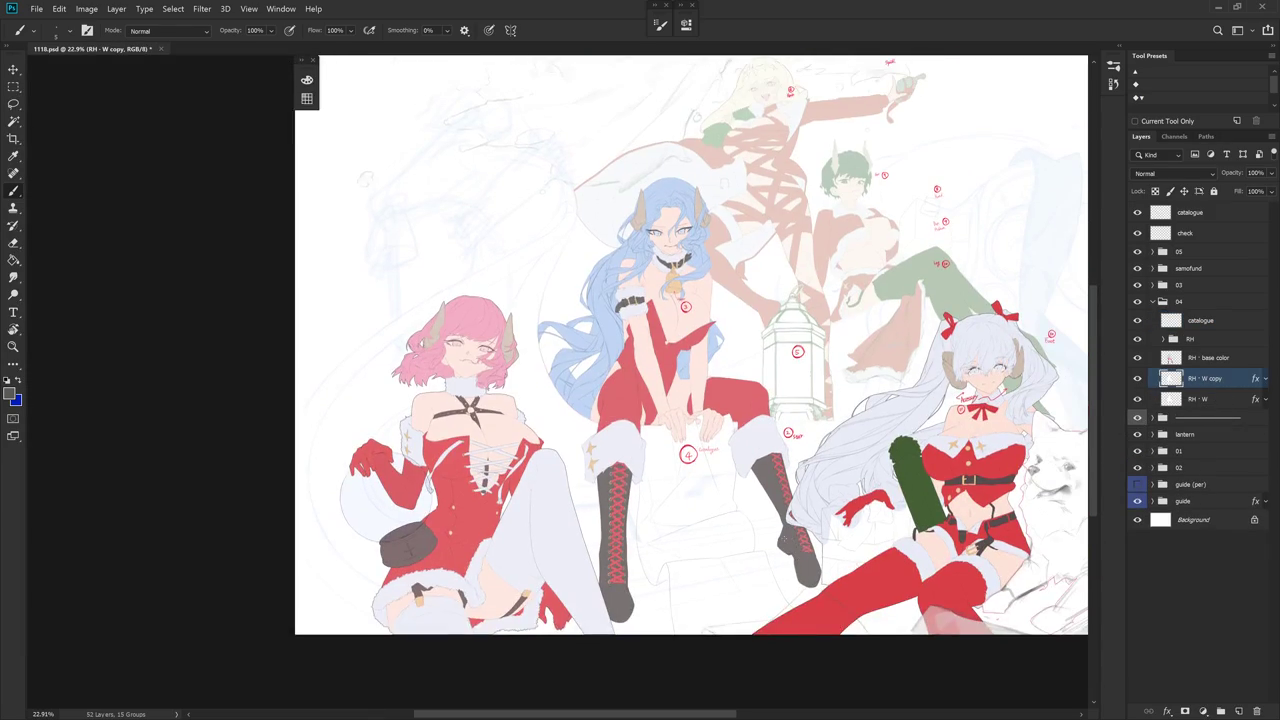
- Lasso around the central figures, then zoom in on the catalogue and boots
key(l)
drag(818, 580, 913, 628)
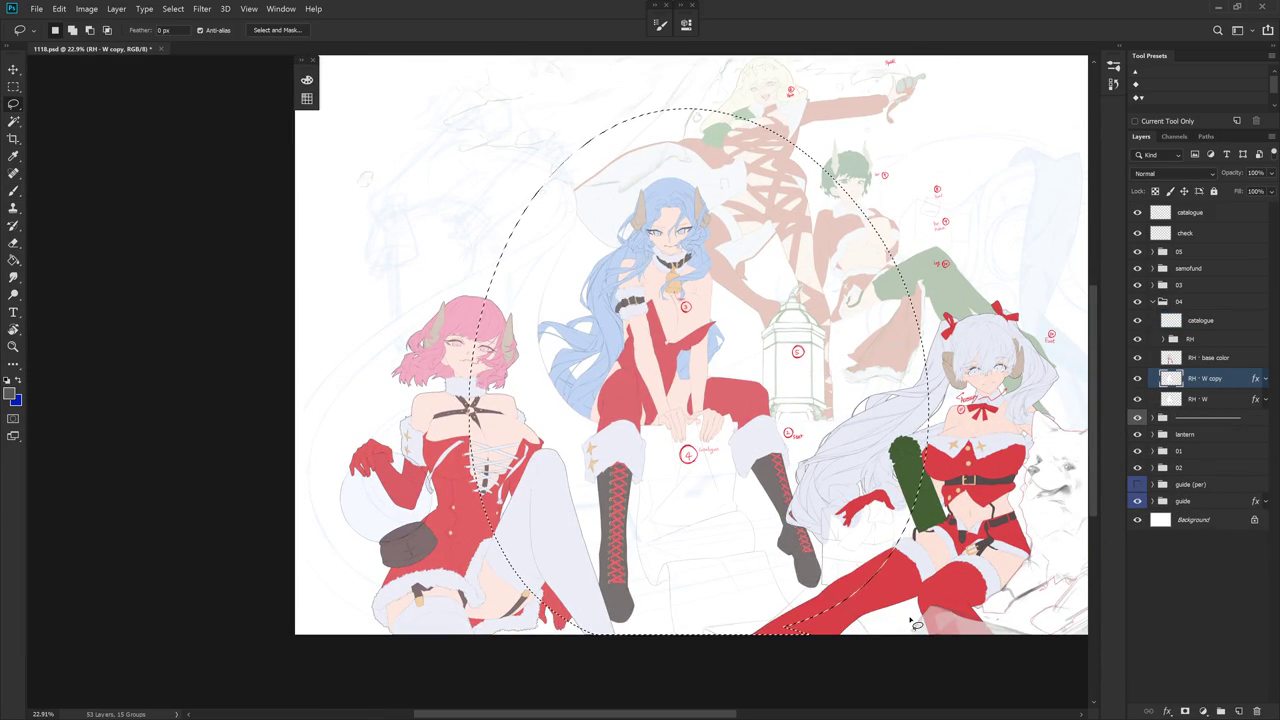
scroll(838, 557, down, 1)
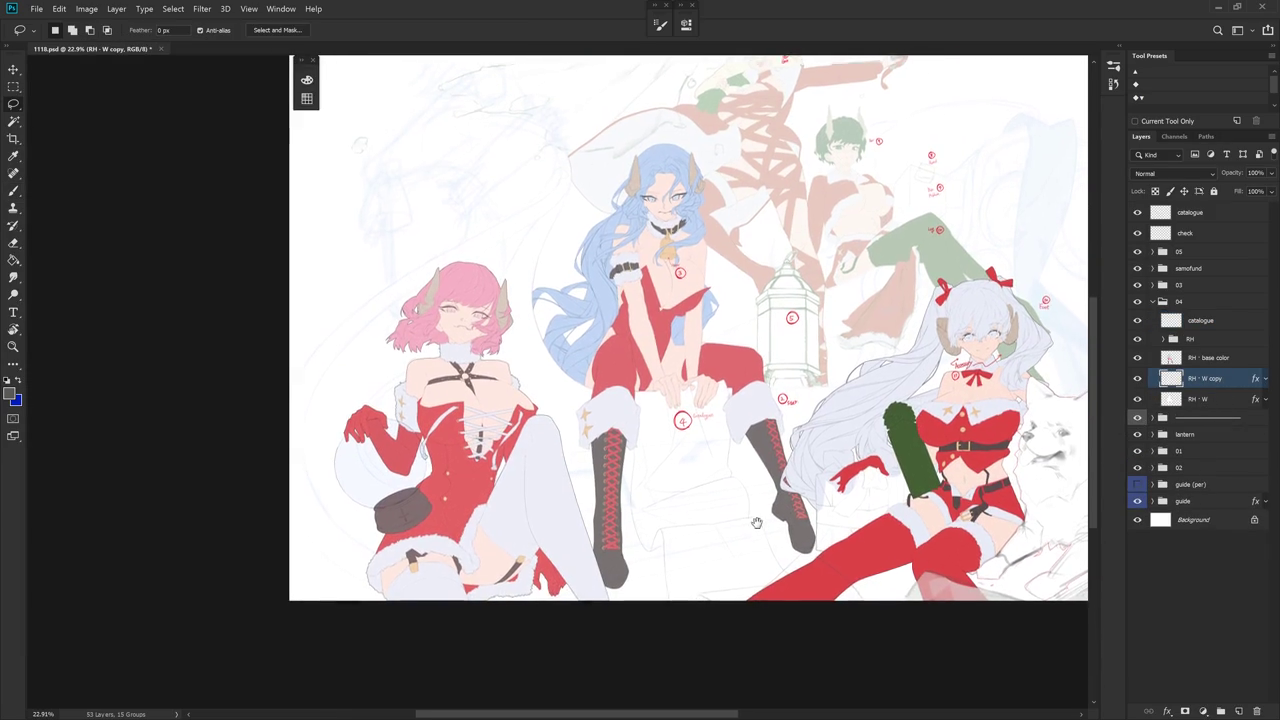
scroll(664, 401, up, 3)
key(b)
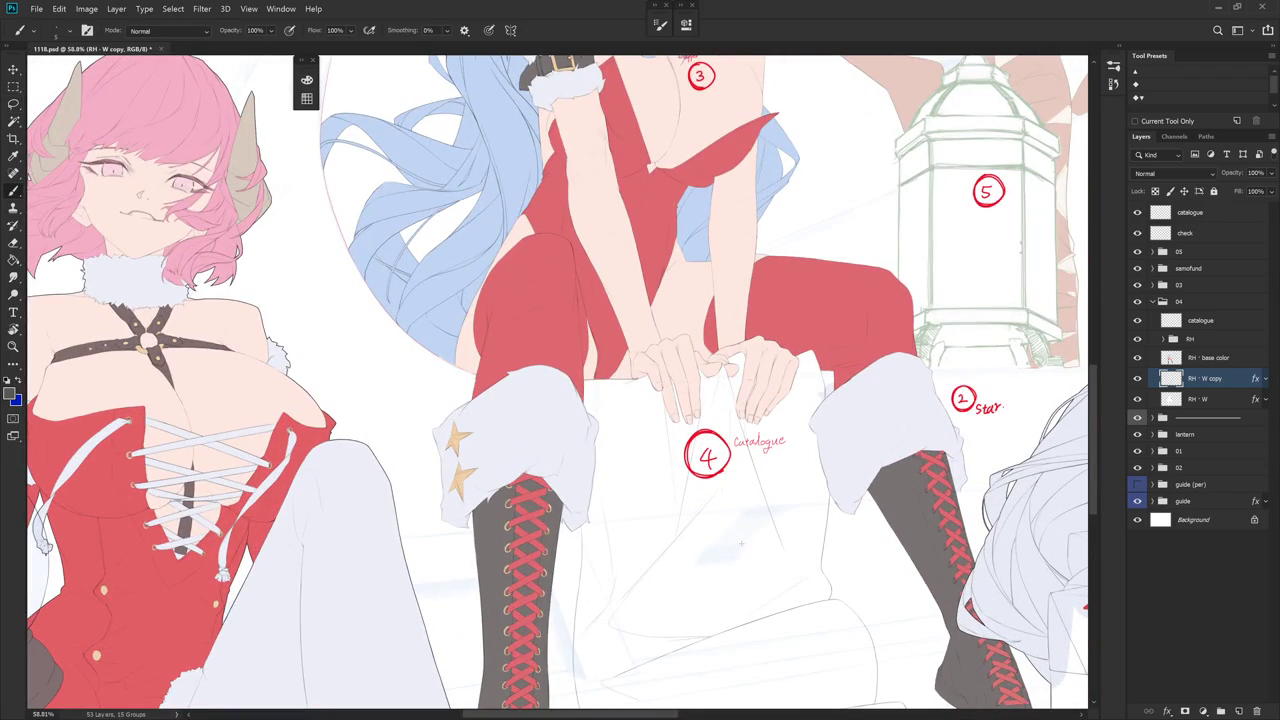
mouse_move(664, 551)
mouse_down()
mouse_move(714, 457)
mouse_move(716, 425)
mouse_up()
key(l)
- Turn on the RH - W stroke effect and set white as the painting colour
click(1266, 400)
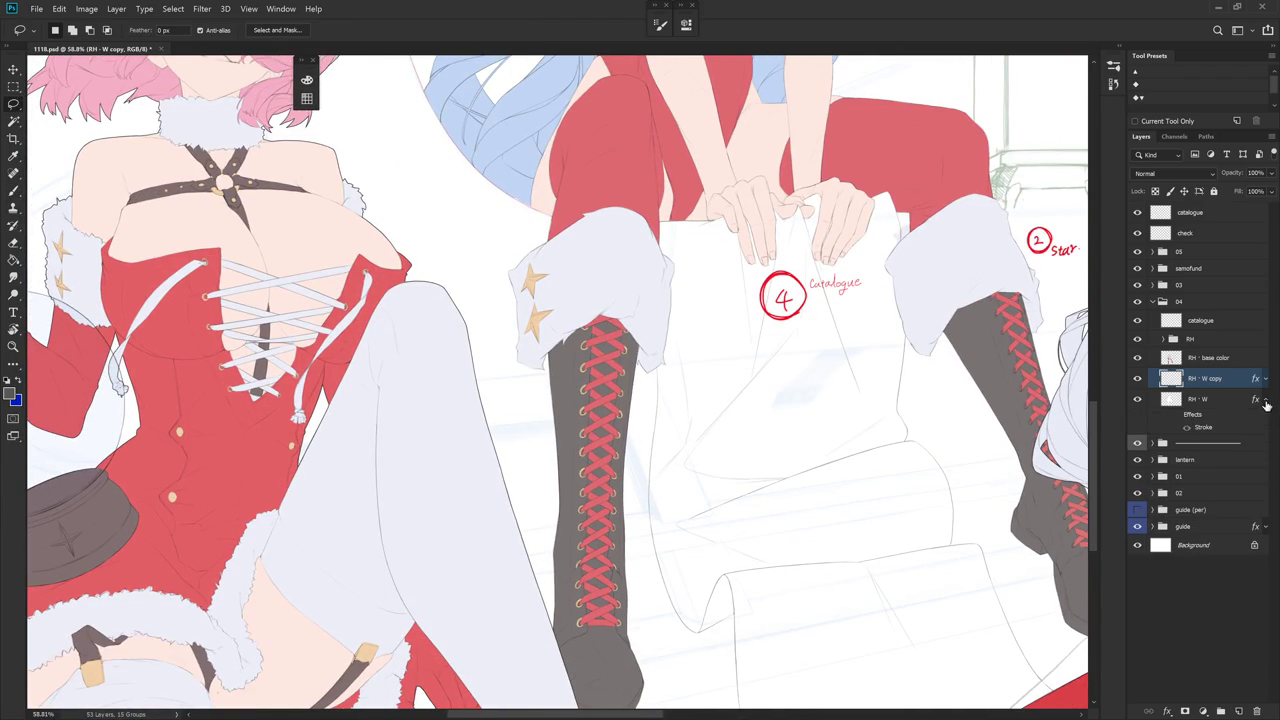
click(1176, 415)
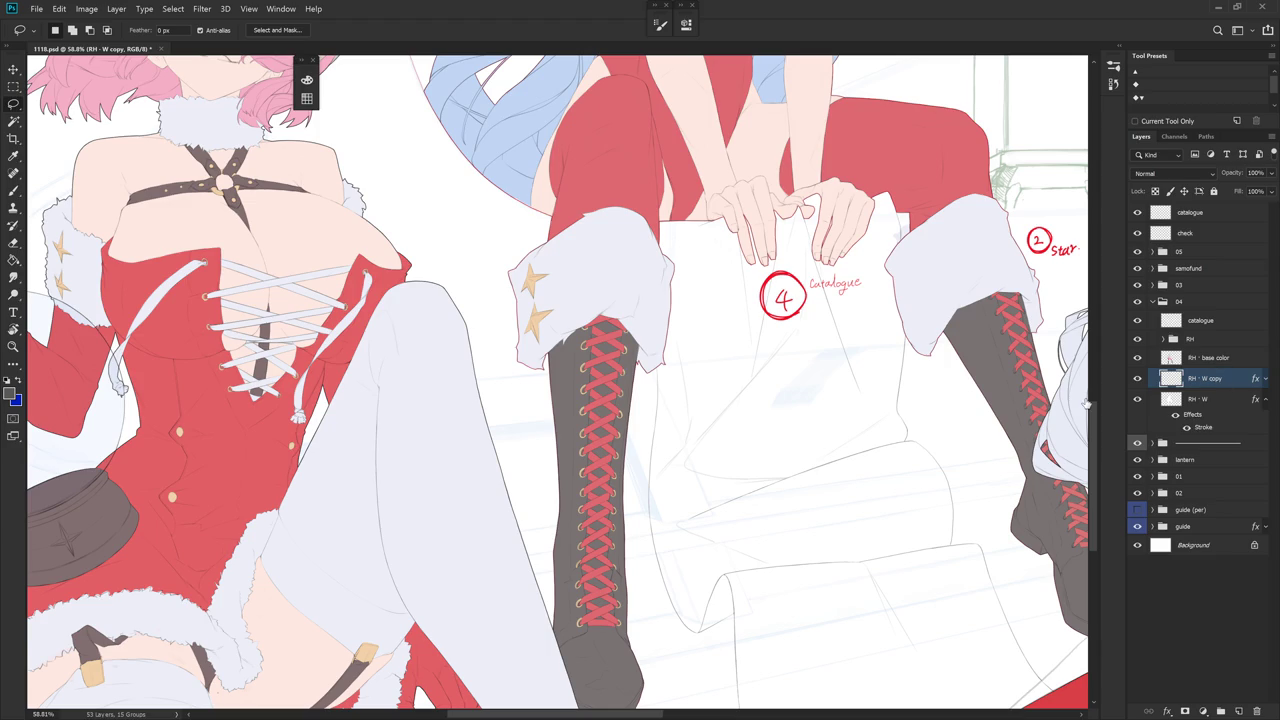
scroll(699, 405, up, 2)
scroll(711, 363, up, 1)
key(x)
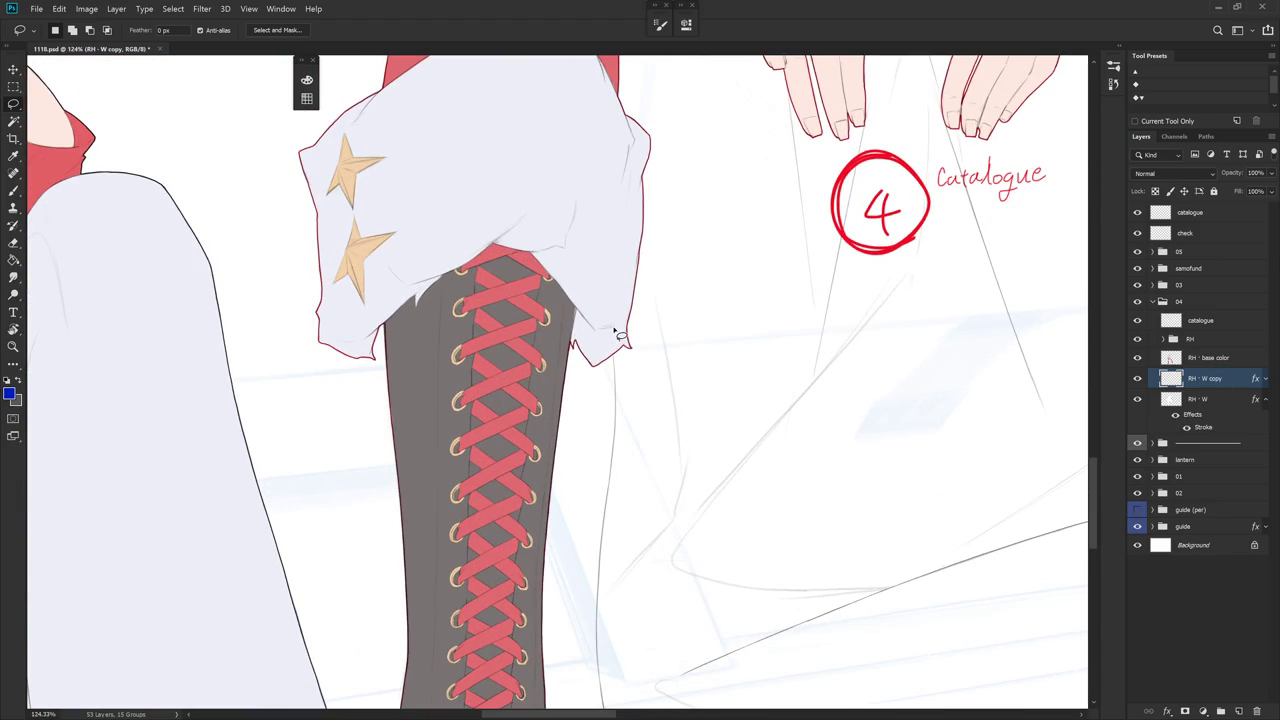
alt+shift+right_click(571, 263)
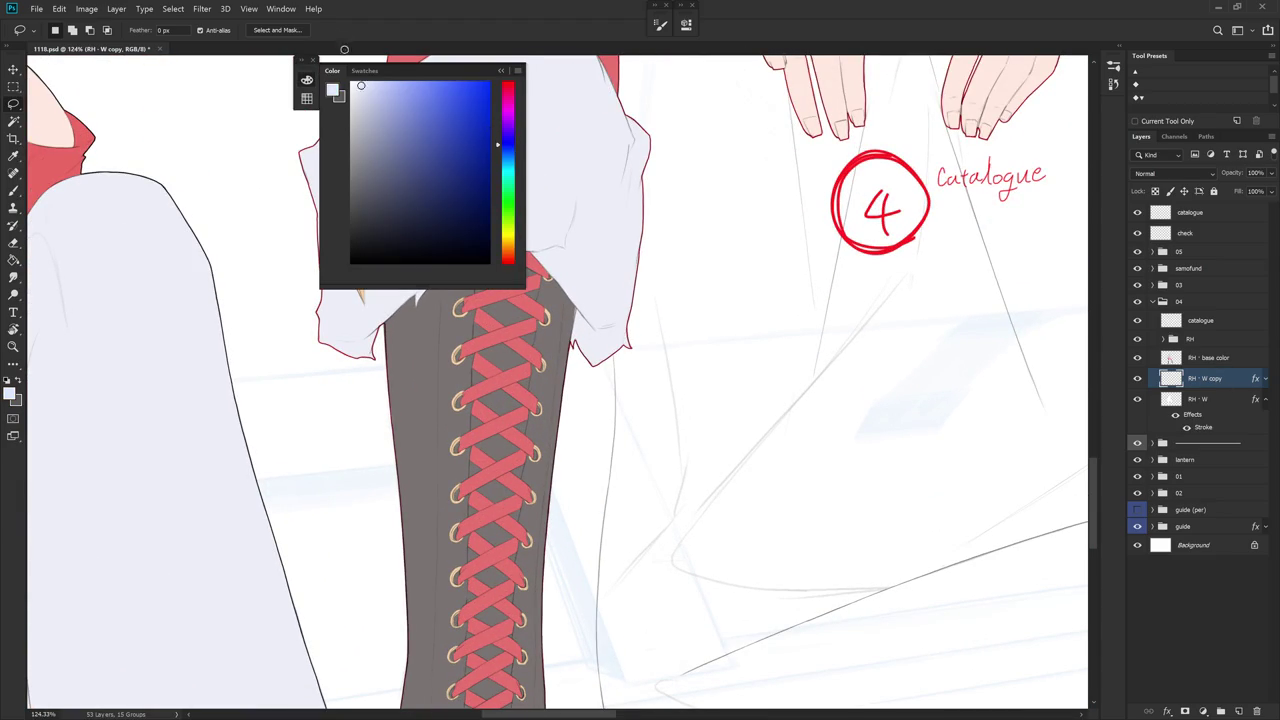
- Lasso along the catalogue sheet's left edge down past the lower boot
drag(668, 327, 690, 208)
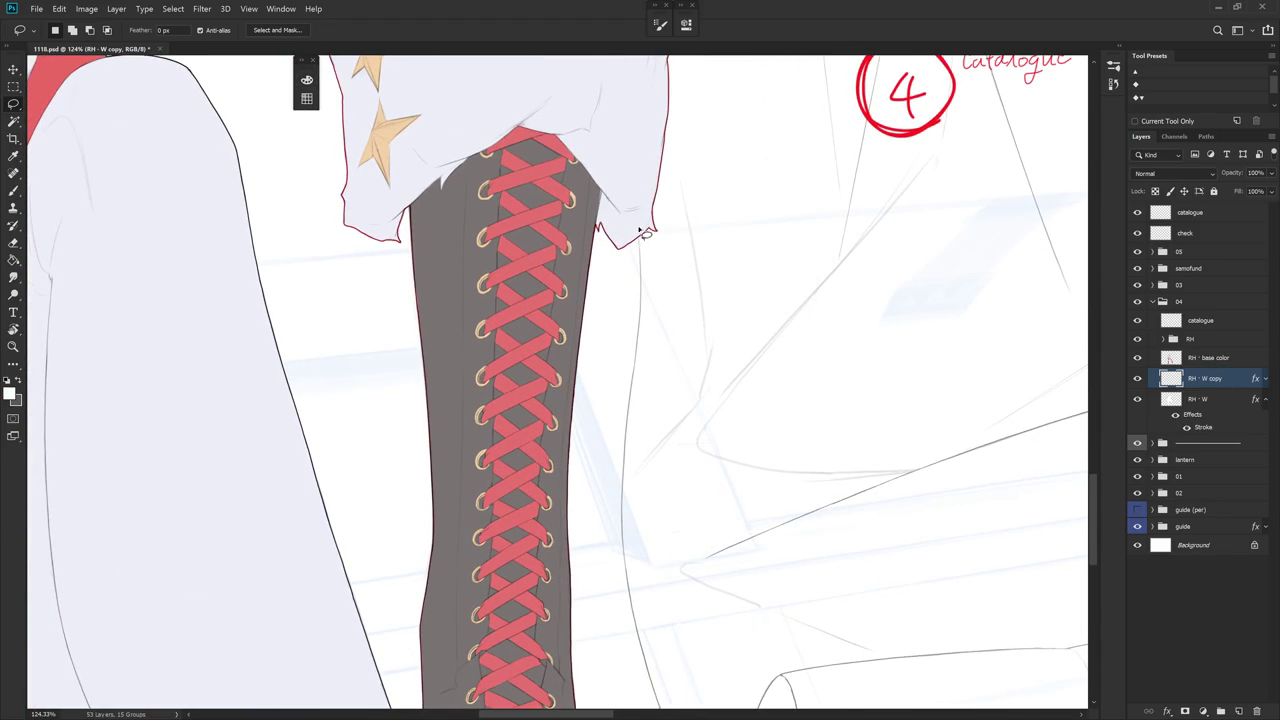
scroll(644, 245, up, 3)
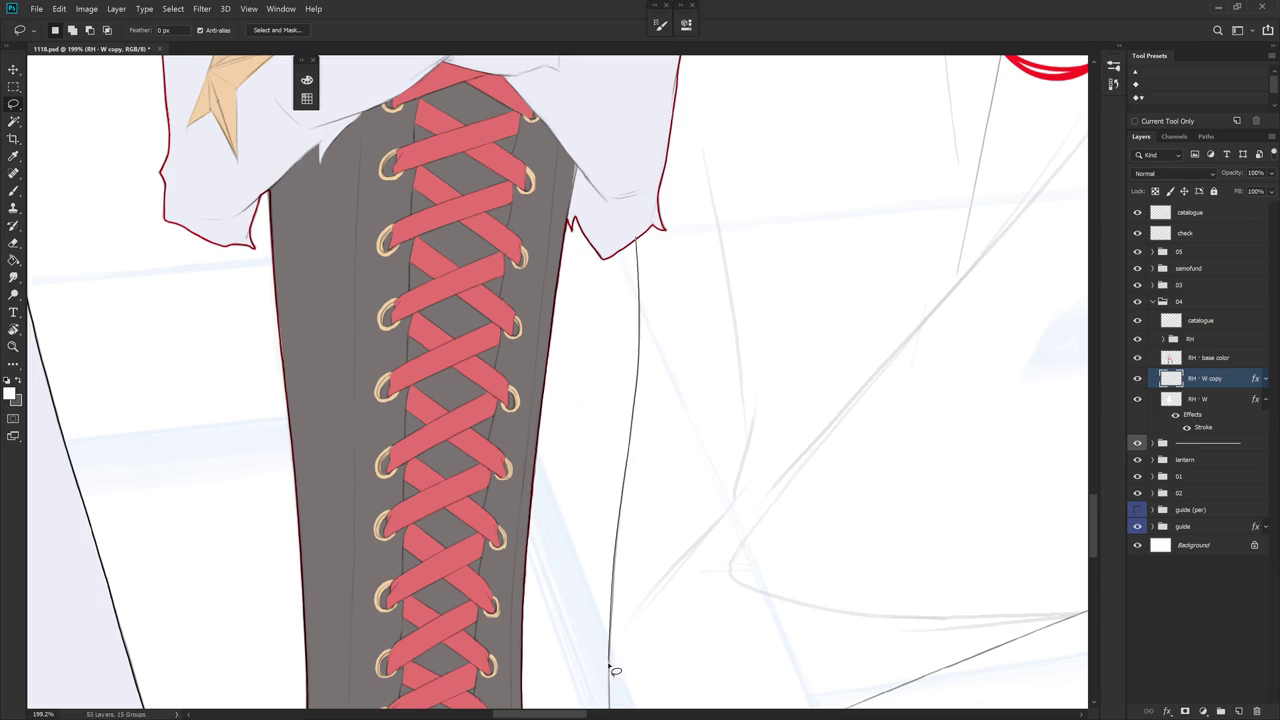
drag(609, 694, 694, 131)
scroll(674, 280, down, 2)
scroll(626, 283, down, 2)
drag(625, 280, 615, 360)
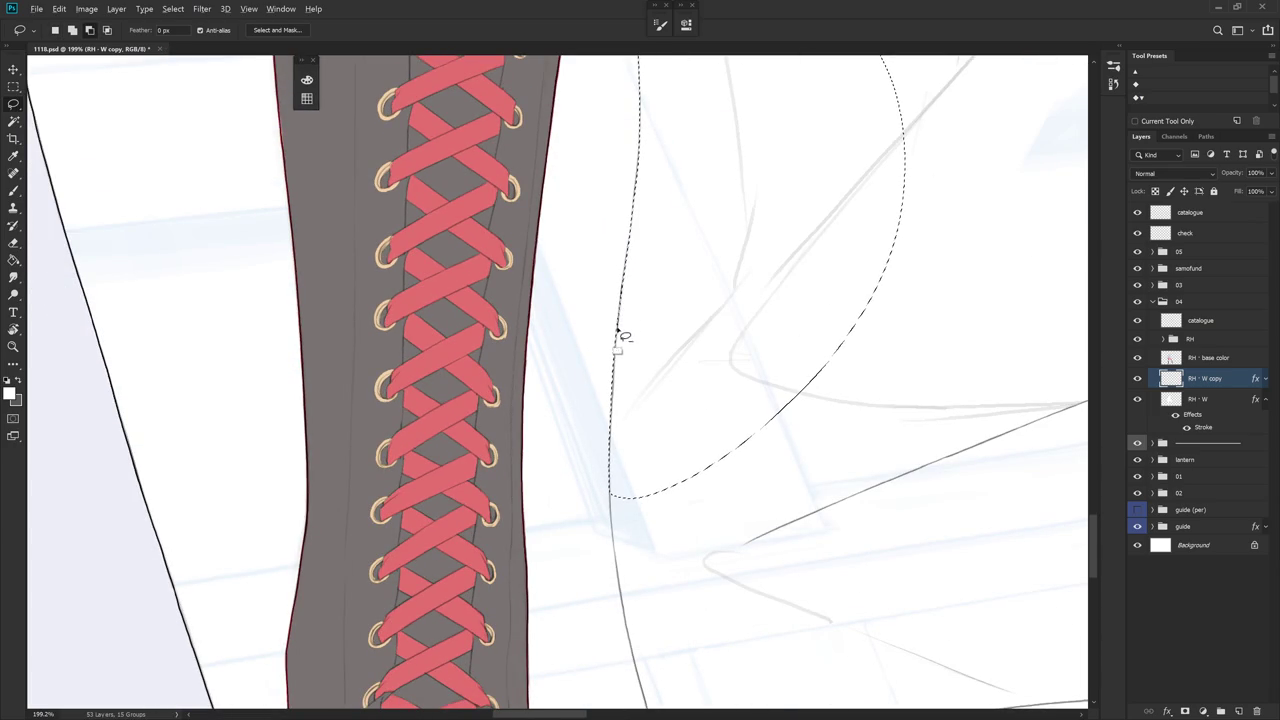
drag(615, 360, 606, 586)
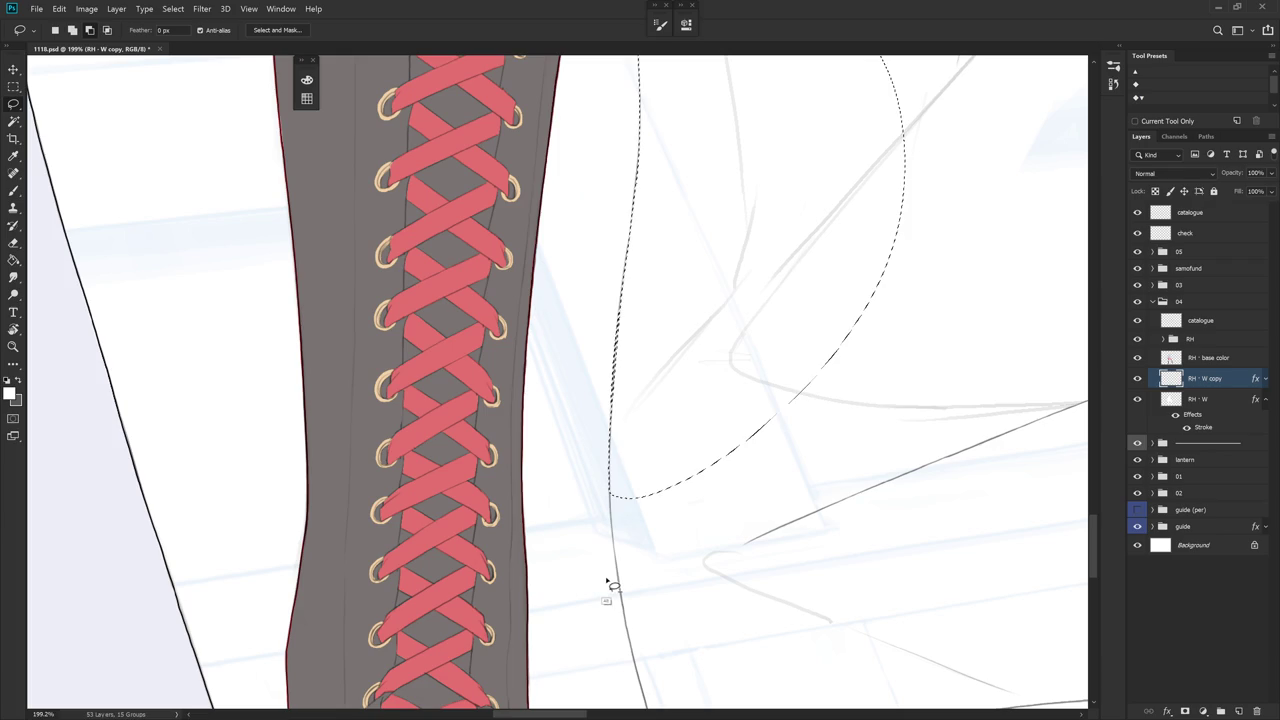
drag(619, 285, 615, 370)
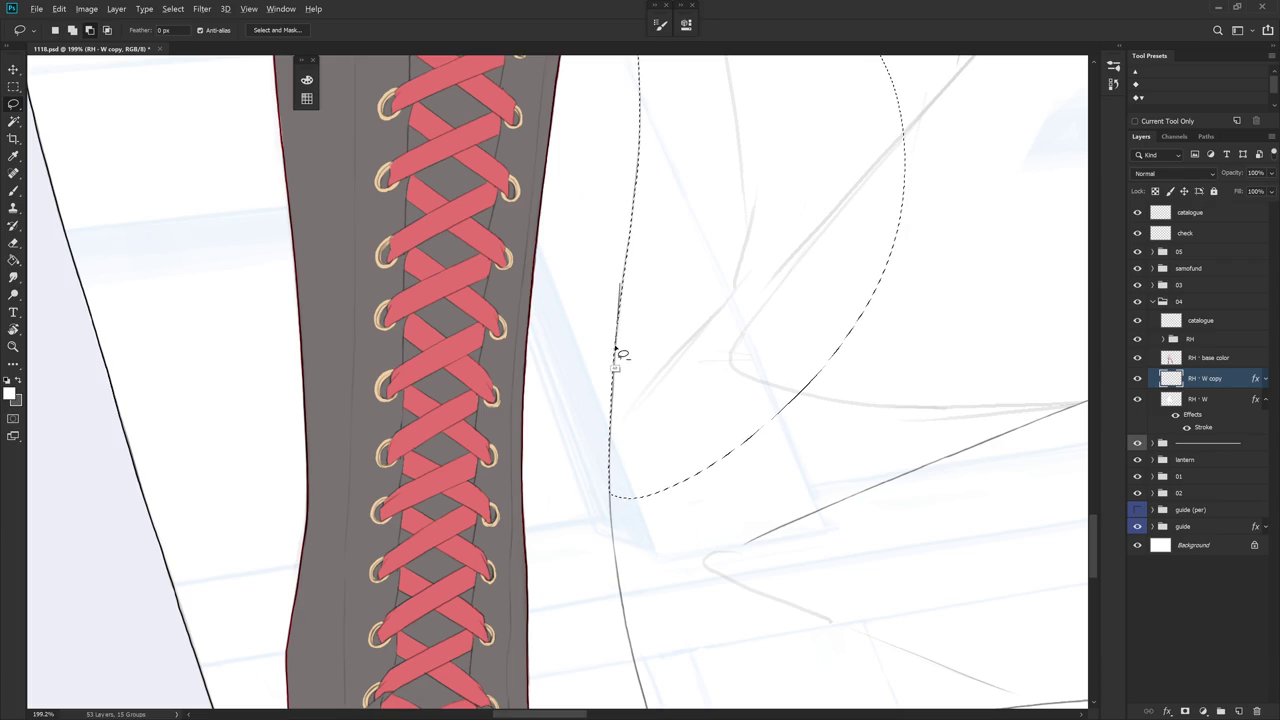
drag(617, 372, 607, 498)
scroll(586, 249, down, 3)
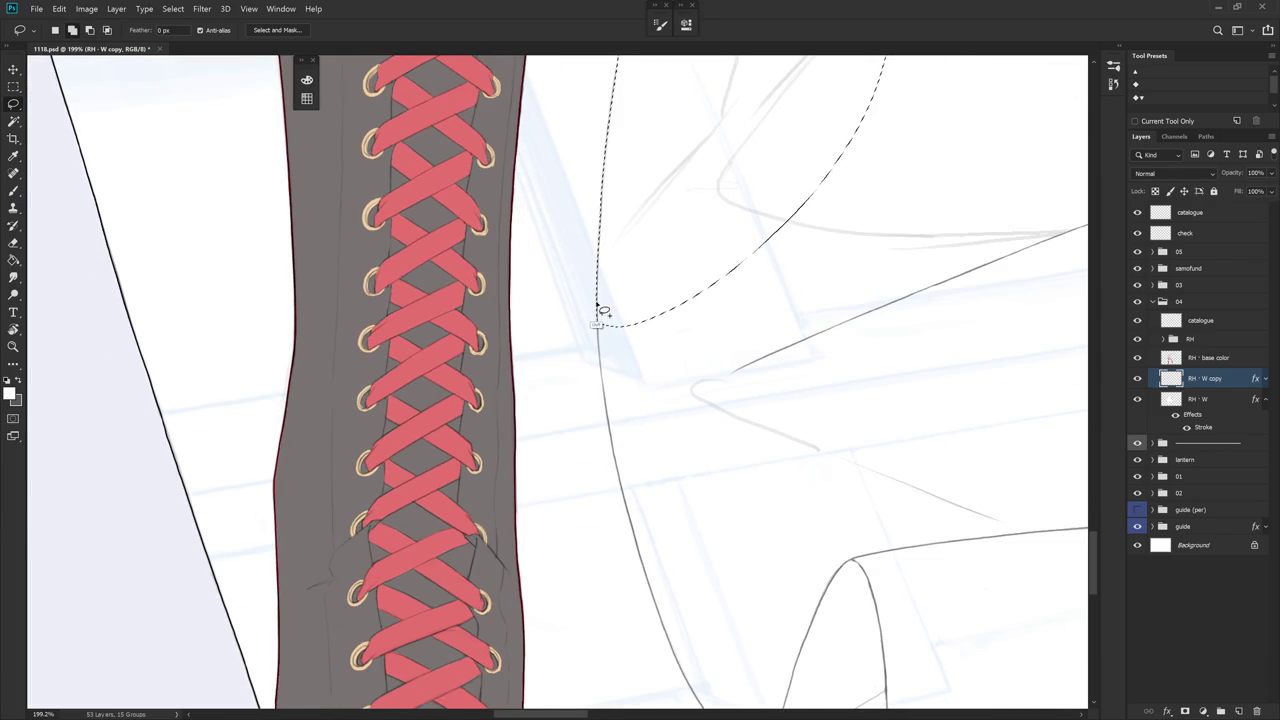
drag(604, 325, 612, 416)
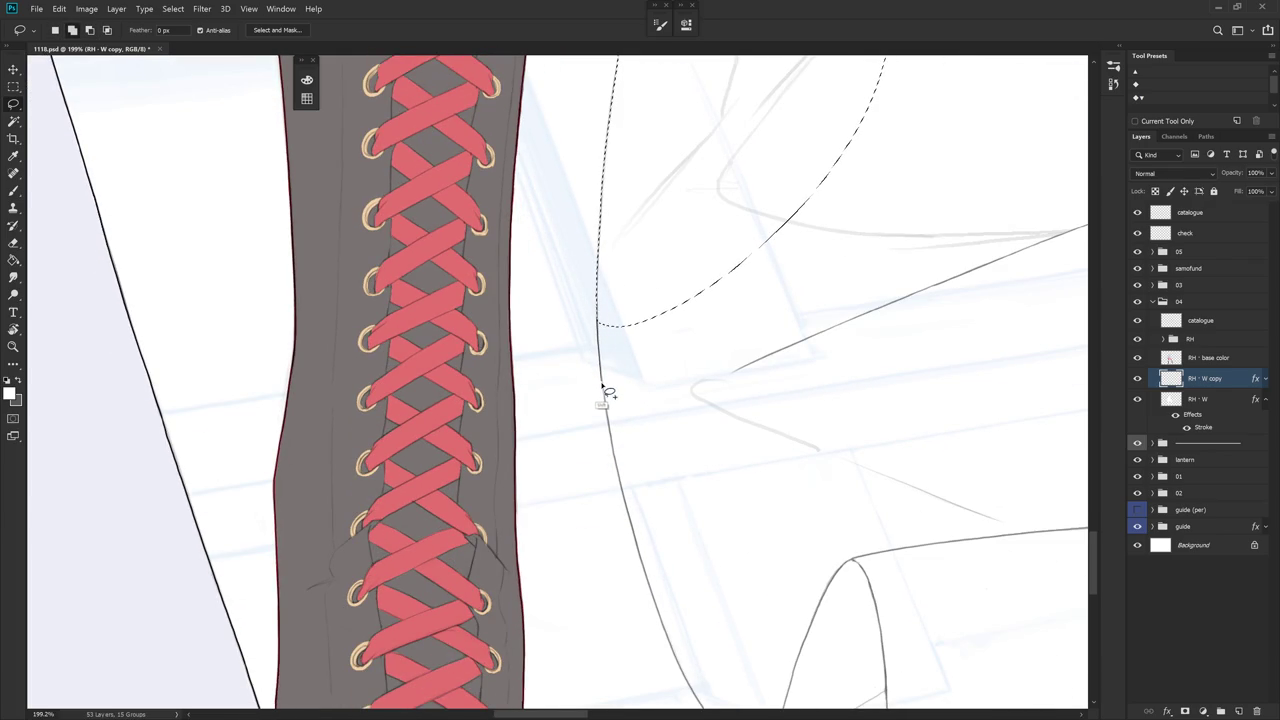
drag(612, 416, 808, 390)
- Rotate the canvas to extend the selection around the boot edge and sheet fold, then deselect
mouse_move(745, 488)
mouse_down()
mouse_move(723, 334)
mouse_move(626, 197)
mouse_up()
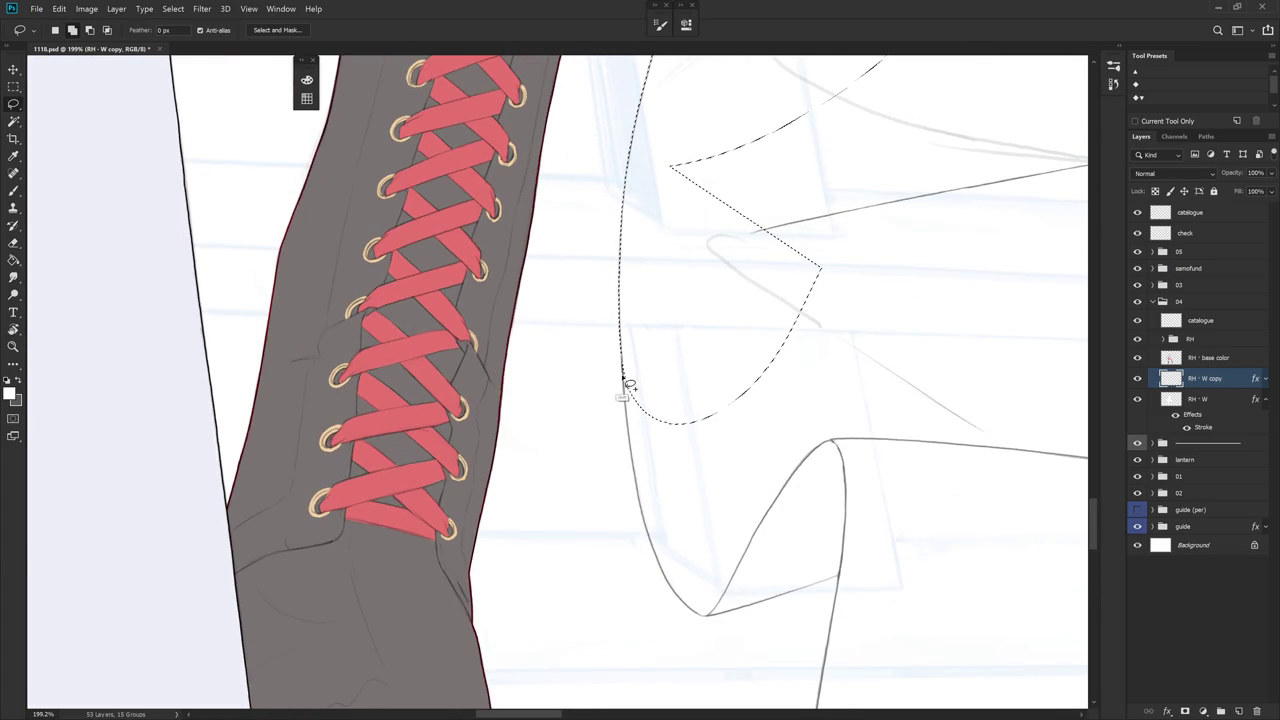
mouse_move(631, 408)
mouse_down()
mouse_move(646, 512)
mouse_move(743, 514)
mouse_move(736, 418)
mouse_up()
key(r)
key(l)
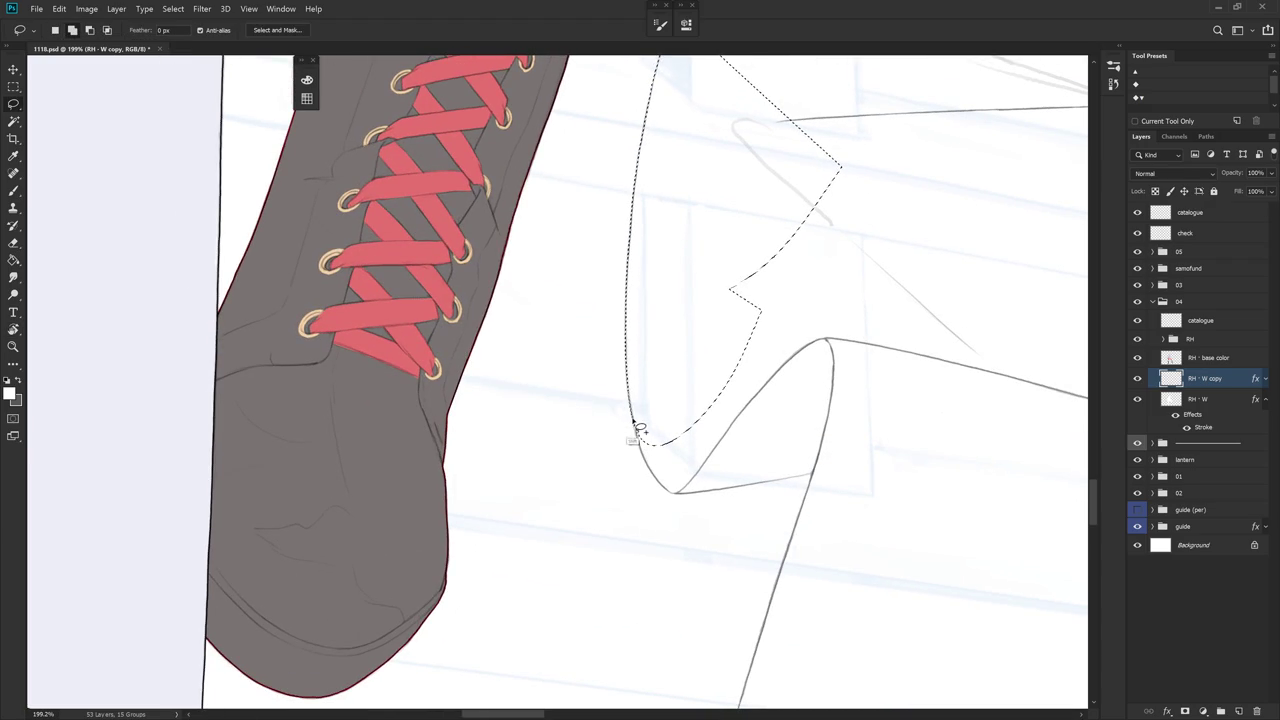
drag(636, 442, 784, 402)
mouse_move(827, 235)
mouse_down()
mouse_move(848, 343)
mouse_move(772, 252)
mouse_move(680, 249)
mouse_move(704, 378)
mouse_up()
key(r)
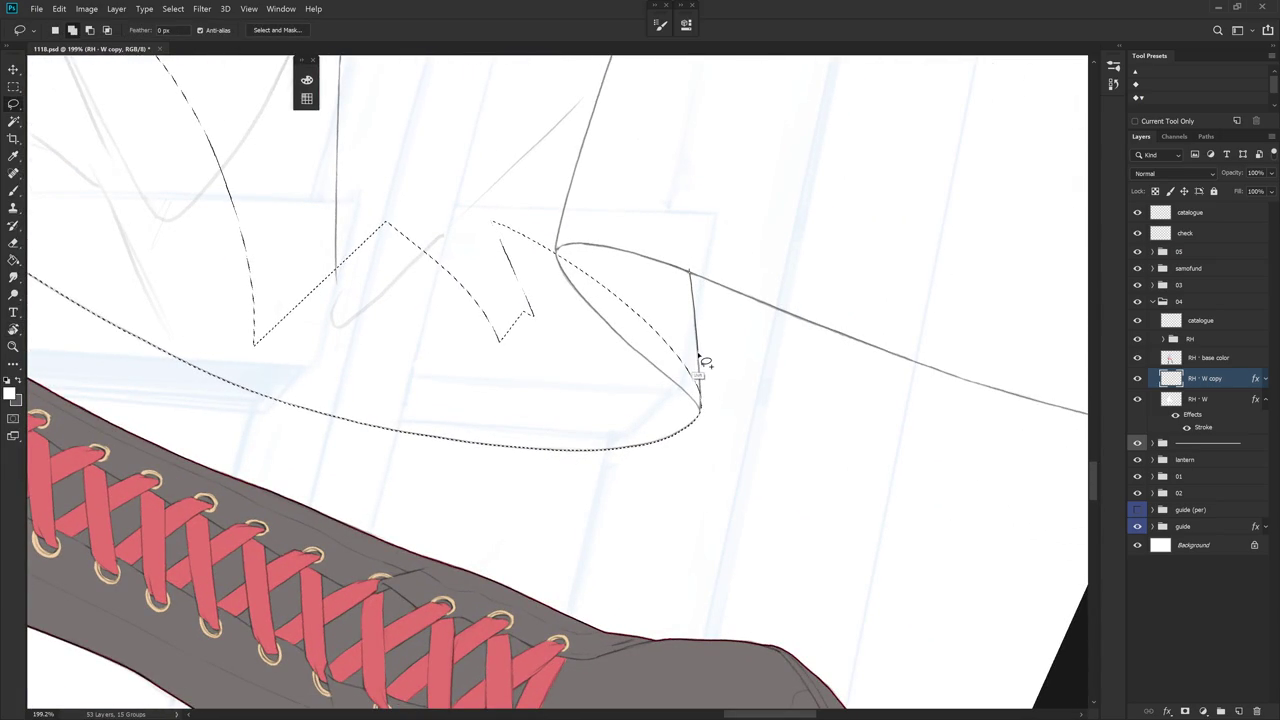
drag(704, 378, 651, 416)
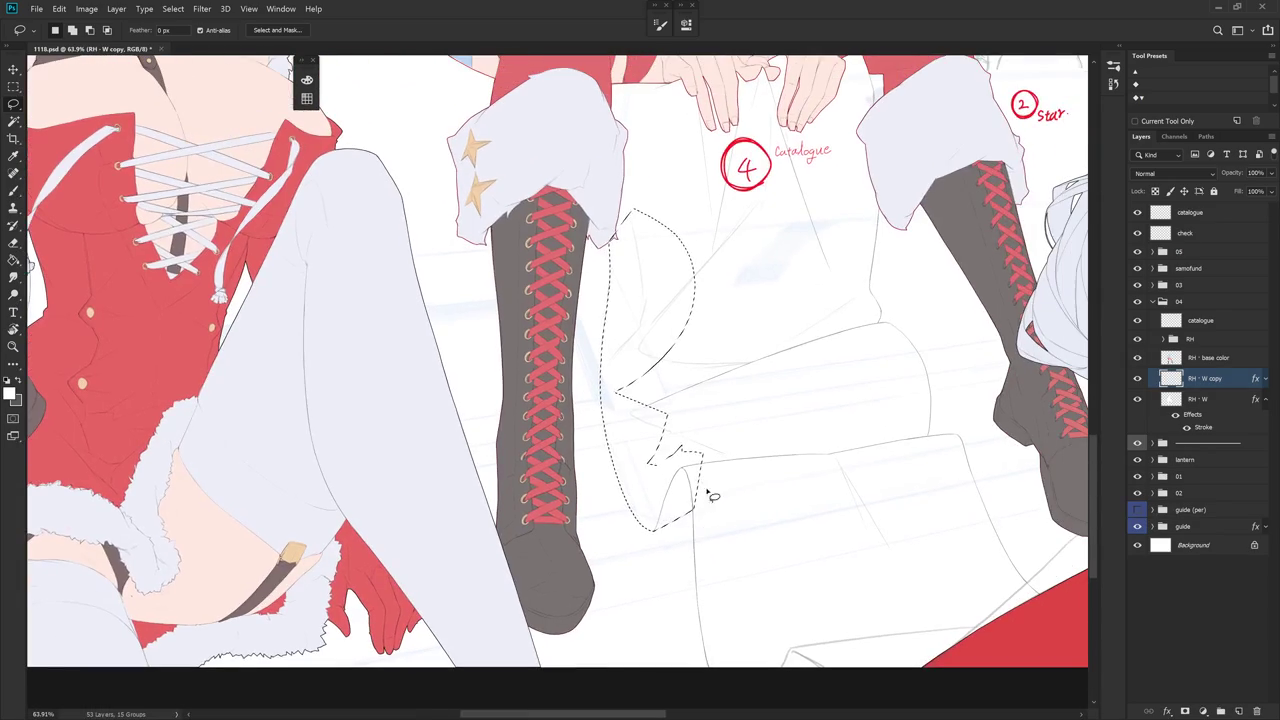
mouse_move(692, 508)
mouse_down()
mouse_move(830, 345)
mouse_move(665, 210)
mouse_move(614, 386)
mouse_move(668, 510)
mouse_up()
key(ctrl+d)
drag(764, 392, 743, 457)
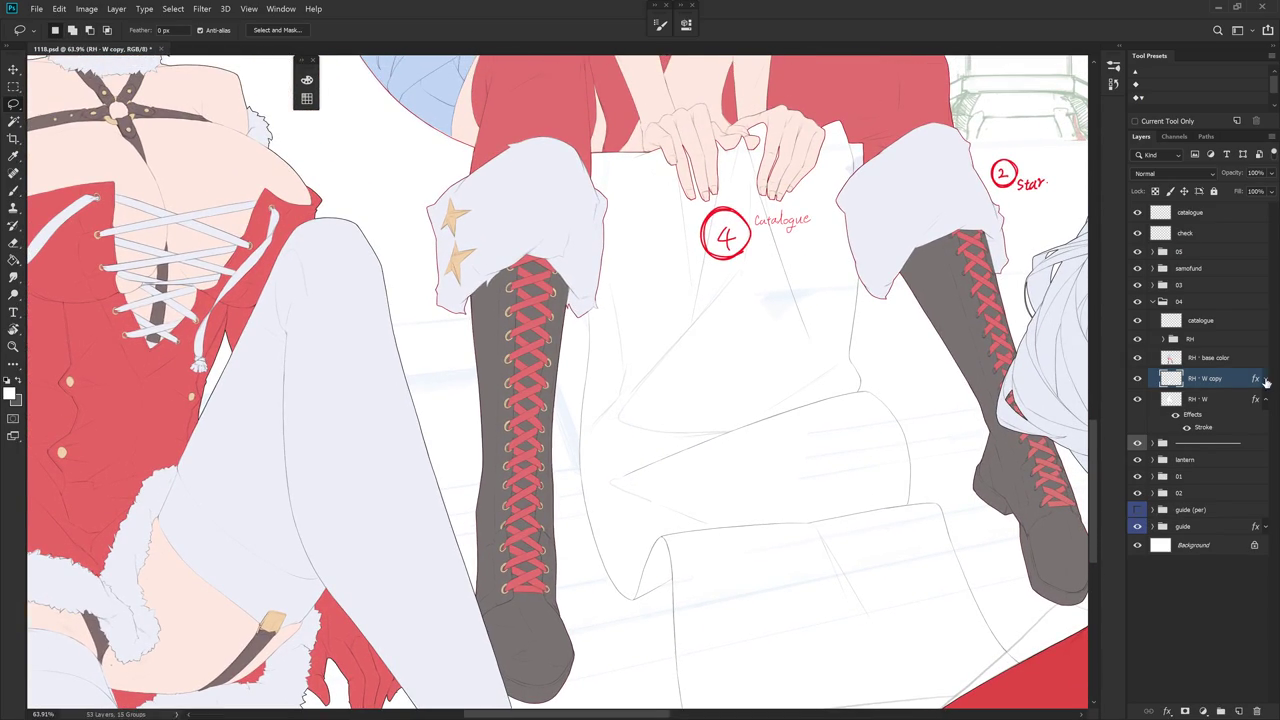
- Turn on the RH - W copy stroke outline and move the layer below RH - W
click(1266, 380)
click(1176, 394)
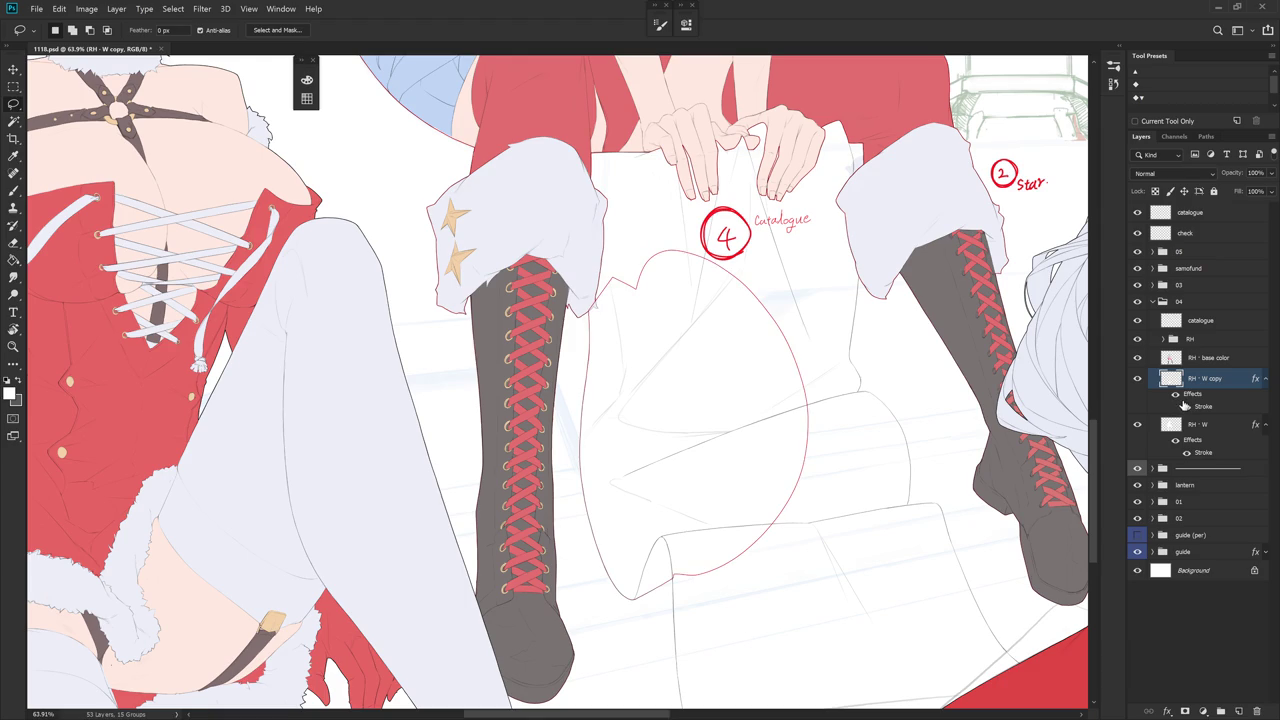
scroll(663, 351, up, 2)
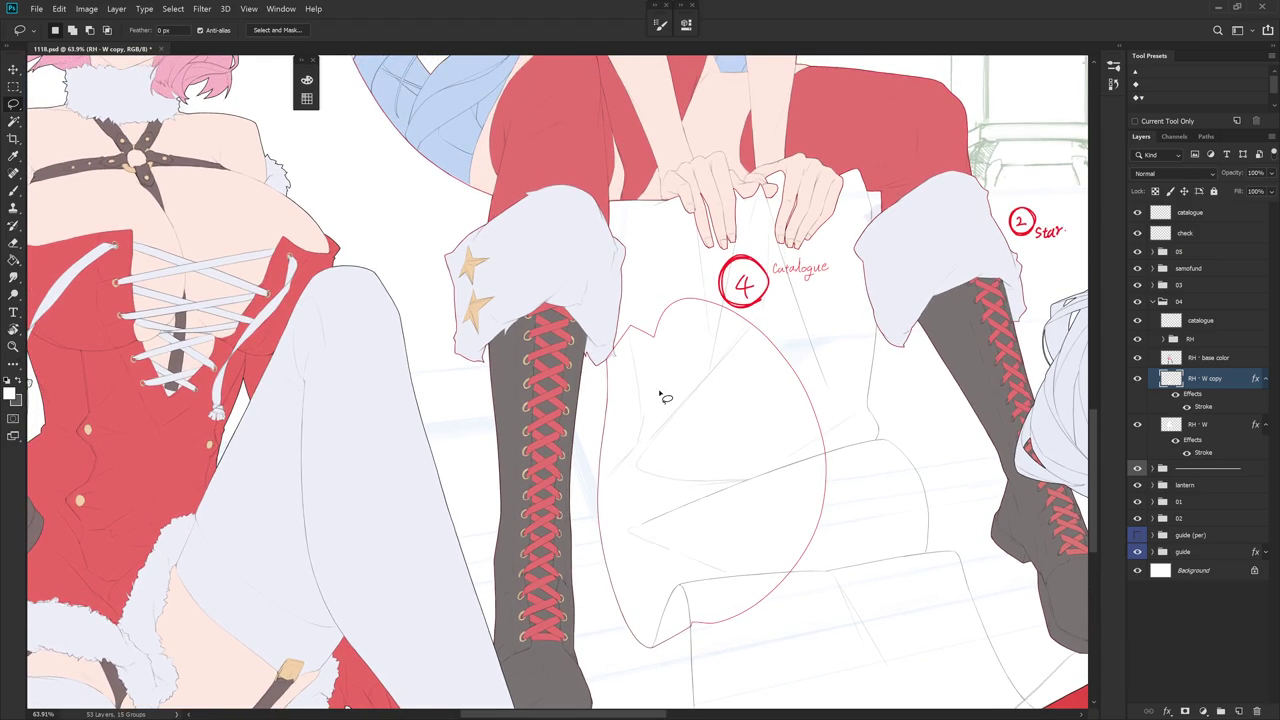
drag(1210, 379, 1226, 452)
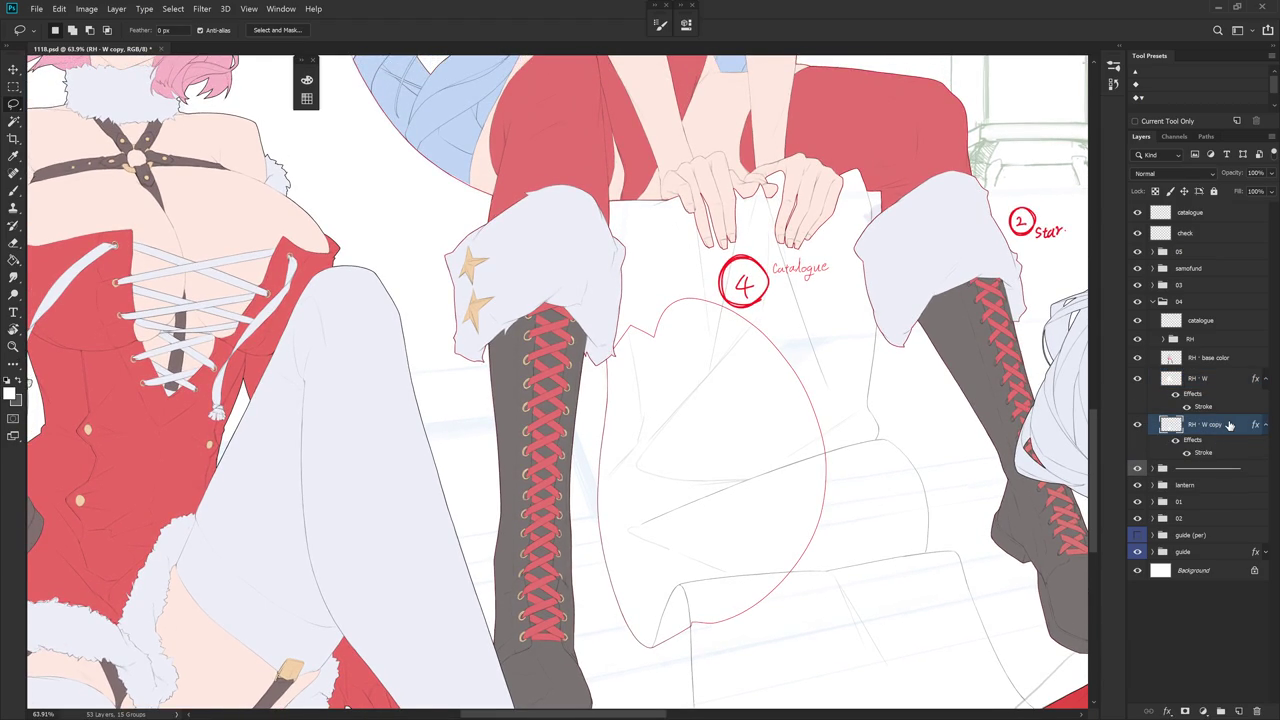
scroll(806, 414, up, 3)
scroll(662, 378, right, 2)
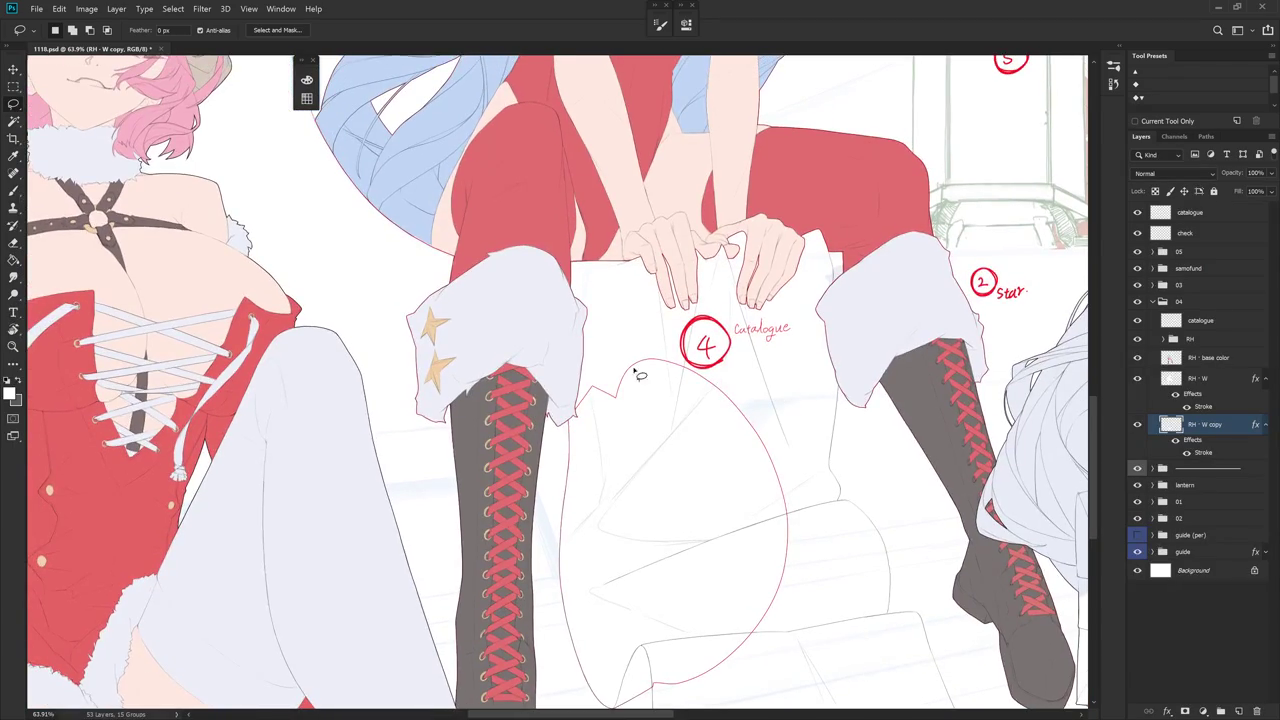
scroll(575, 346, up, 2)
- Try a selection along the catalogue's top edge by the hands, then clear it
mouse_move(578, 447)
mouse_down()
mouse_move(546, 283)
mouse_move(722, 187)
mouse_move(870, 190)
mouse_move(886, 255)
mouse_move(778, 491)
mouse_up()
key(ctrl+d)
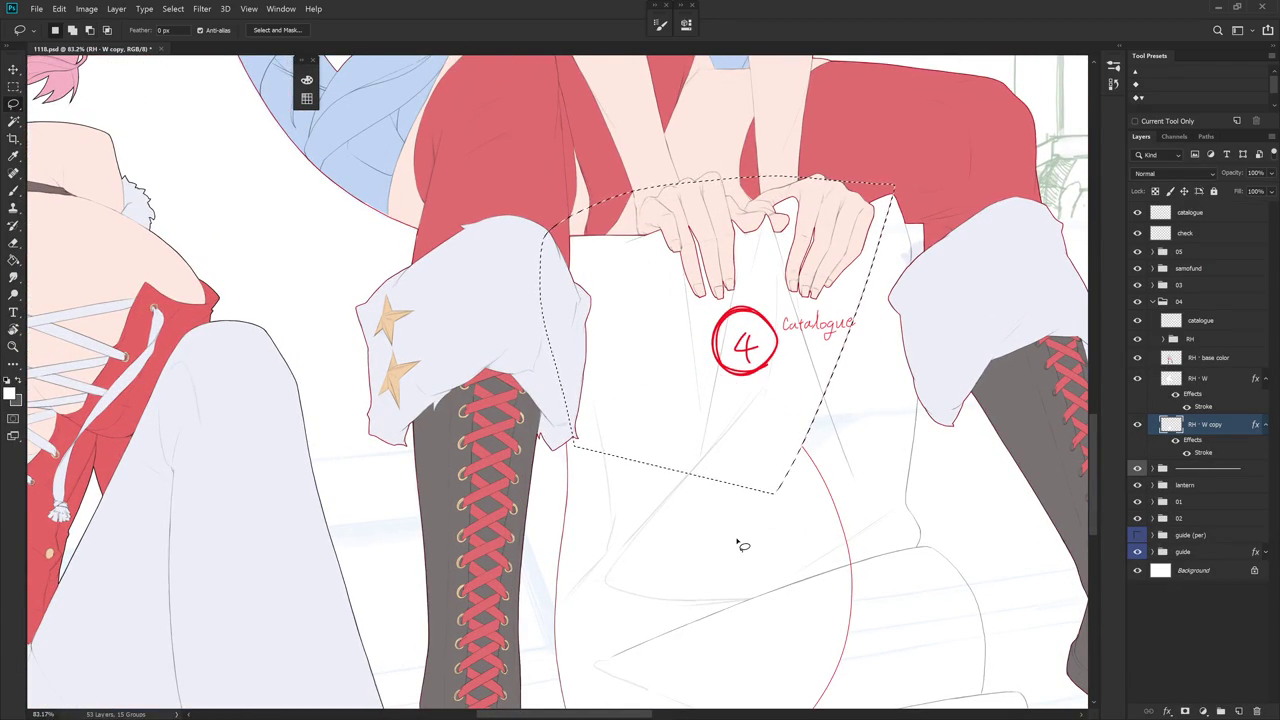
drag(593, 254, 628, 424)
scroll(628, 424, up, 1)
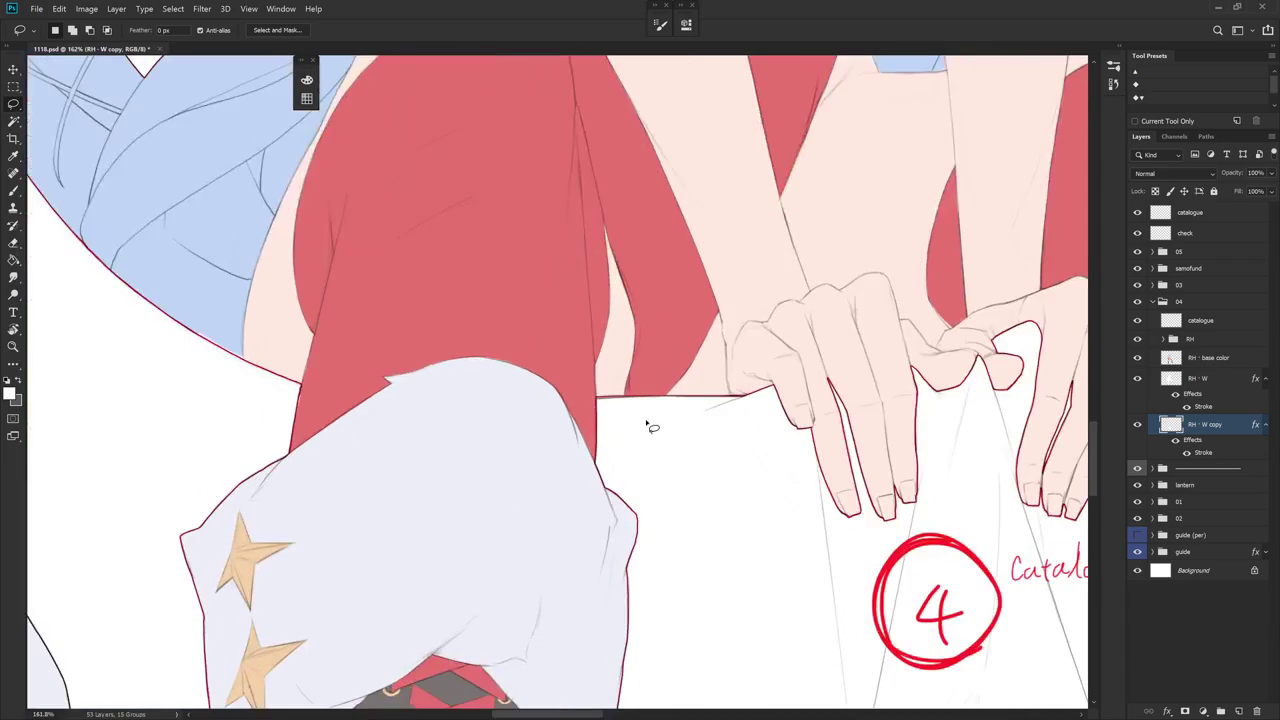
scroll(646, 423, up, 1)
scroll(660, 446, up, 1)
scroll(751, 446, up, 1)
drag(625, 466, 603, 570)
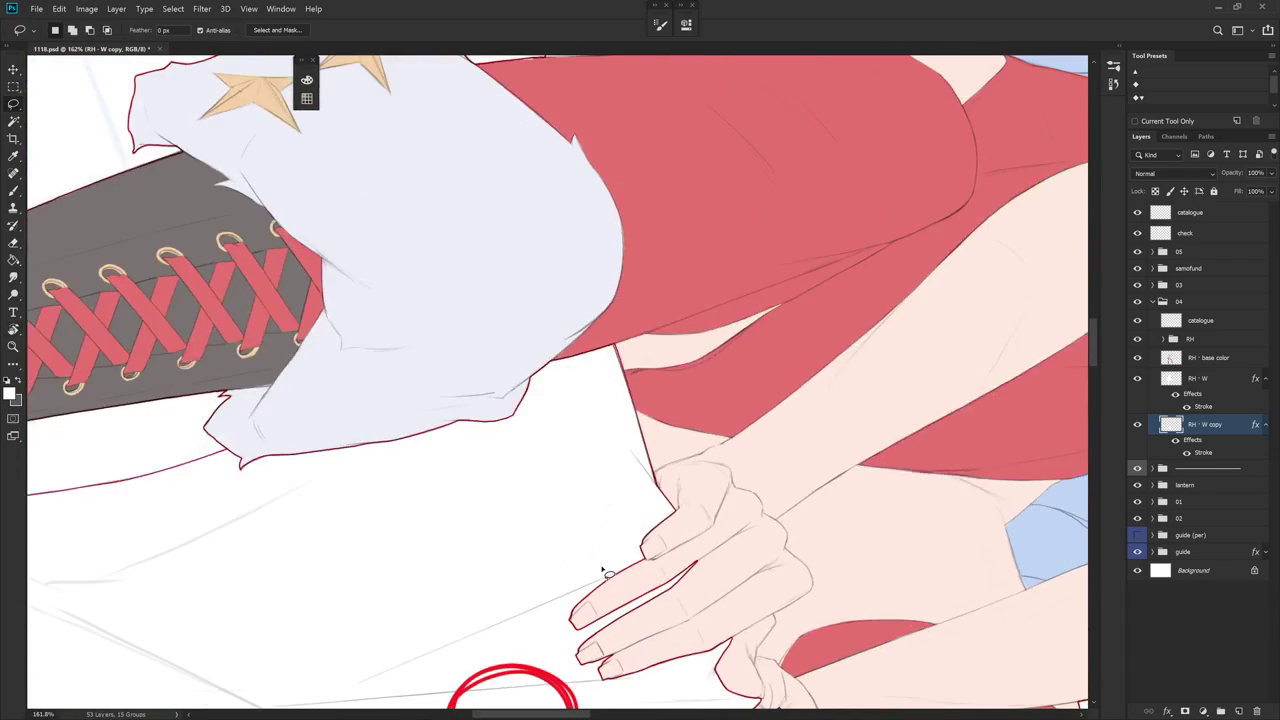
- Make RH - W active and centre the view on the hands and catalogue
click(1210, 392)
drag(814, 508, 604, 318)
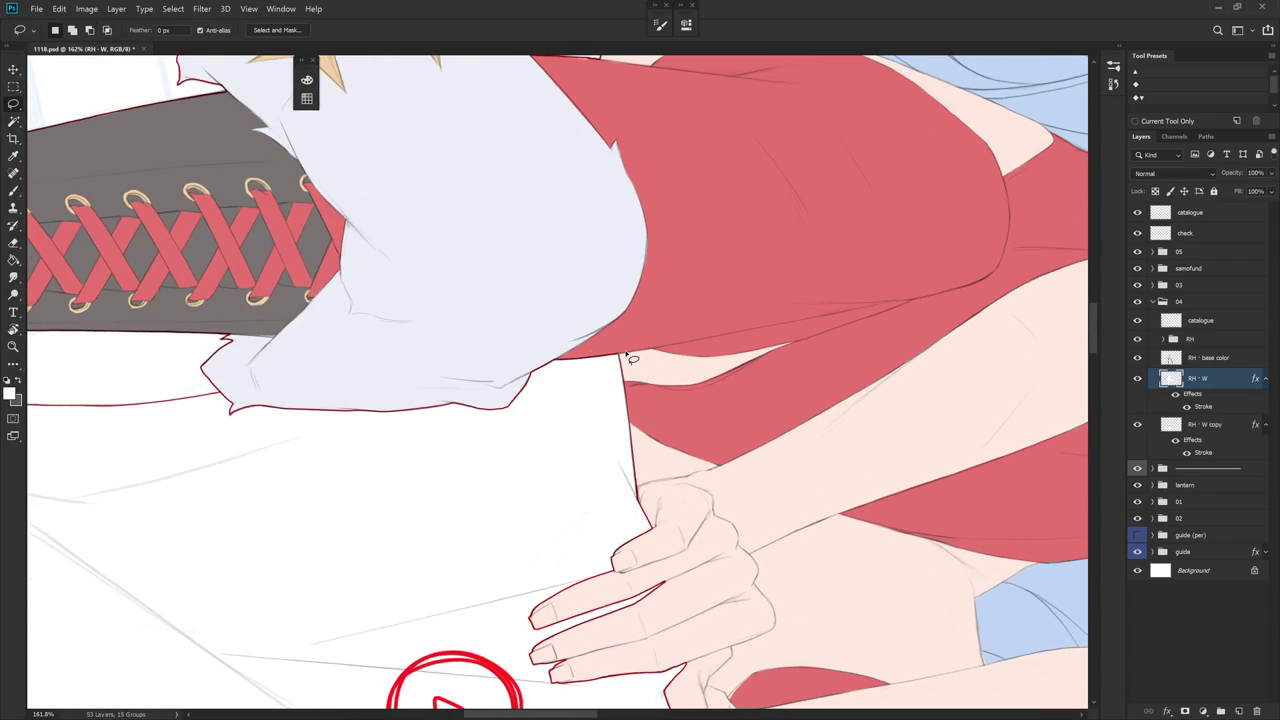
scroll(632, 358, down, 5)
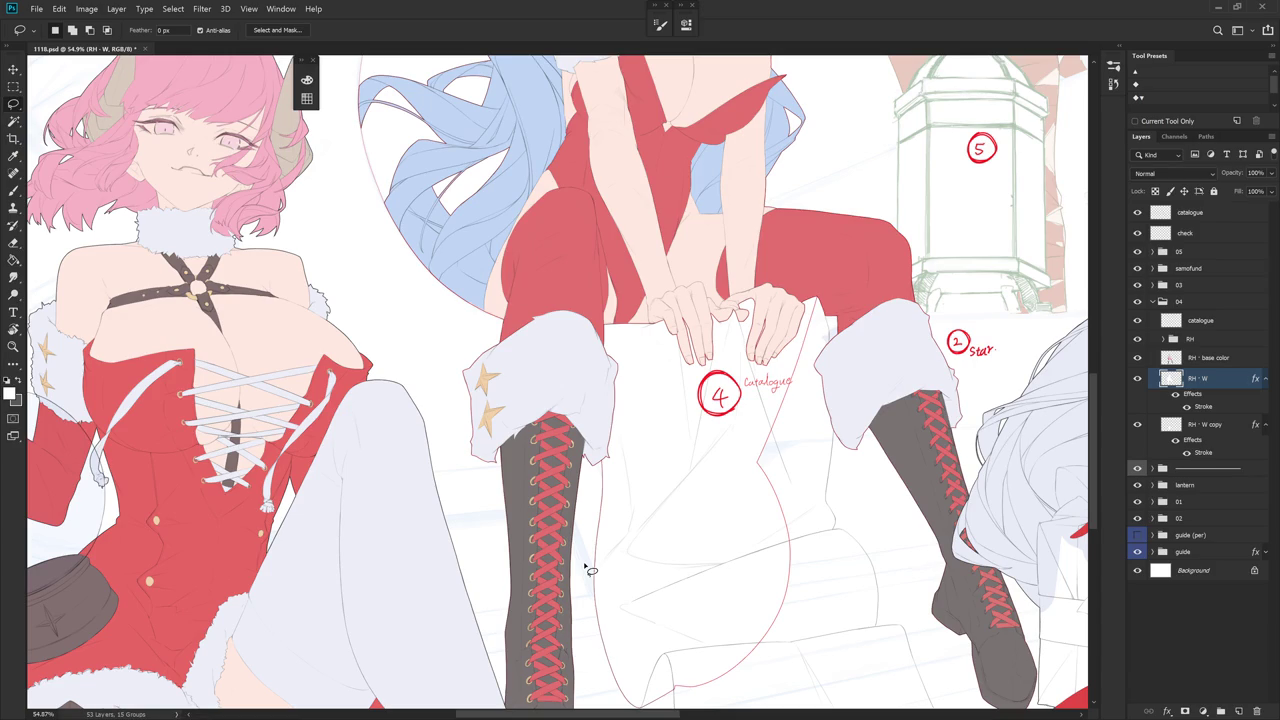
drag(817, 499, 768, 446)
scroll(800, 340, up, 3)
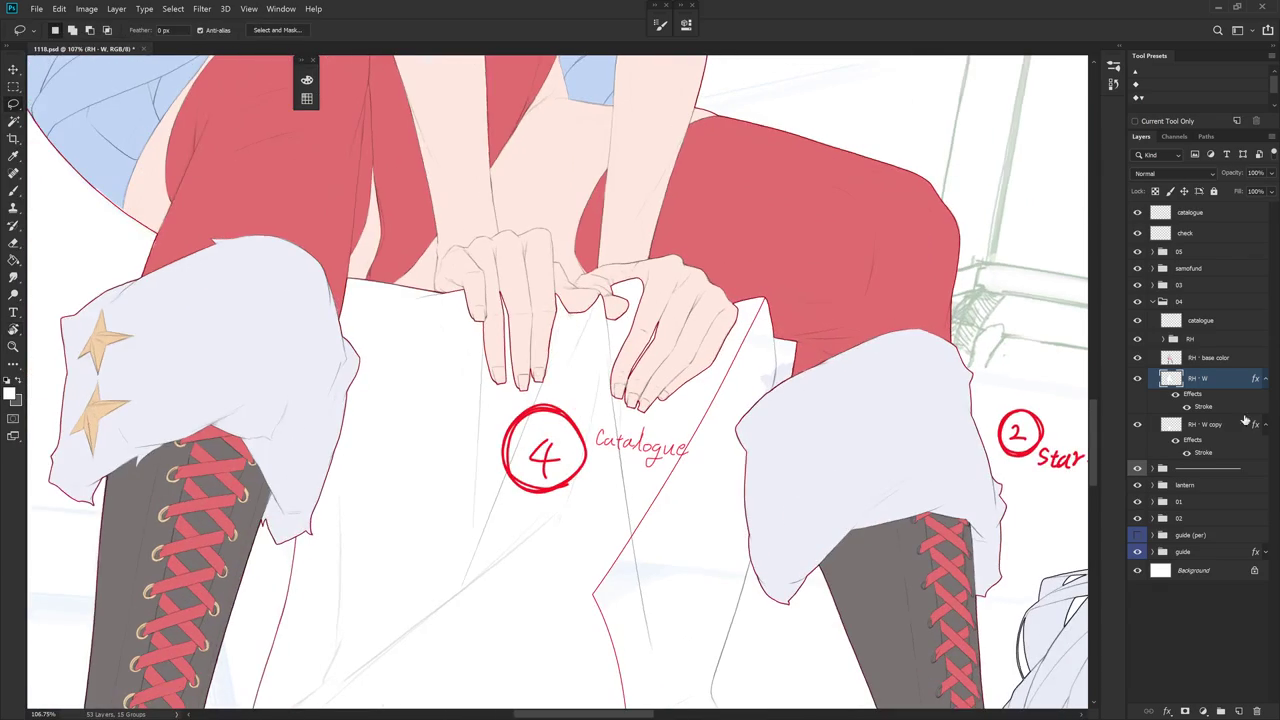
click(1265, 380)
- Rename the RH - W copy layer to 'RH - W'
click(1210, 399)
double_click(1210, 399)
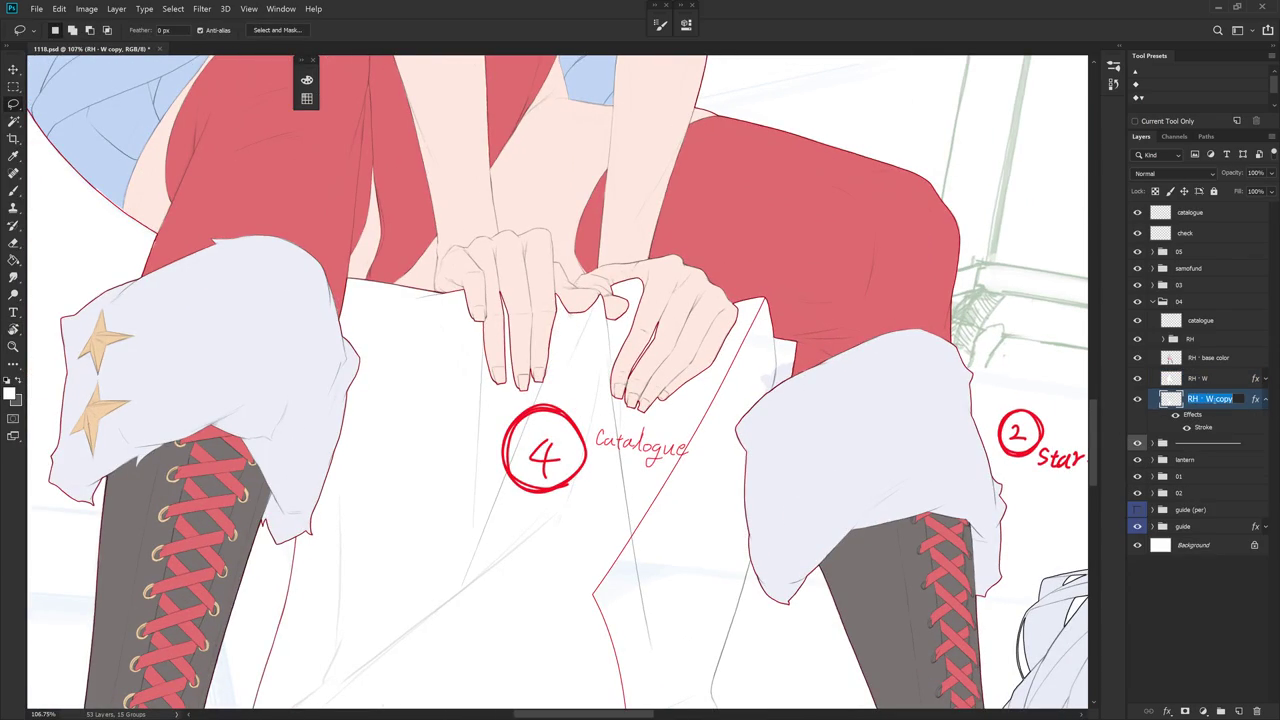
text(RH - W)
key(Return)
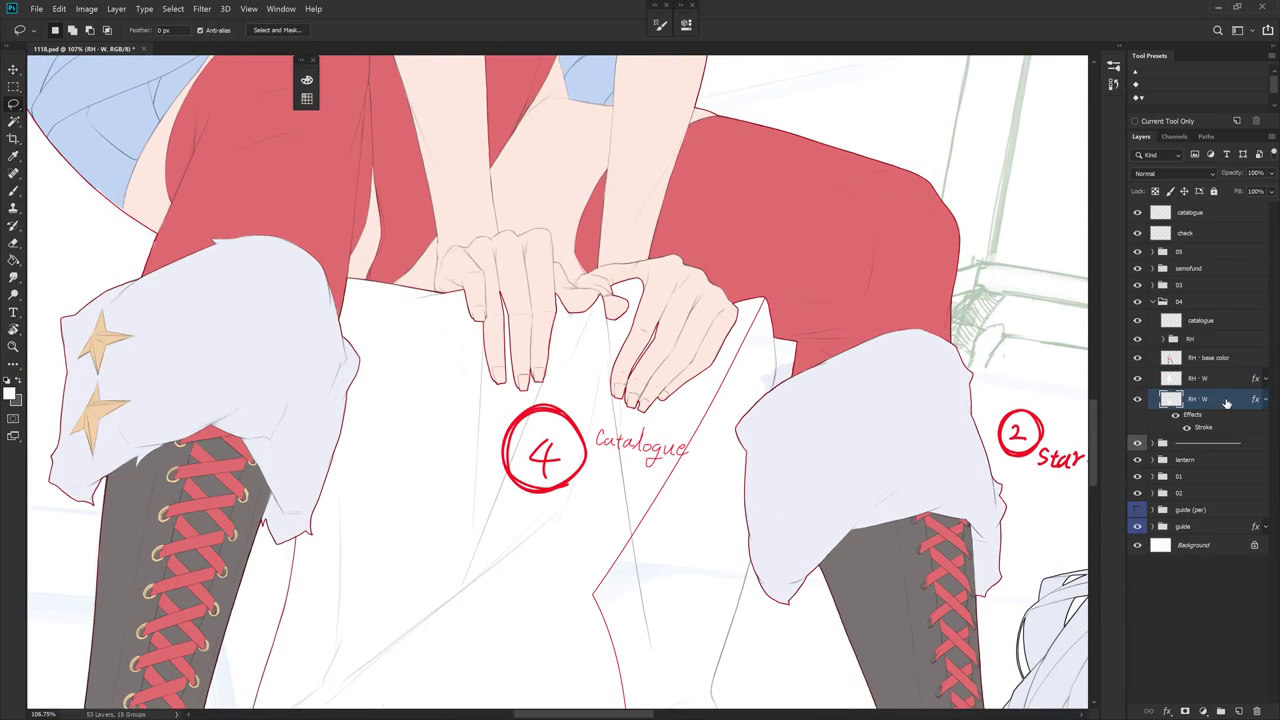
scroll(778, 315, up, 3)
scroll(791, 326, down, 5)
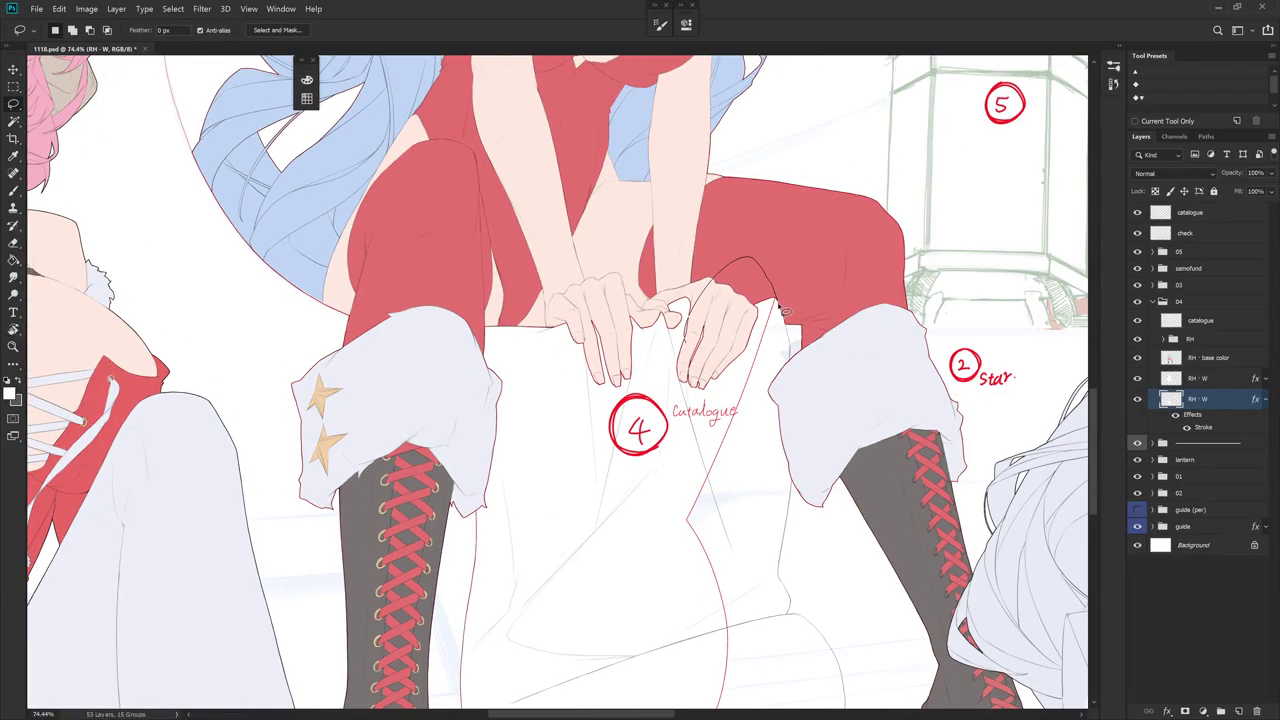
- Fill a thin strip along the sheet's right fold white to cover the red line
drag(785, 312, 634, 503)
key(ctrl+d)
scroll(737, 451, up, 2)
scroll(757, 323, up, 3)
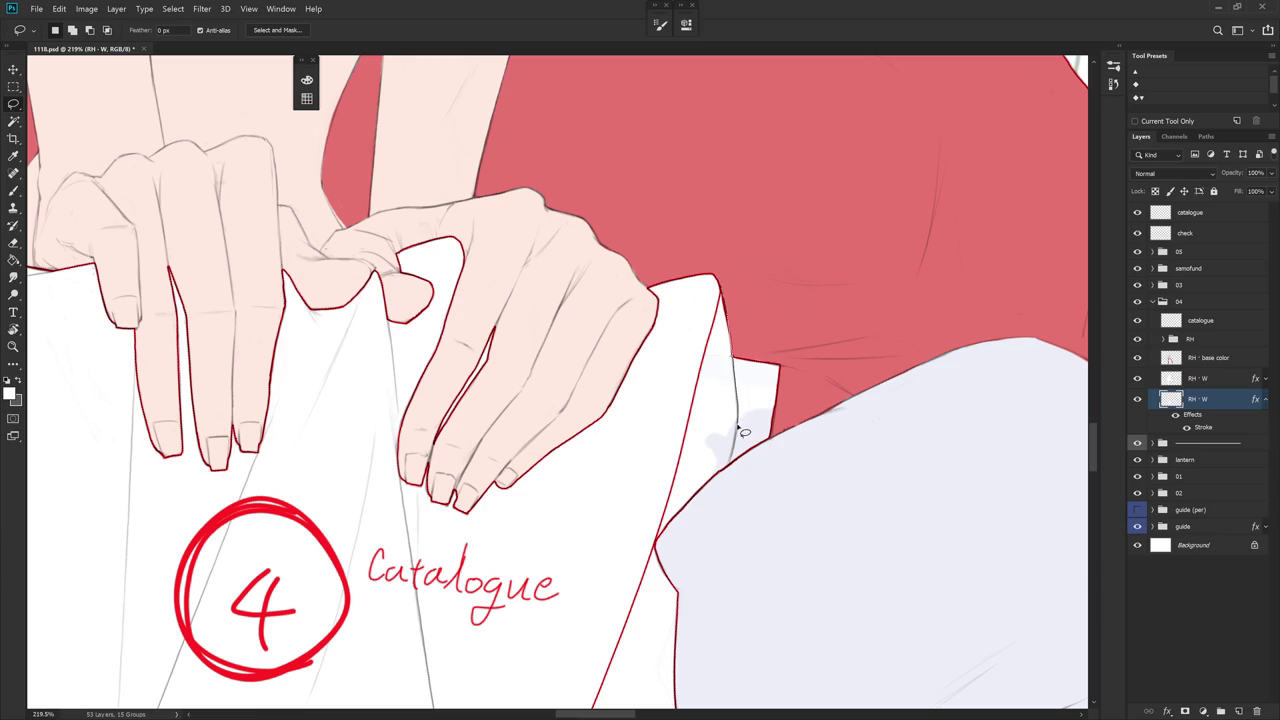
drag(741, 447, 735, 442)
key(ctrl+BackSpace)
key(ctrl+d)
- Clip the RH - base color layer onto RH - W
click(1218, 357)
key(ctrl+alt+g)
scroll(780, 510, down, 5)
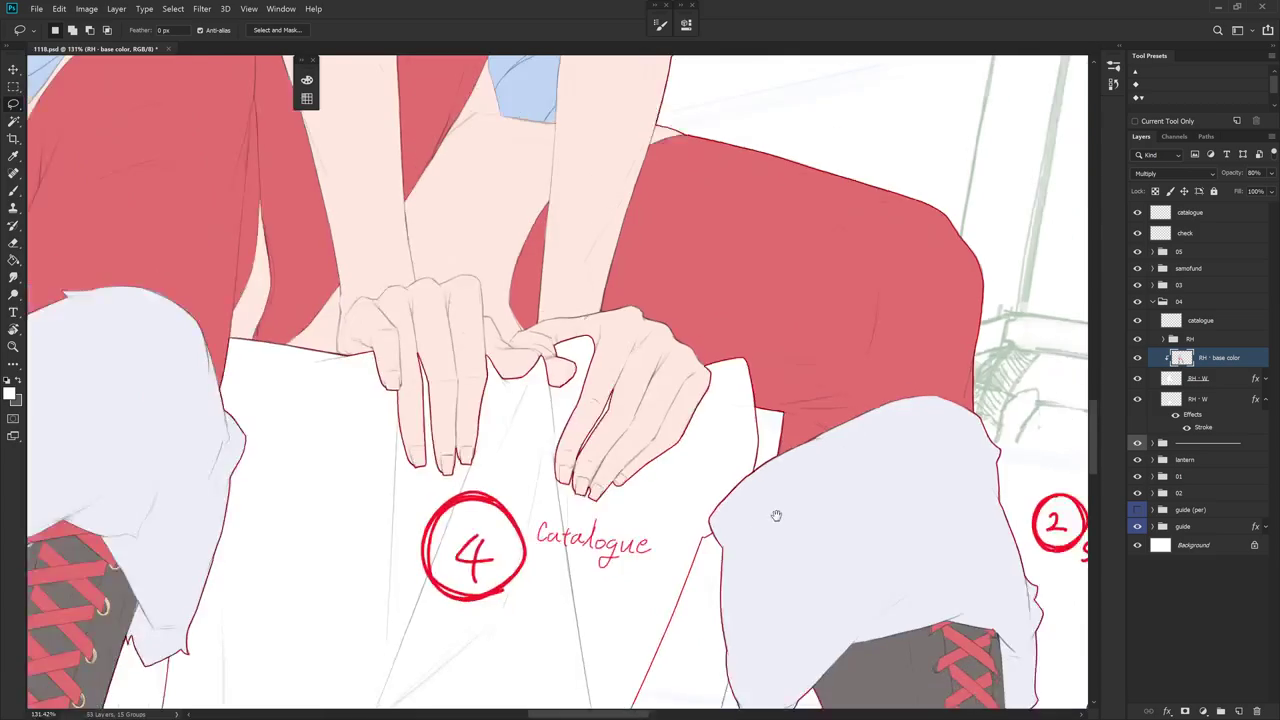
- On RH - W, delete part of the white sheet below the boots
scroll(780, 510, down, 2)
scroll(790, 490, down, 1)
scroll(800, 511, left, 1)
scroll(800, 511, up, 2)
scroll(810, 540, up, 1)
scroll(820, 566, down, 5)
click(1203, 400)
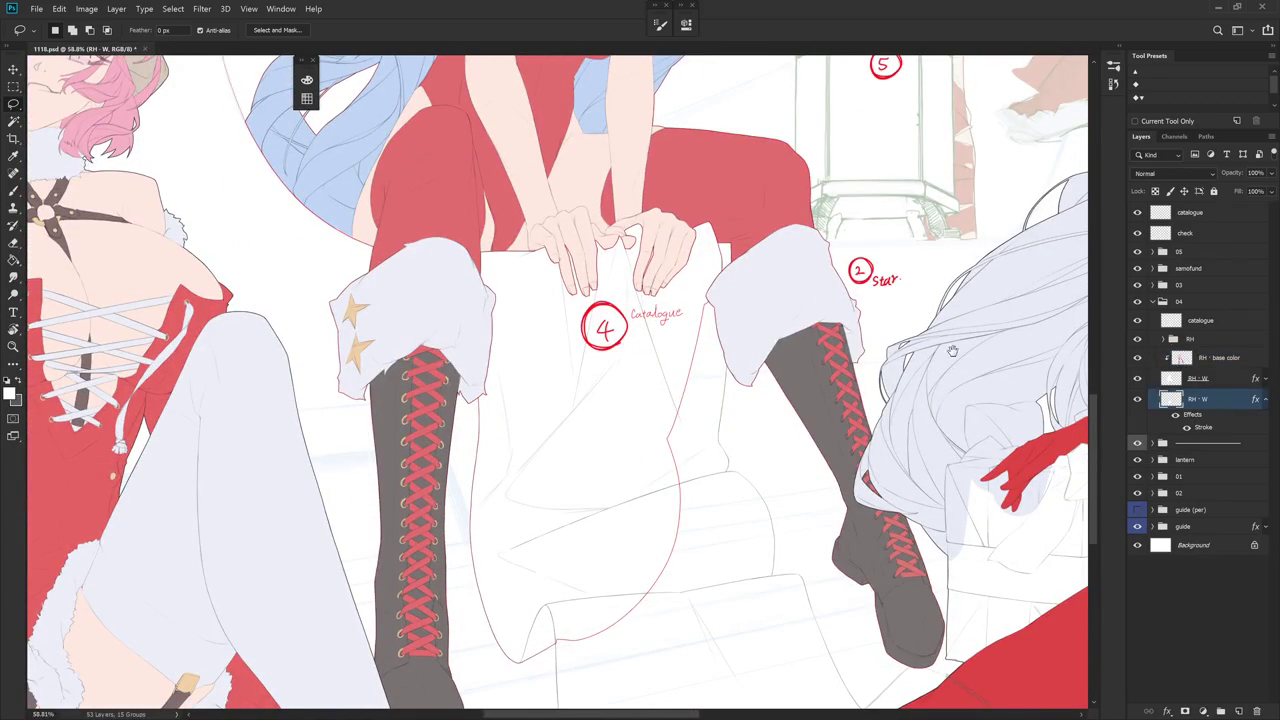
scroll(808, 266, up, 3)
mouse_move(654, 294)
mouse_down()
mouse_move(692, 231)
mouse_move(701, 368)
mouse_up()
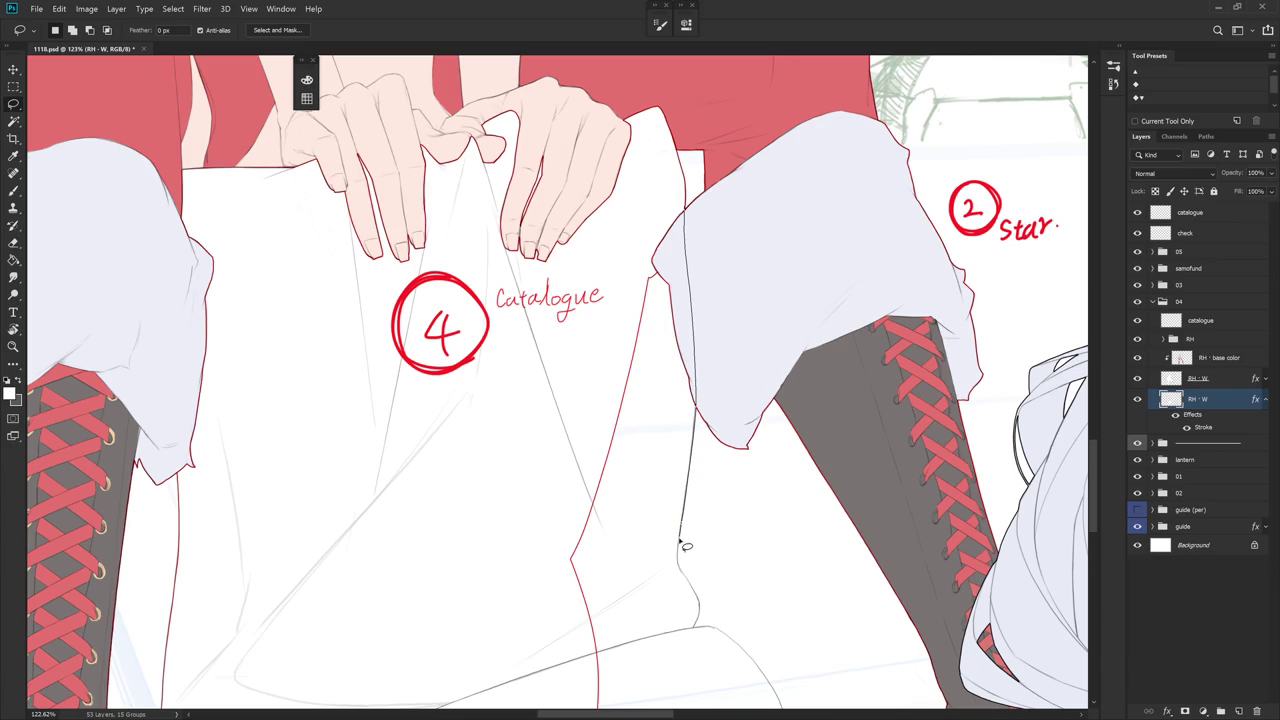
drag(668, 595, 660, 244)
key(Delete)
key(ctrl+d)
- Fill the sheet's corner beside the hand white to extend it
scroll(660, 244, up, 3)
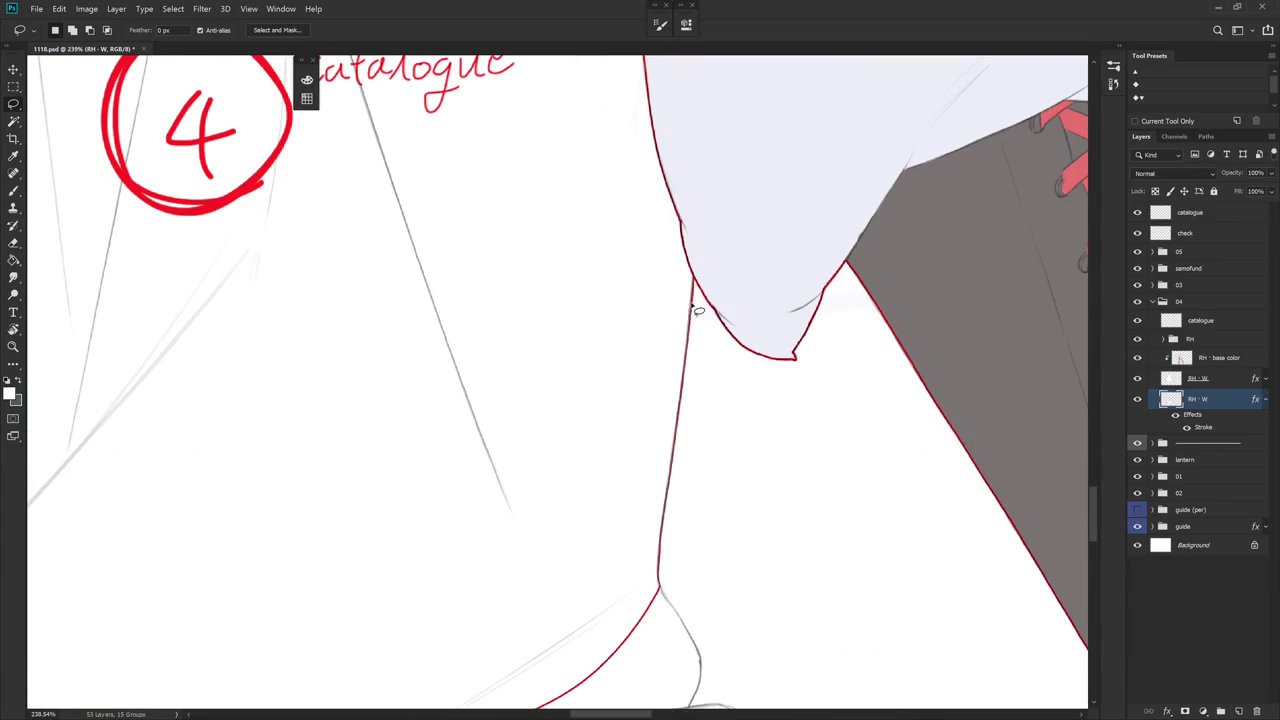
drag(686, 510, 696, 385)
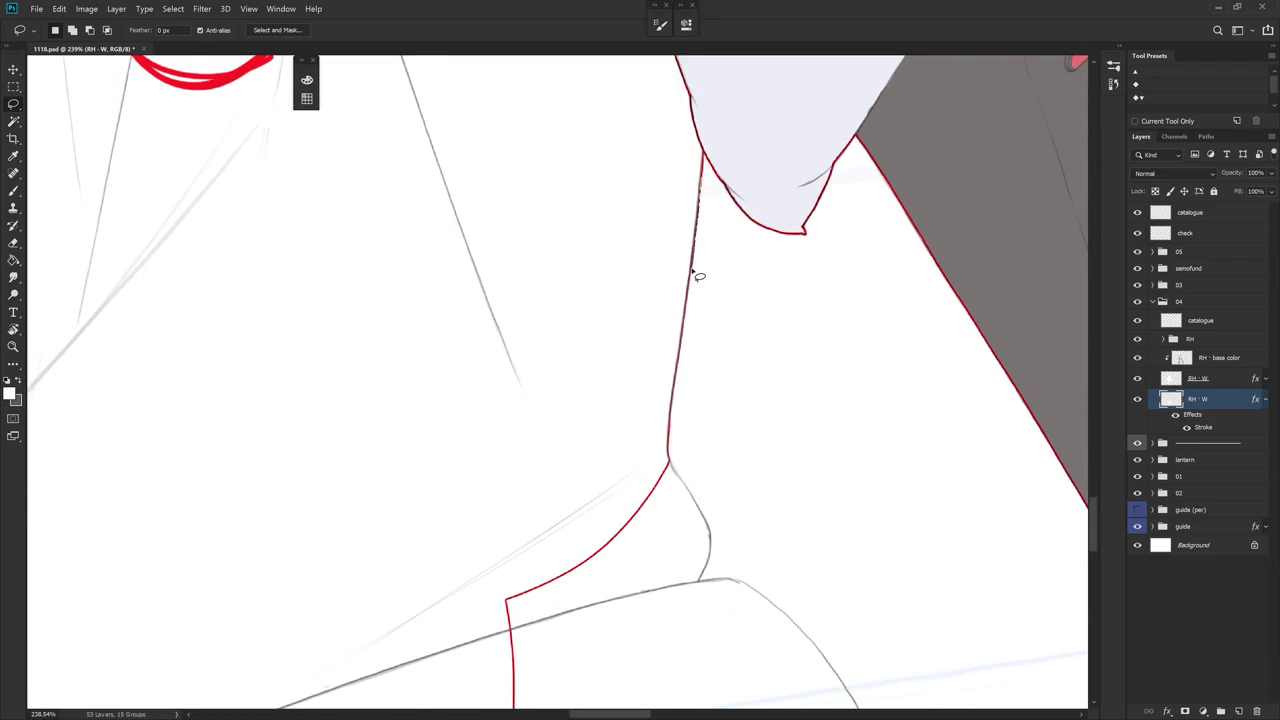
drag(686, 358, 657, 118)
key(ctrl+d)
drag(714, 349, 657, 358)
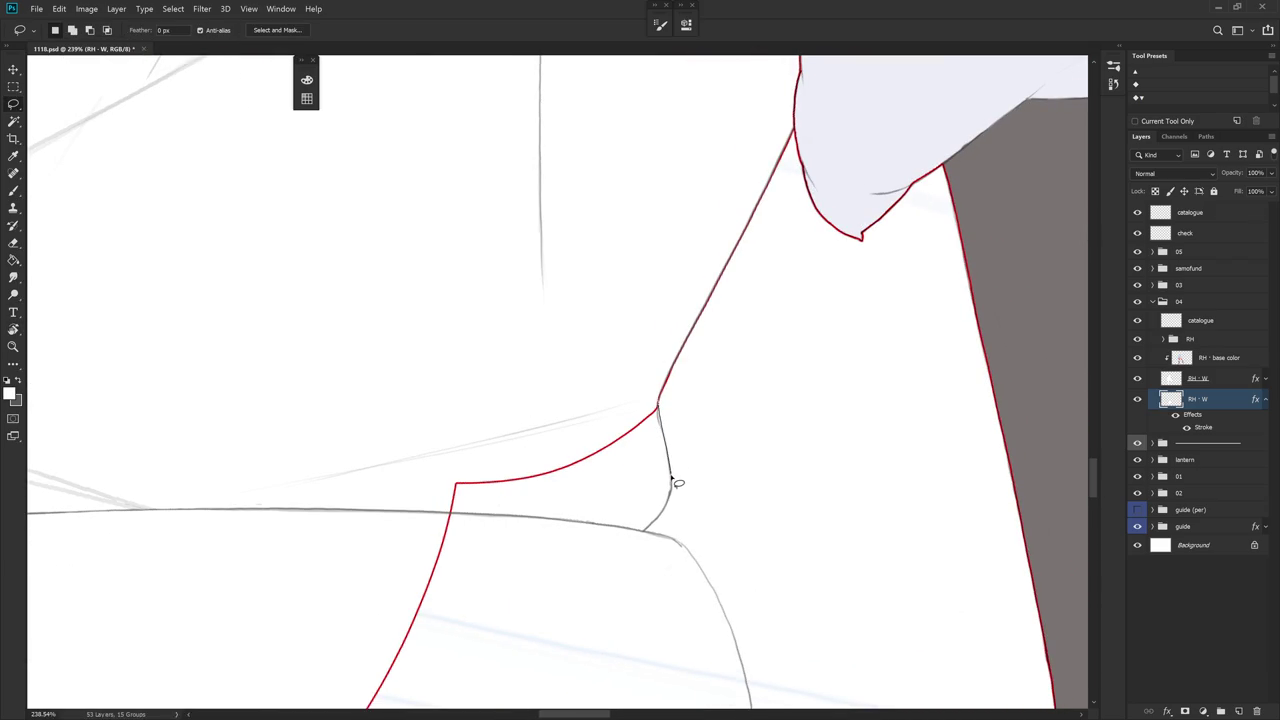
mouse_move(678, 496)
mouse_down()
mouse_move(709, 450)
mouse_move(703, 492)
mouse_move(686, 380)
mouse_up()
key(alt+BackSpace)
key(ctrl+d)
- Cut a small notch out of the sheet beside the sleeve
scroll(688, 386, down, 2)
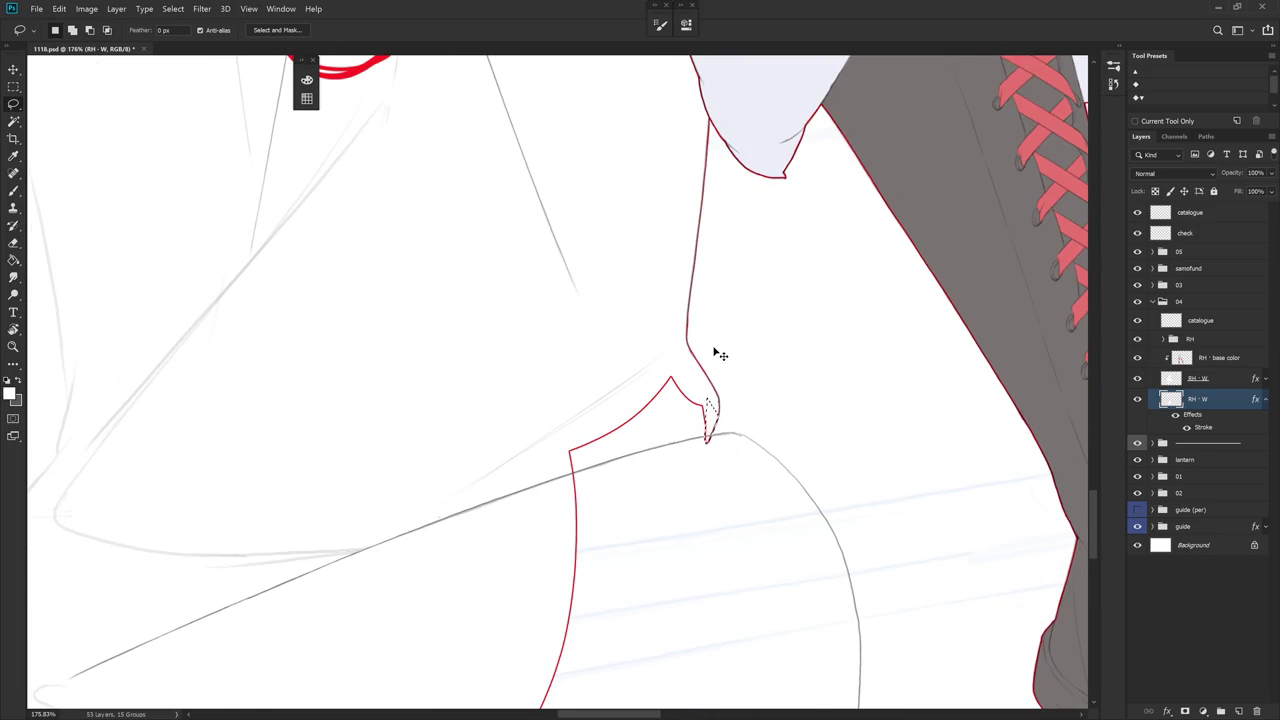
drag(715, 450, 709, 440)
key(Delete)
key(ctrl+d)
scroll(711, 440, down, 5)
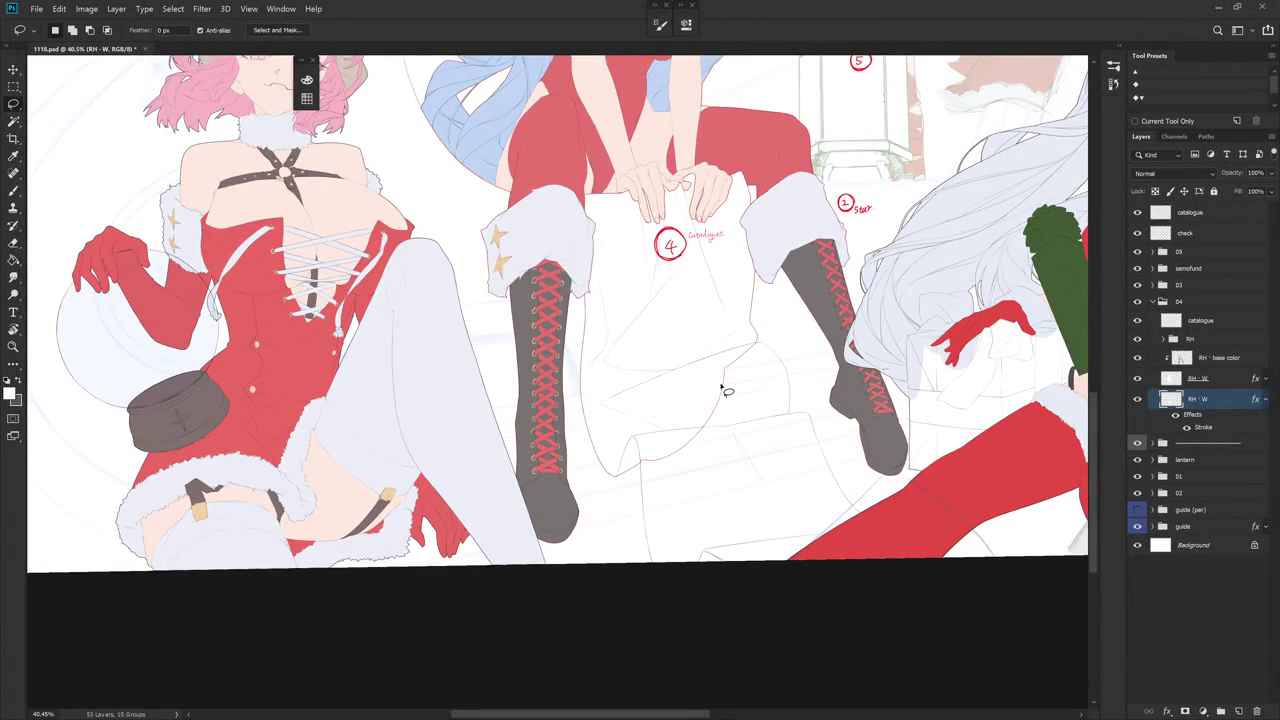
- Fill white over the lower scroll to extend the sheet downward
scroll(727, 391, down, 1)
scroll(727, 391, up, 2)
scroll(680, 320, up, 2)
scroll(641, 256, up, 1)
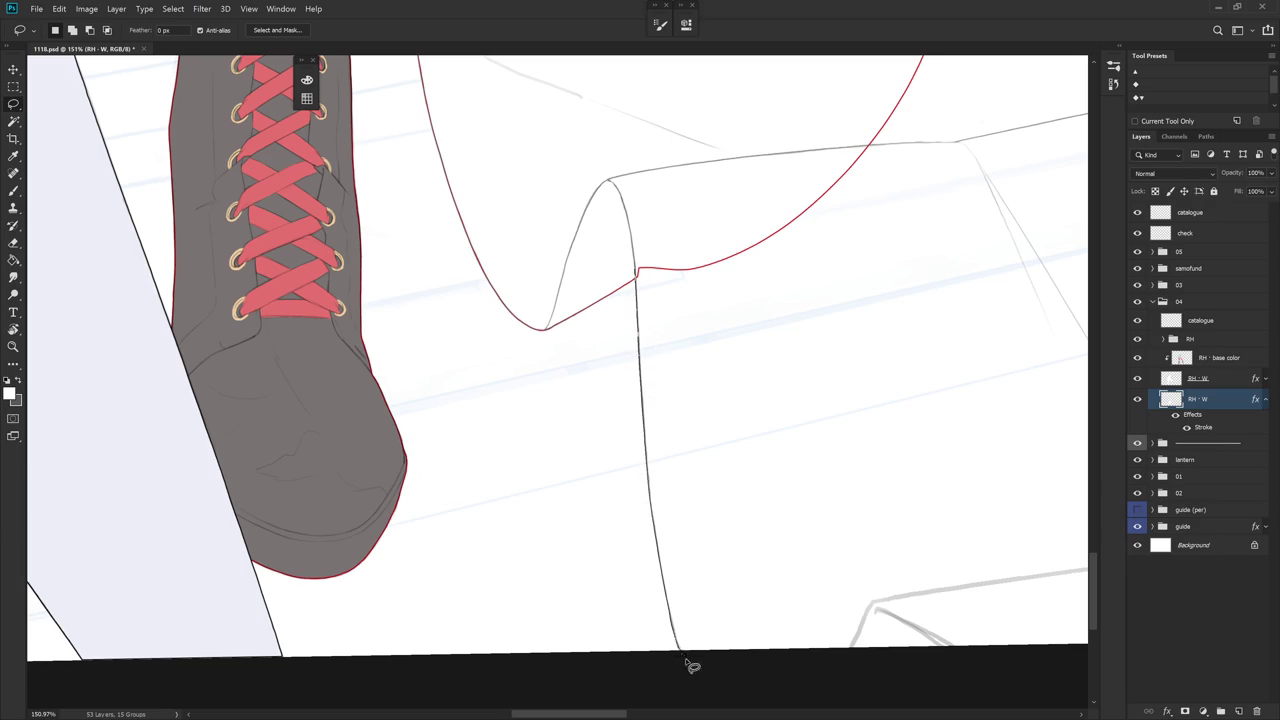
drag(679, 637, 681, 198)
key(alt+BackSpace)
key(ctrl+d)
- Give the sheet a white zigzag bottom edge
mouse_move(823, 580)
mouse_down()
mouse_move(686, 534)
mouse_move(729, 531)
mouse_up()
drag(833, 540, 705, 530)
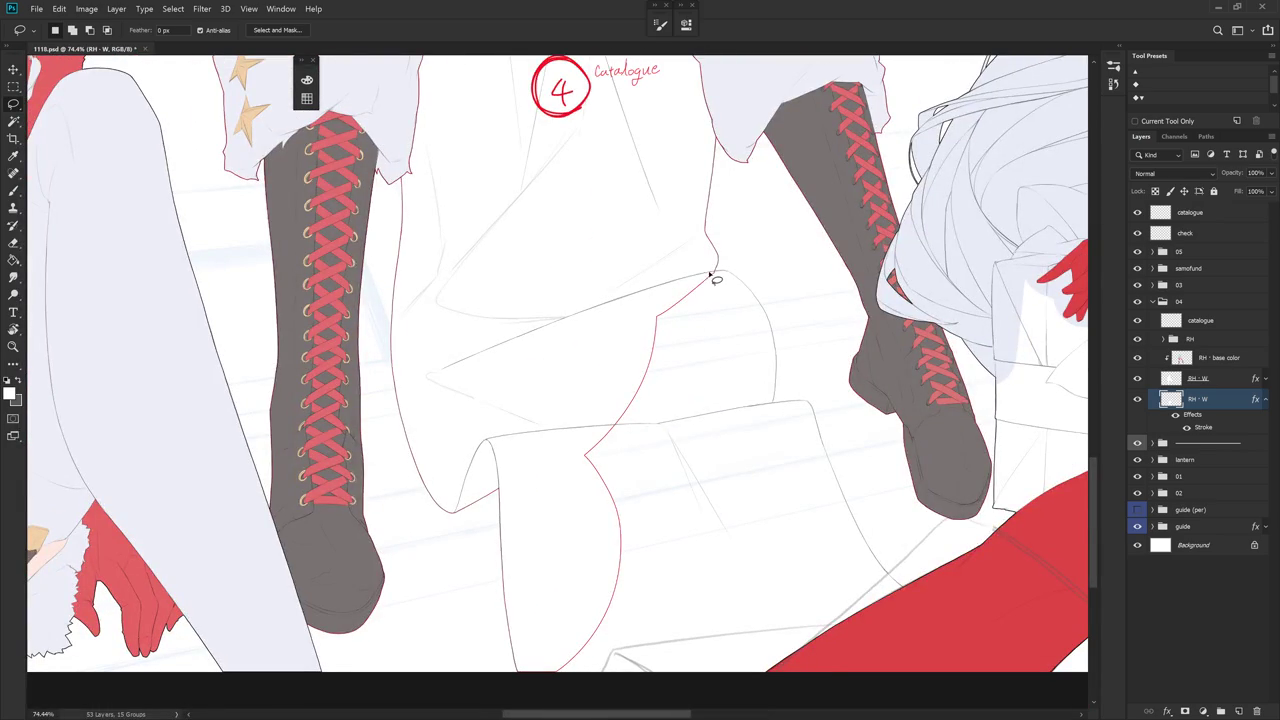
drag(710, 274, 597, 285)
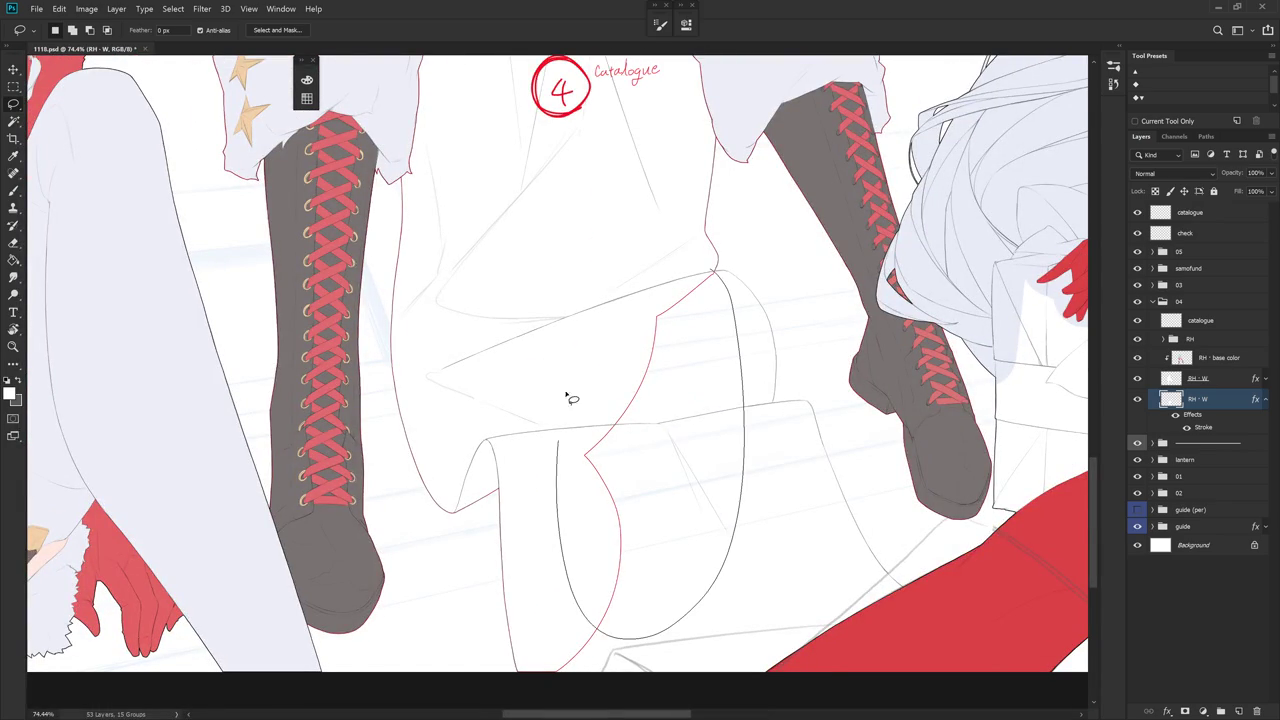
key(ctrl+d)
scroll(620, 529, down, 2)
drag(735, 595, 806, 489)
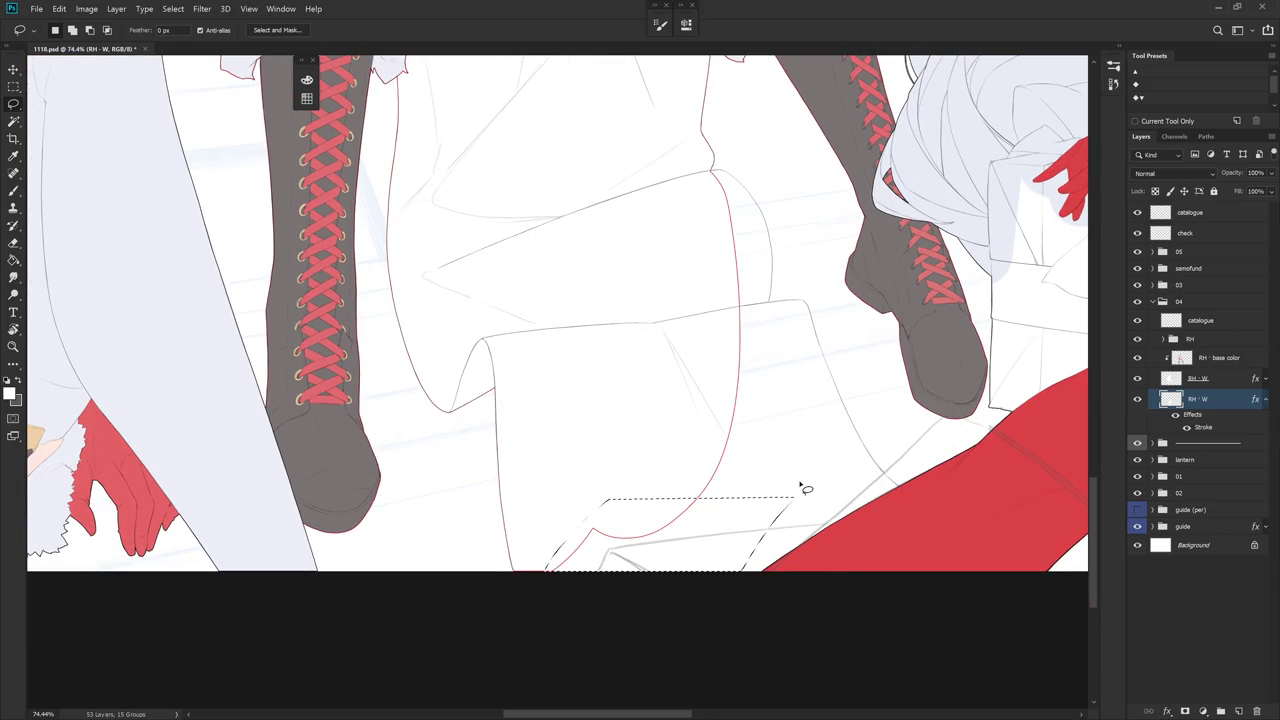
key(alt+BackSpace)
key(ctrl+d)
- Scroll over the finished sheet and select the catalogue layer
scroll(786, 599, down, 1)
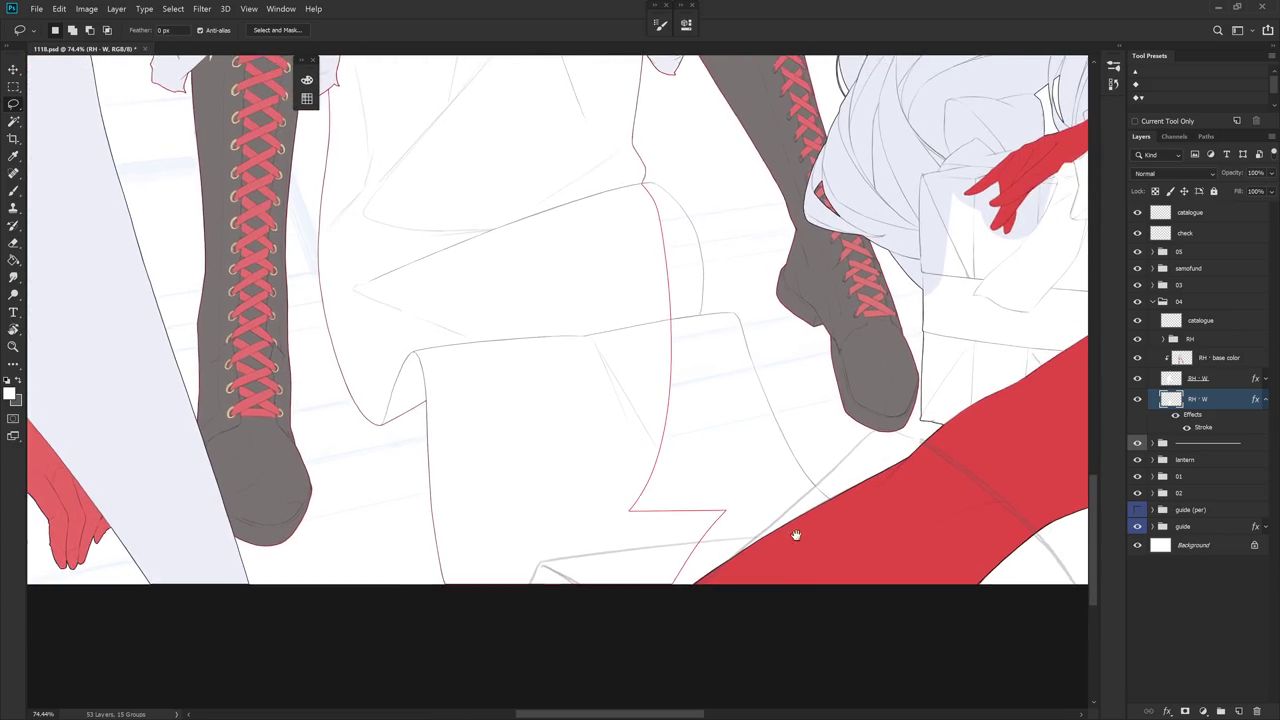
scroll(780, 595, down, 2)
scroll(770, 585, down, 2)
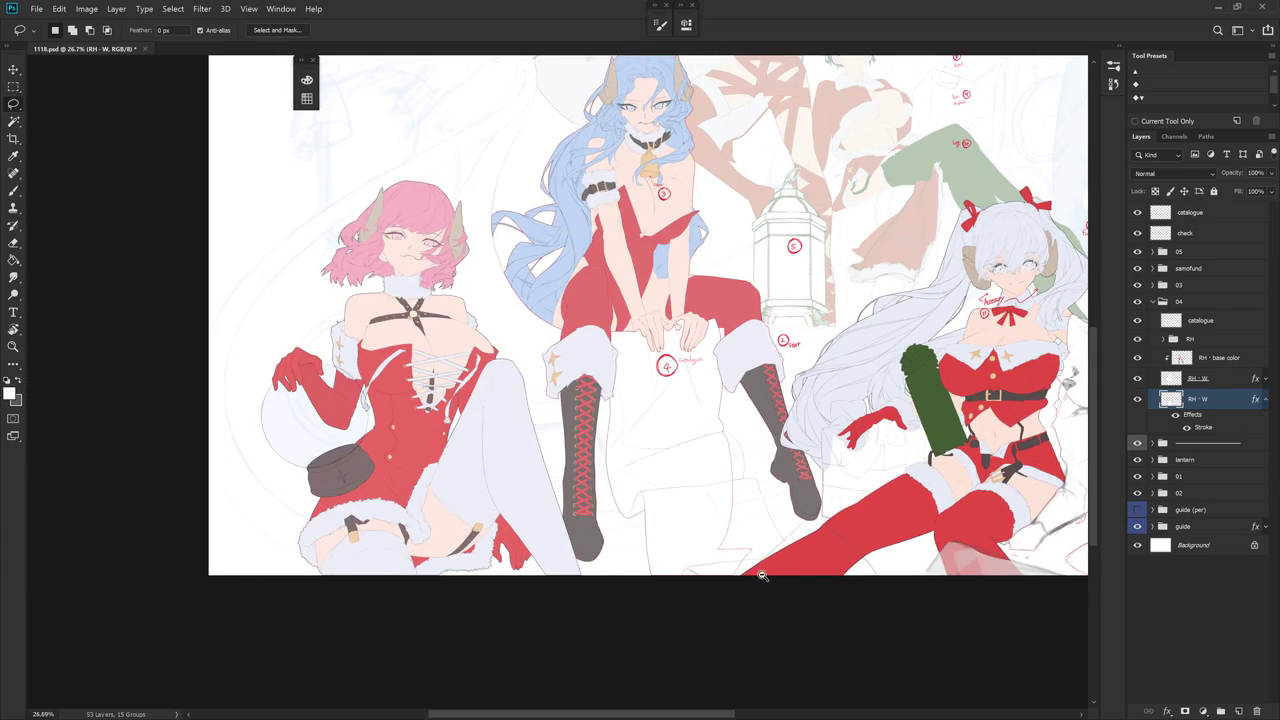
scroll(761, 576, down, 1)
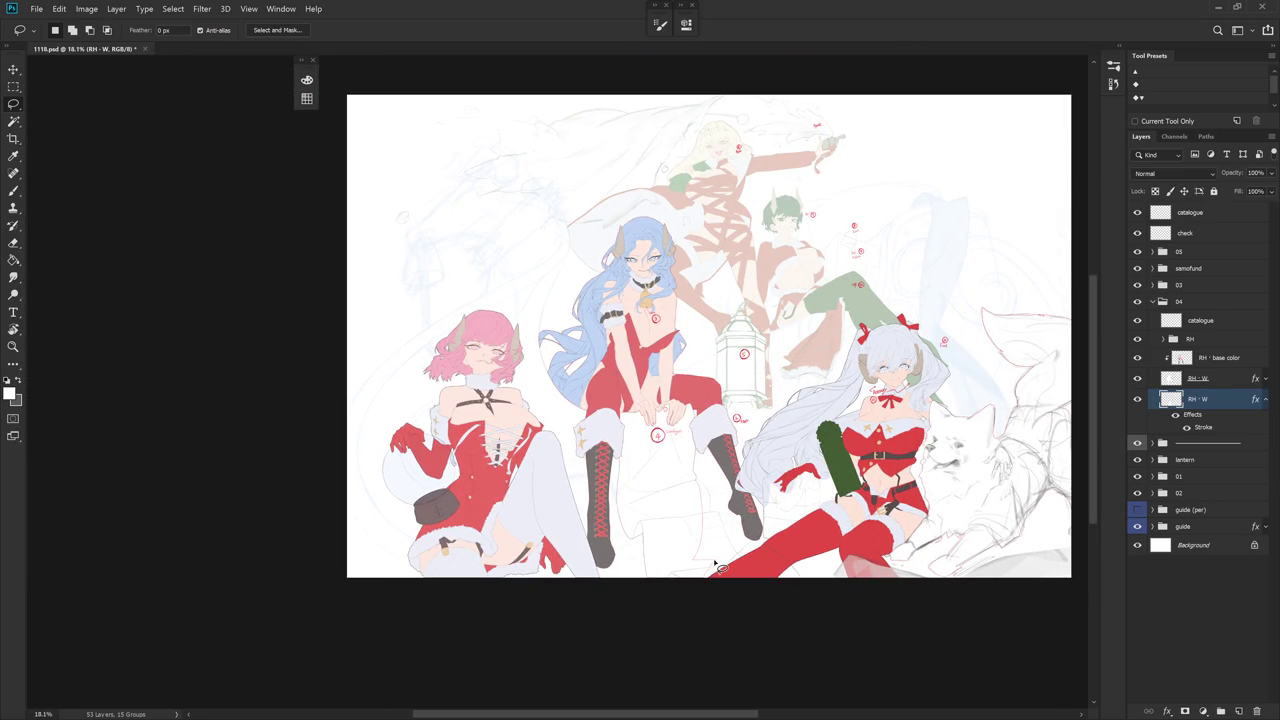
scroll(720, 565, up, 3)
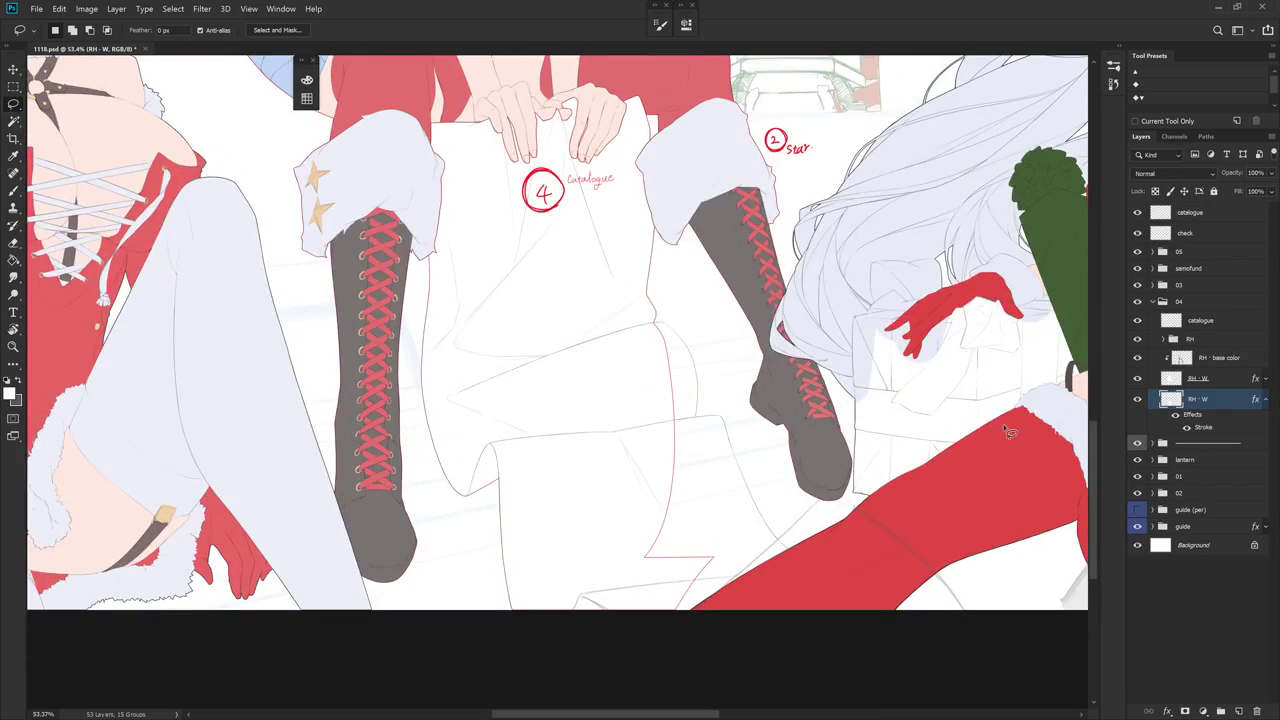
click(1203, 322)
scroll(651, 428, up, 2)
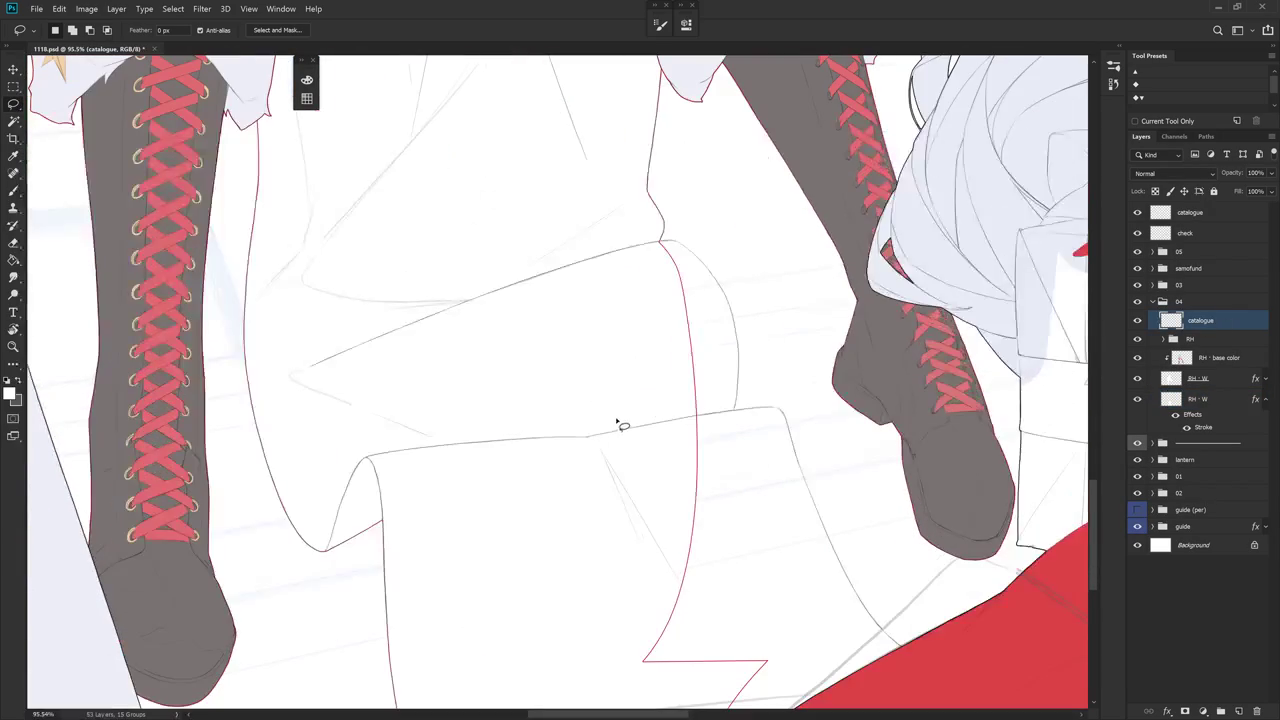
- Lasso part of the catalogue scroll and nudge it slightly with Free Transform
mouse_move(601, 431)
mouse_down()
mouse_move(745, 408)
mouse_move(740, 418)
mouse_move(622, 370)
mouse_move(815, 570)
mouse_move(686, 350)
mouse_up()
key(ctrl+t)
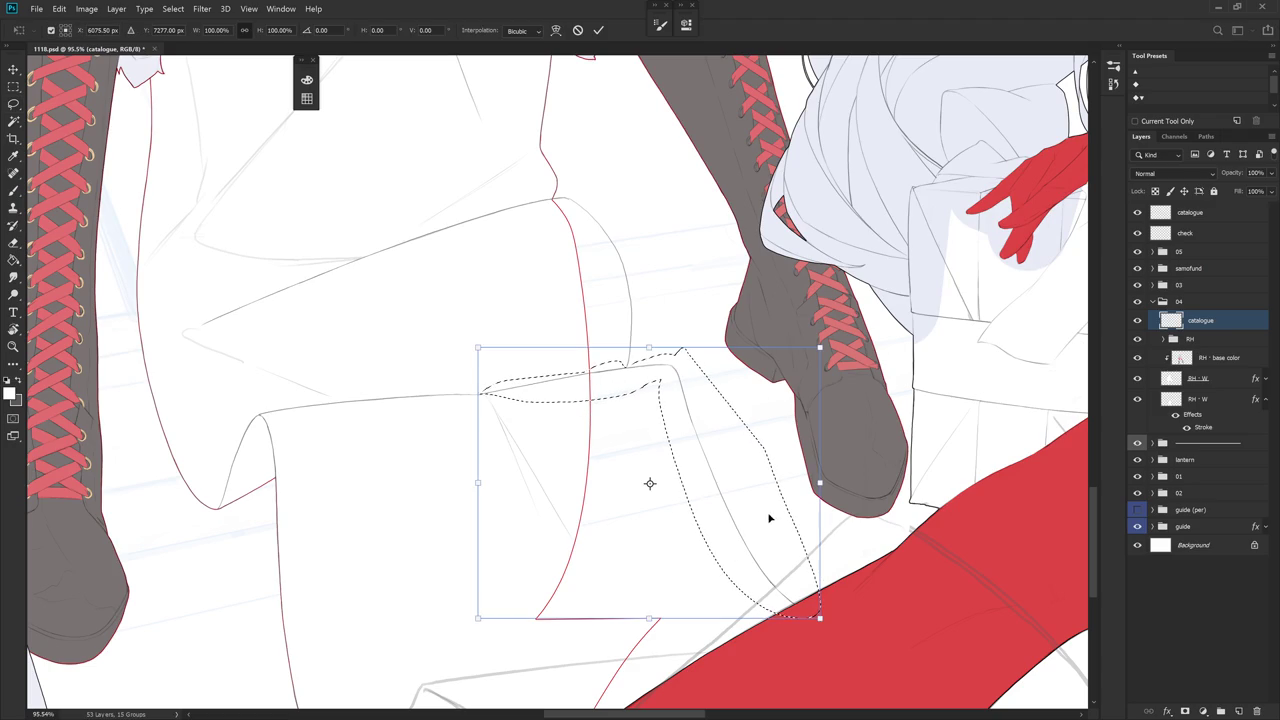
drag(756, 535, 781, 539)
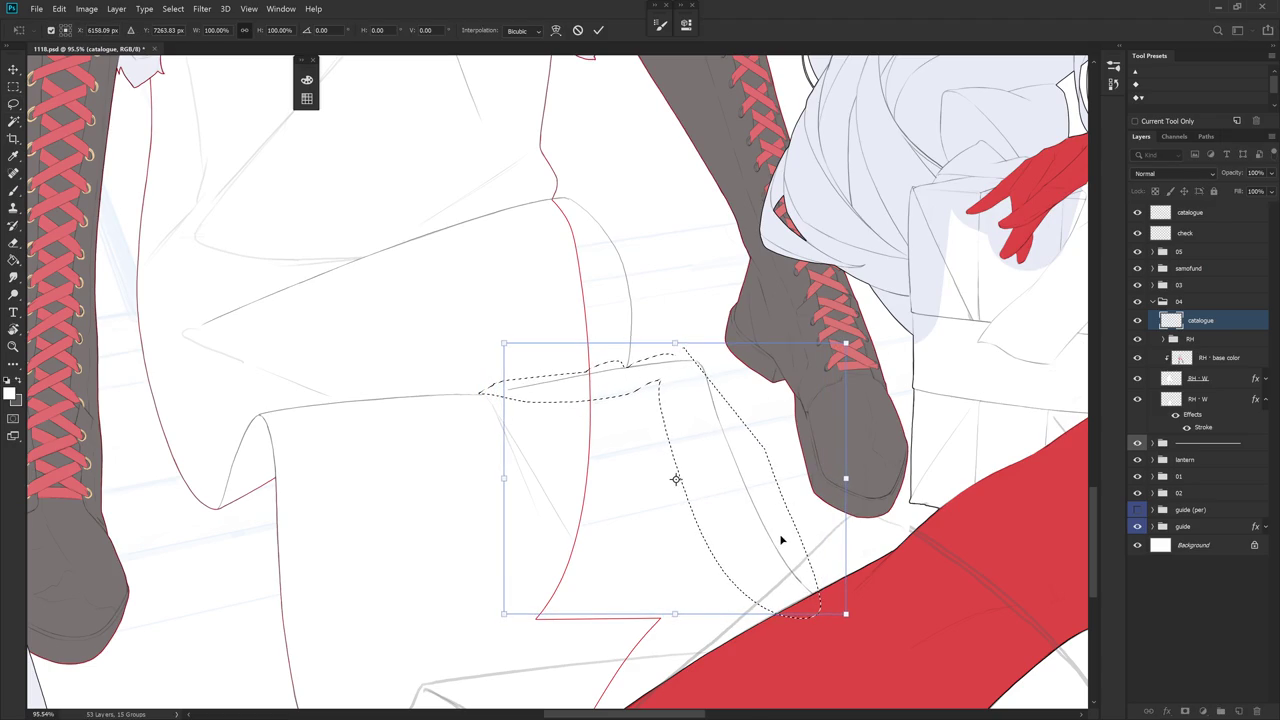
key(Return)
key(e)
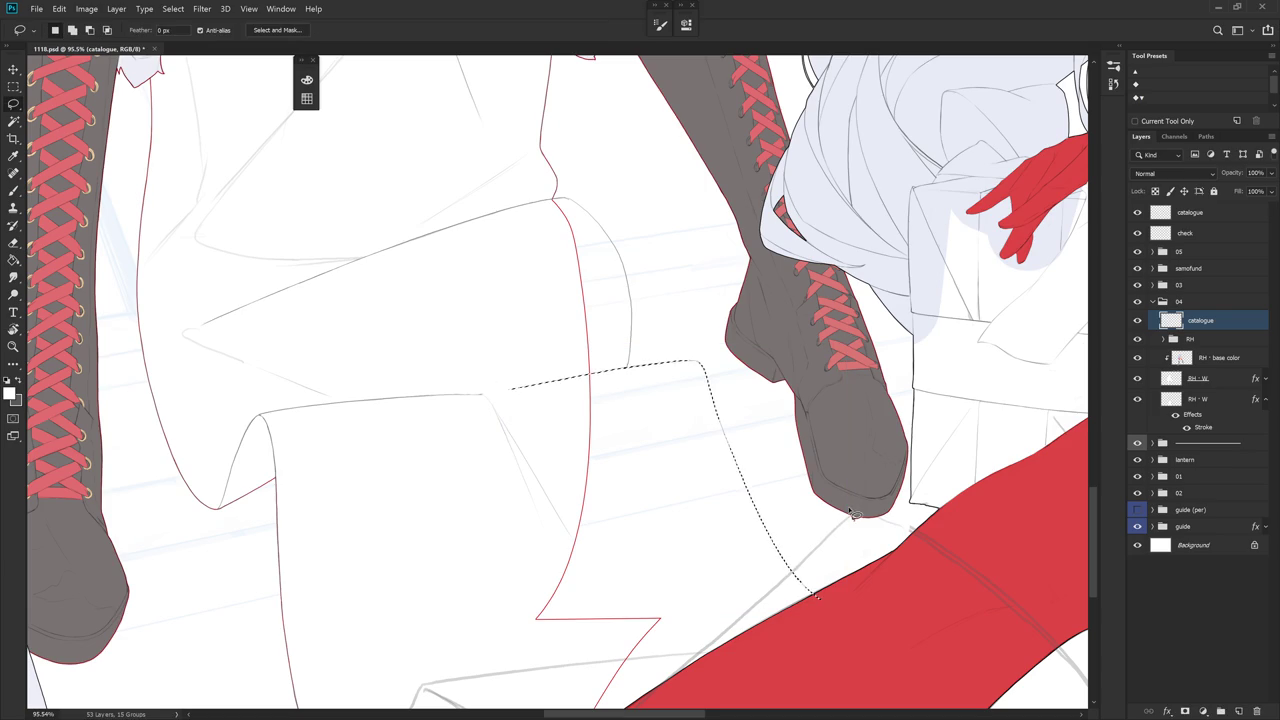
- Touch up the scroll with brush and eraser, rotating the view to different angles
key(ctrl+d)
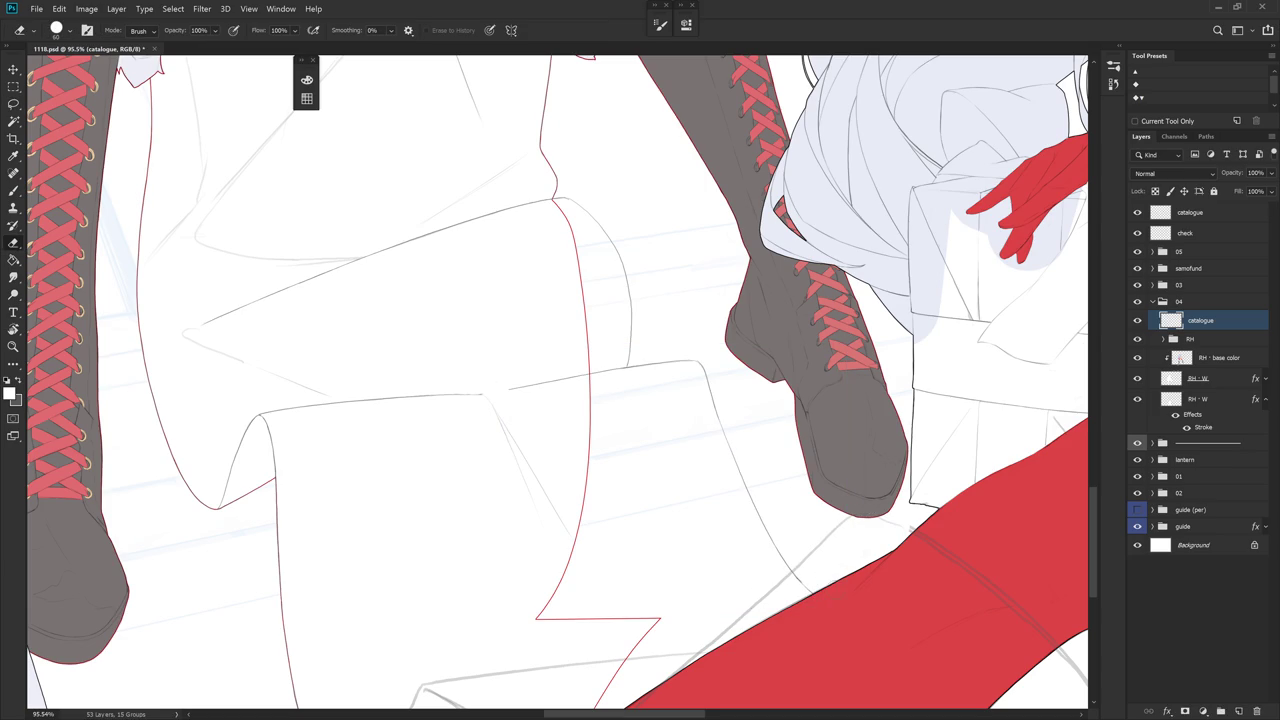
key(r)
drag(480, 390, 519, 438)
key(b)
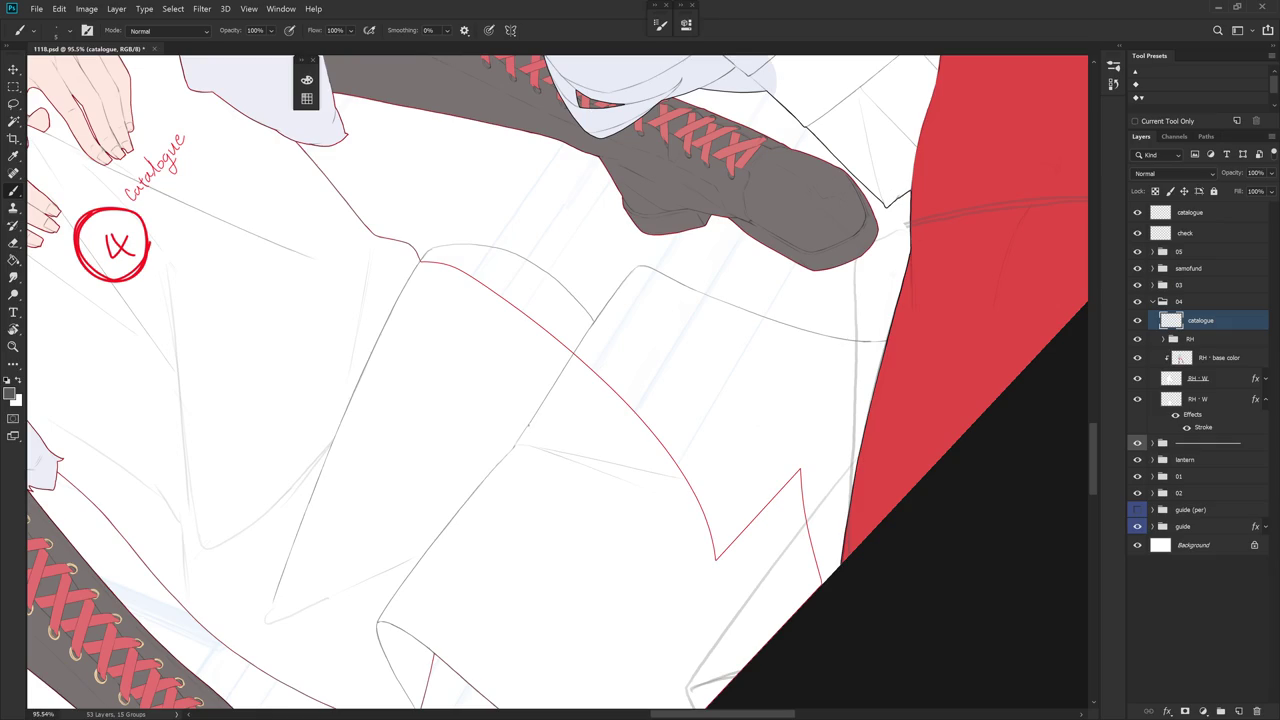
key(r)
drag(712, 417, 633, 471)
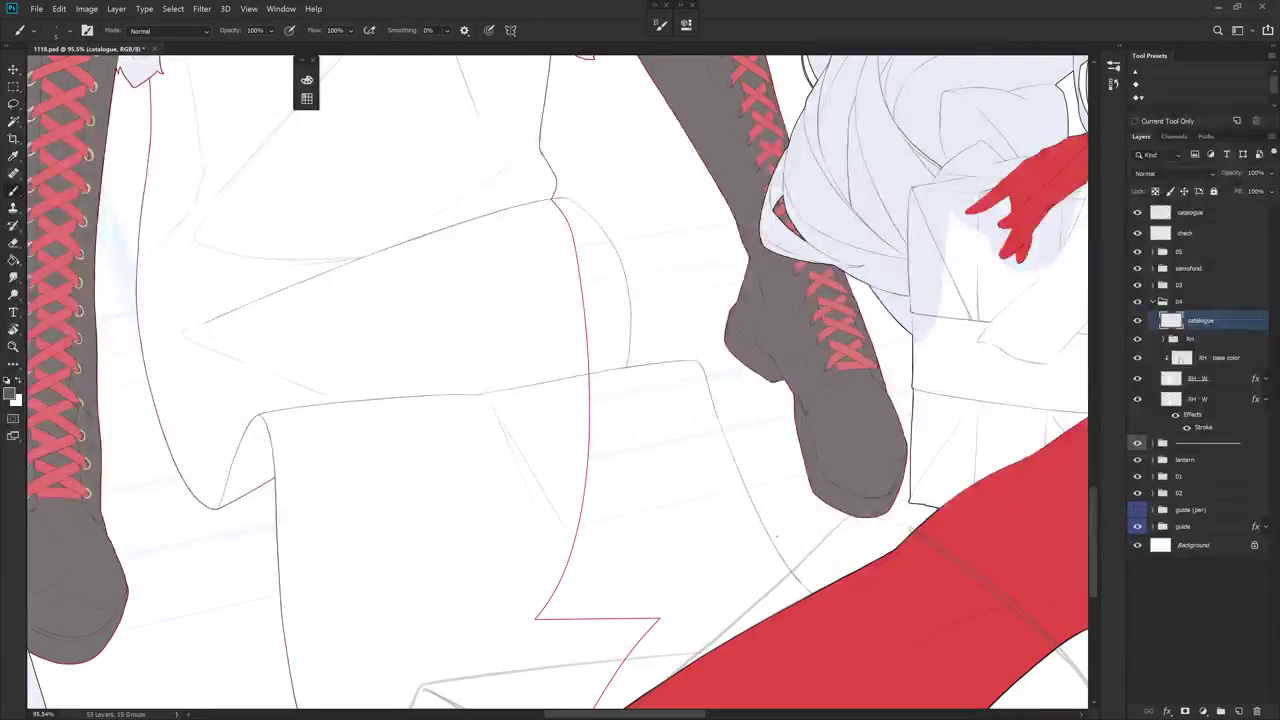
key(b)
scroll(520, 340, up, 2)
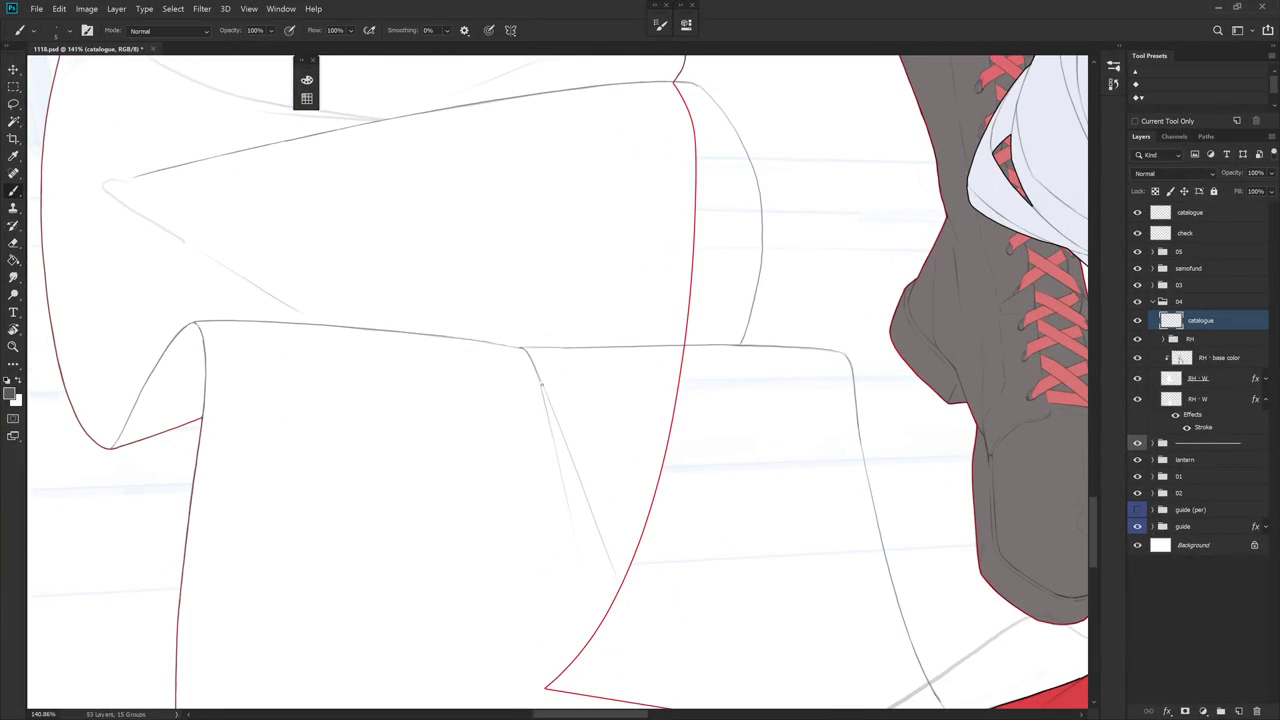
- Undo the last stroke and keep painting and erasing the scroll, then level the view
key(ctrl+z)
key(e)
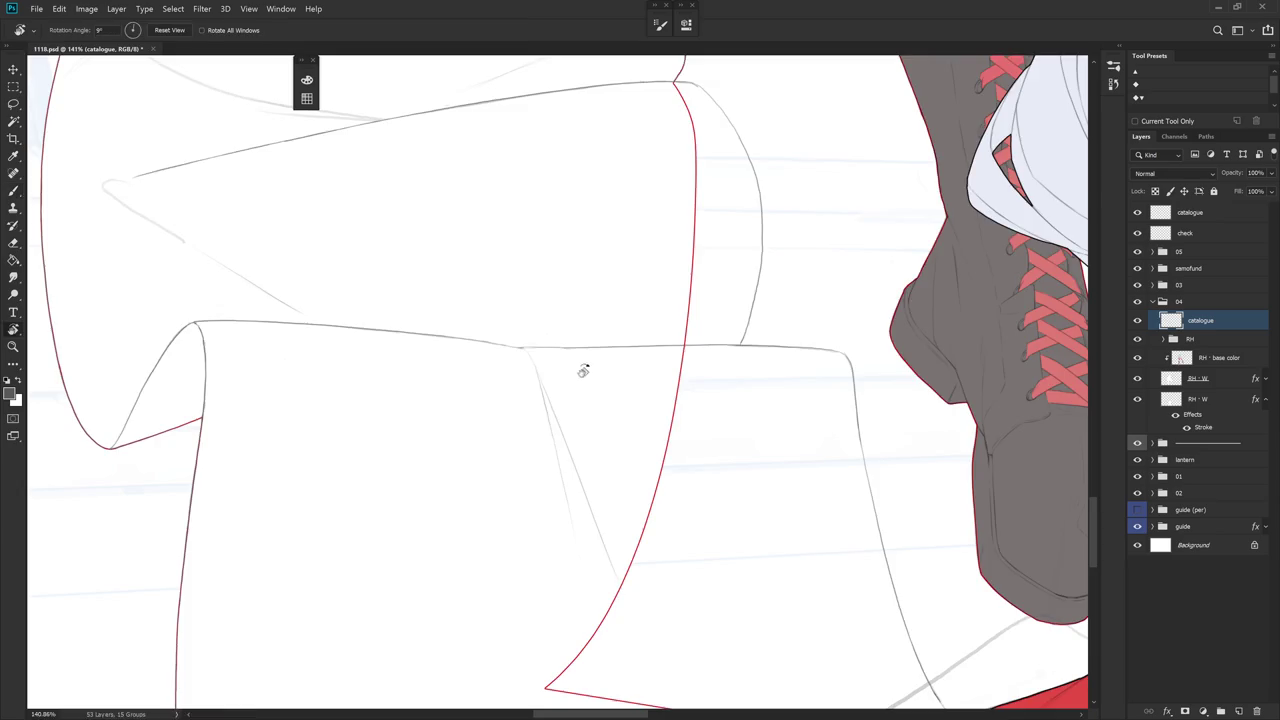
drag(566, 360, 546, 334)
key(b)
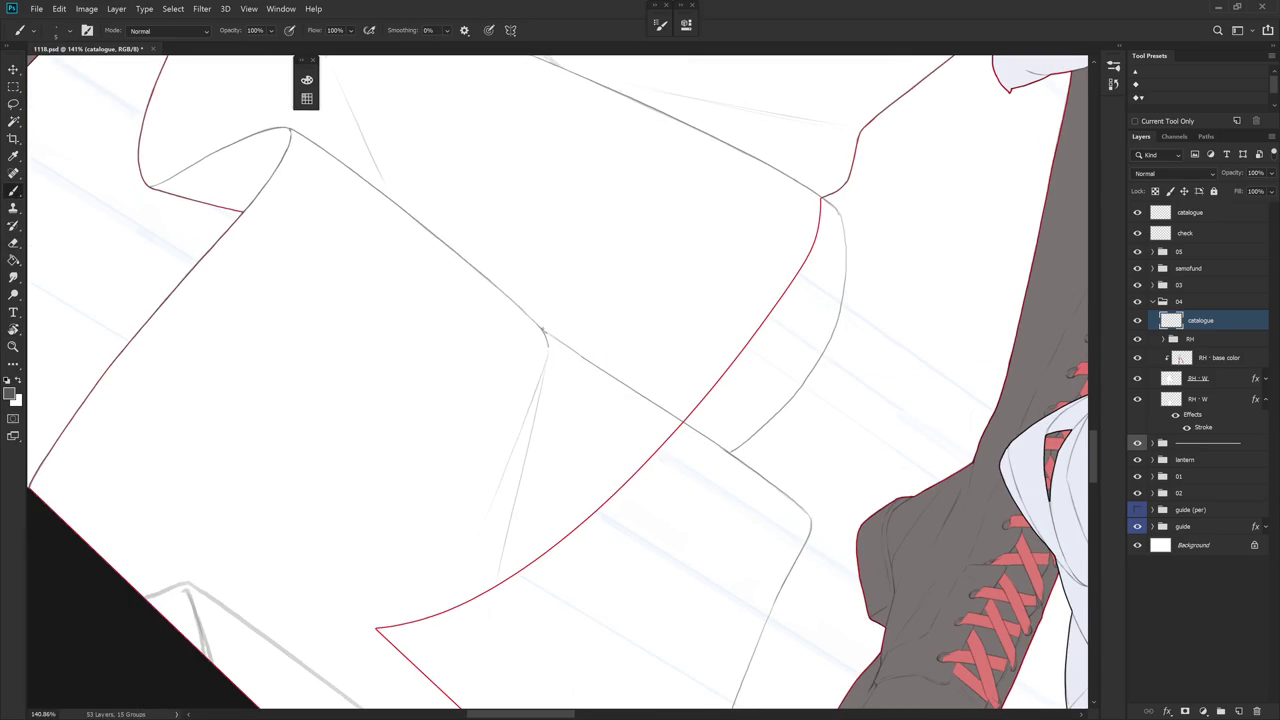
key(r)
drag(553, 355, 626, 503)
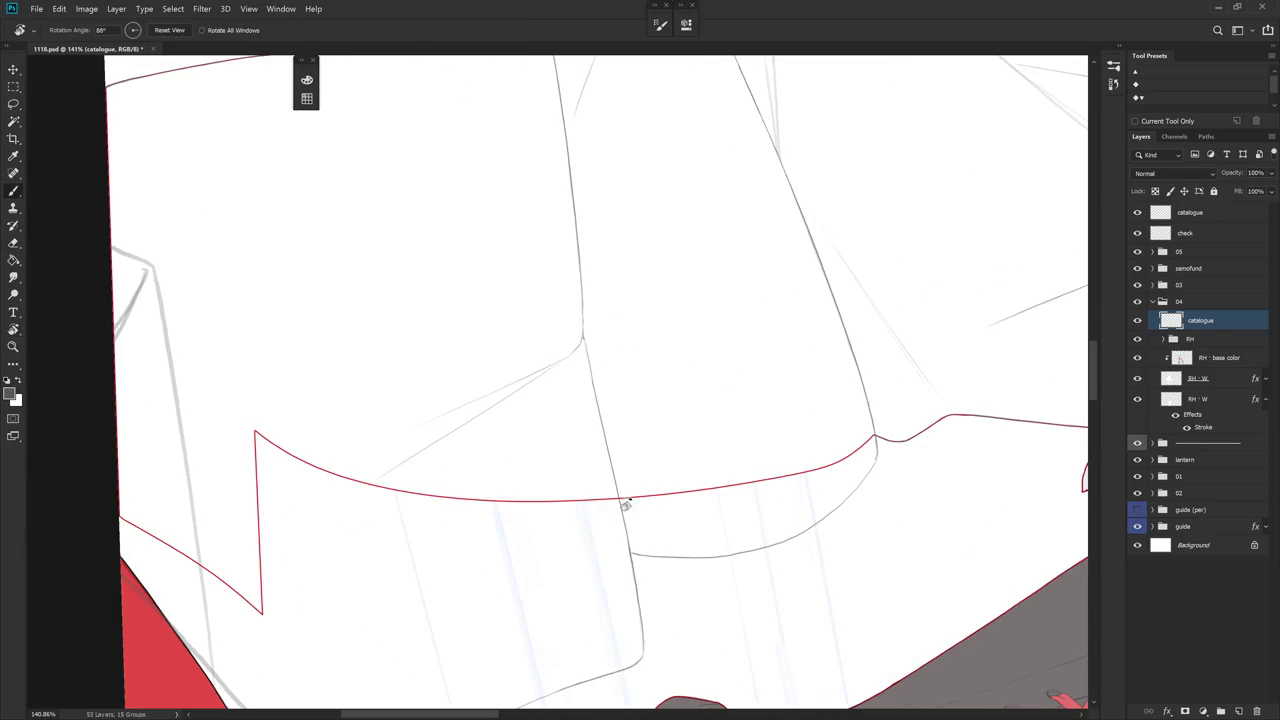
key(e)
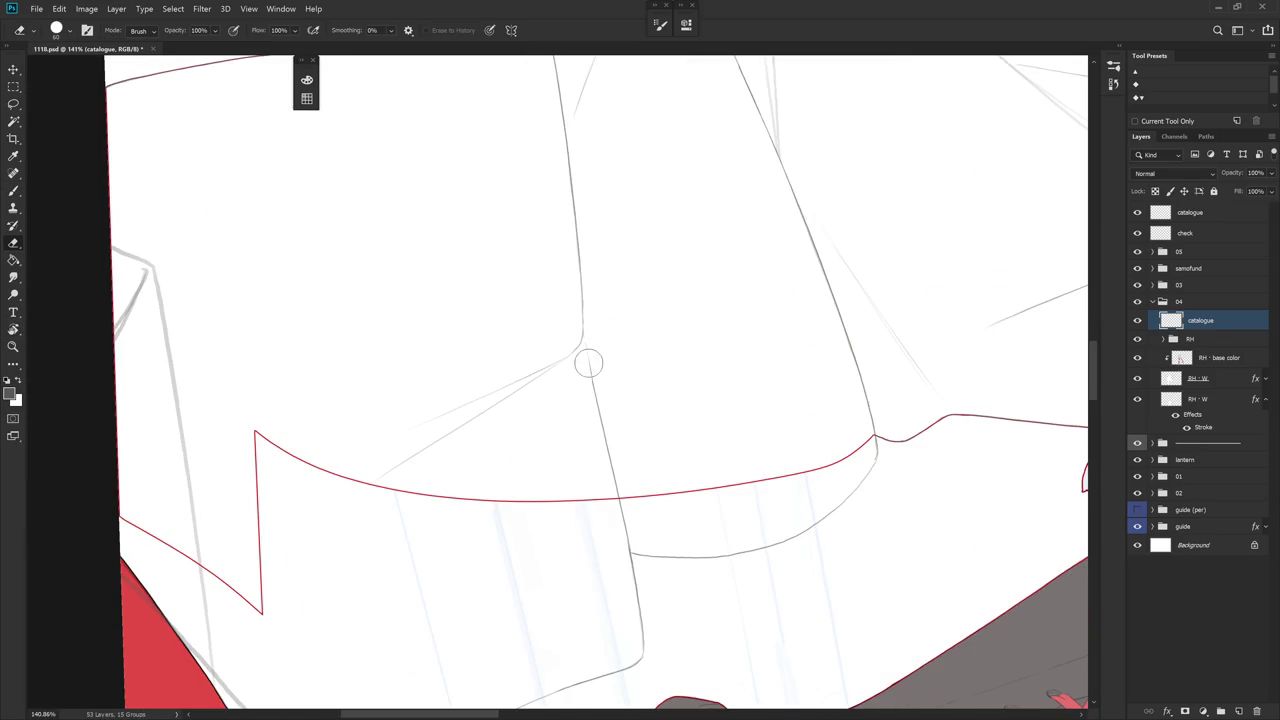
key(b)
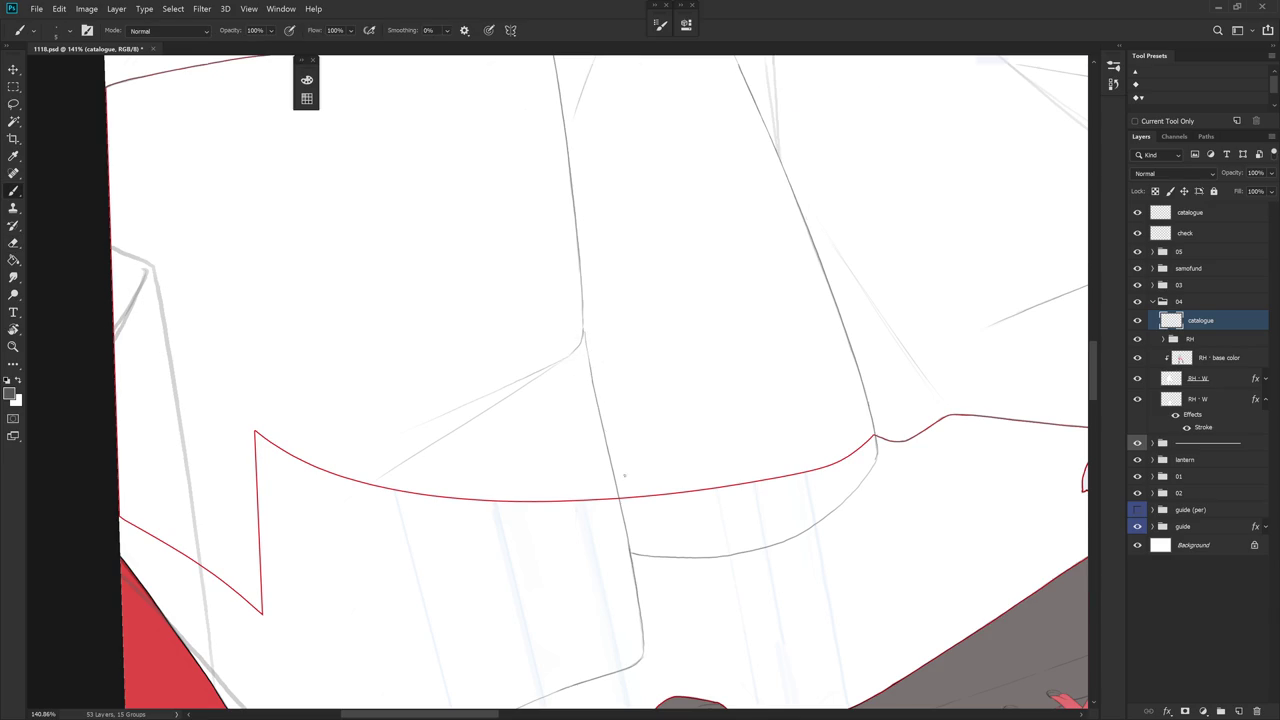
- Zoom out and pan to the scroll below the boots, and select the RH - W layer
scroll(711, 517, down, 2)
scroll(783, 497, down, 2)
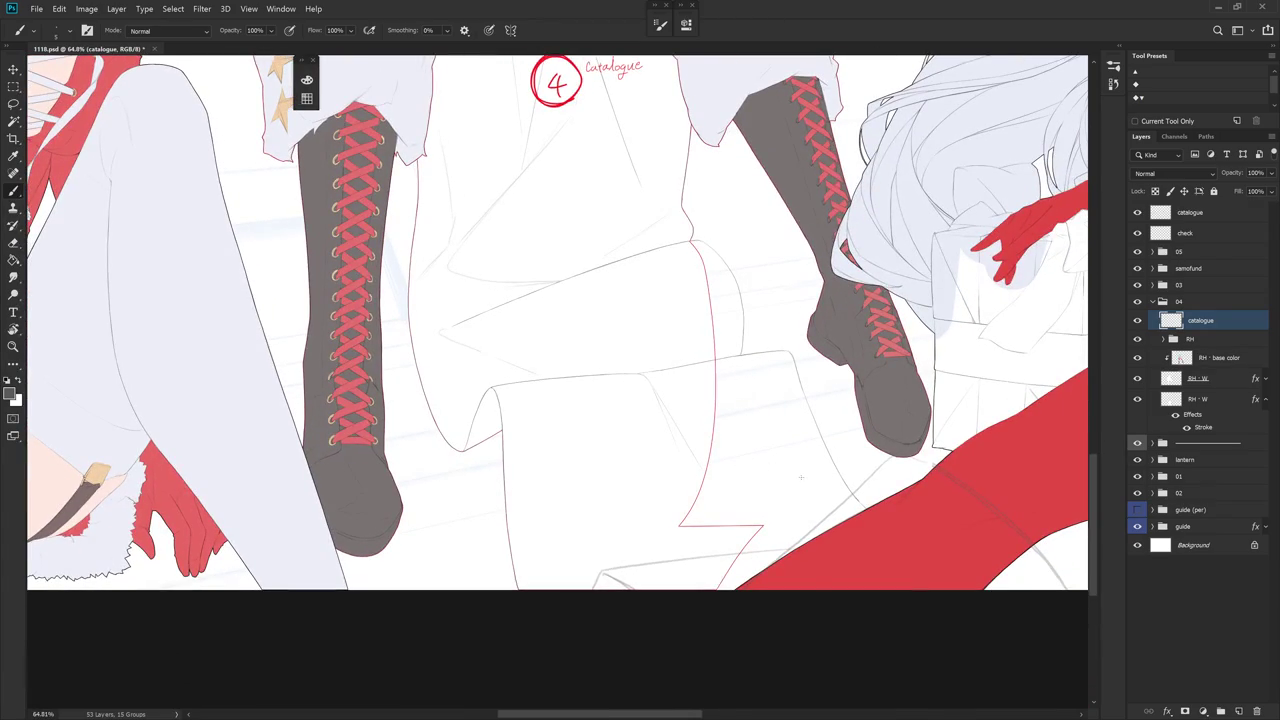
drag(748, 485, 696, 481)
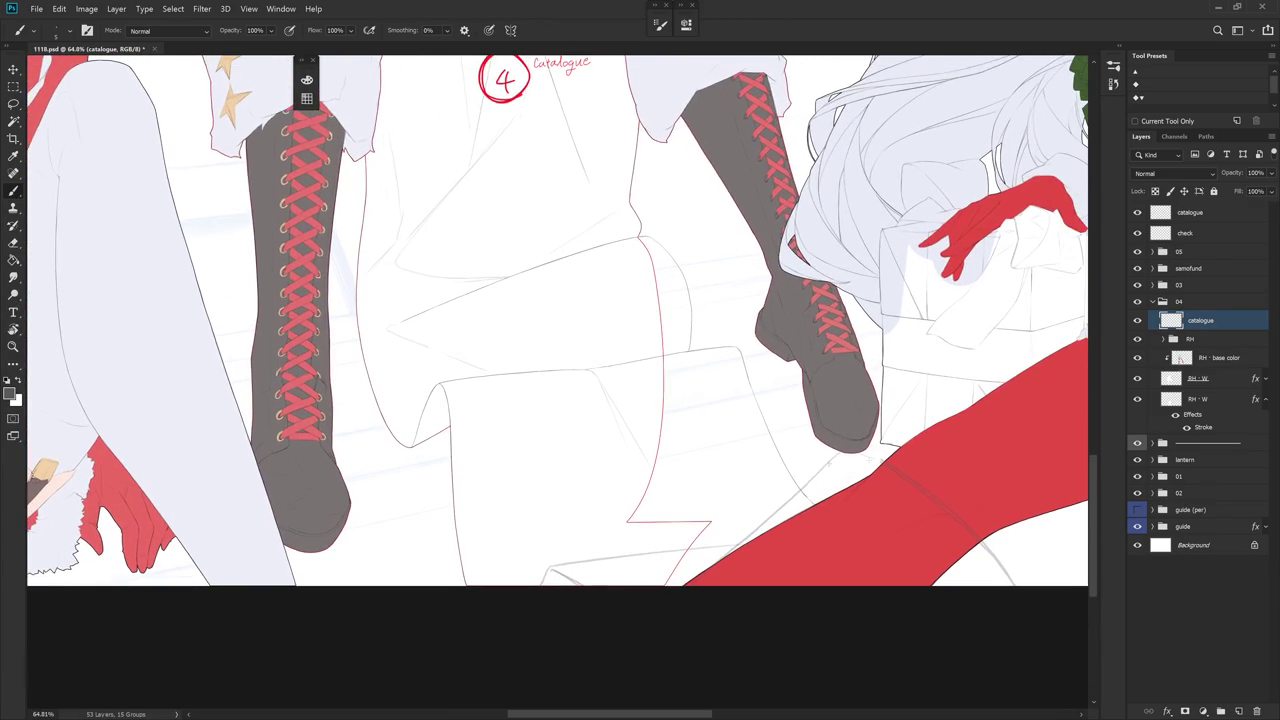
click(1213, 380)
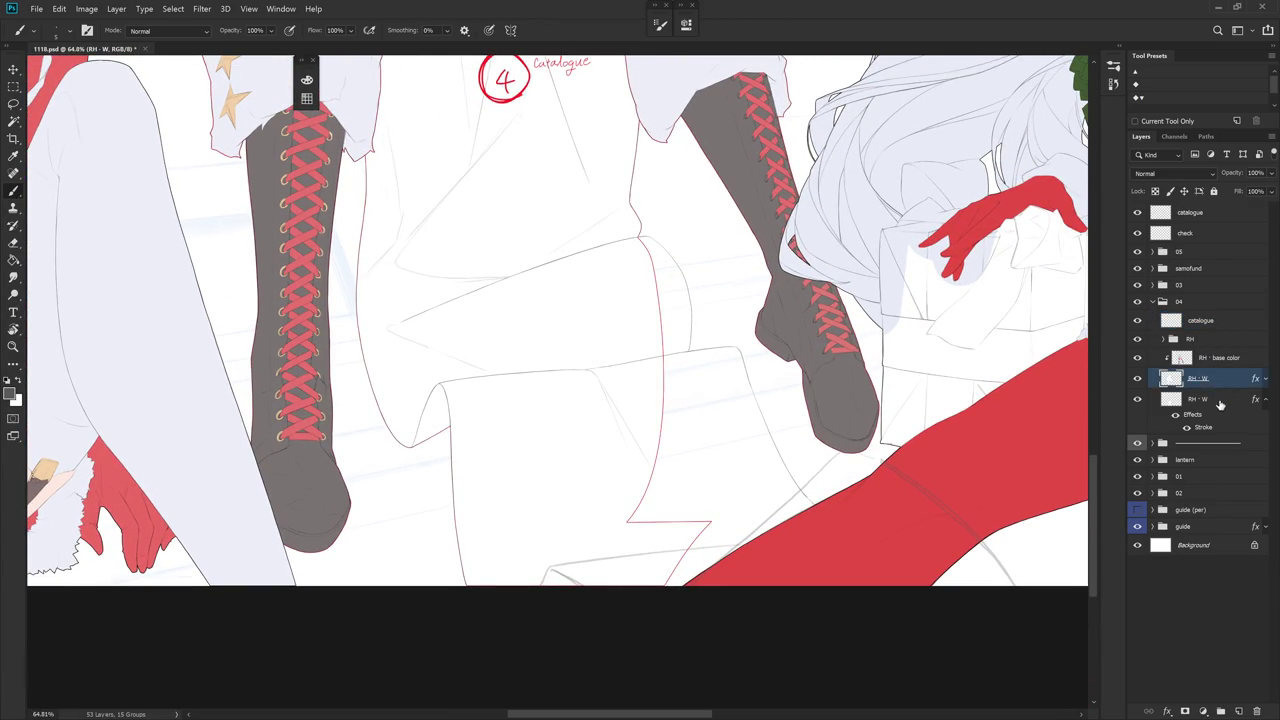
- On RH - W, lasso-fill a white piece at the red-edged junction down the grey line
click(1213, 399)
drag(760, 300, 711, 340)
scroll(711, 340, up, 4)
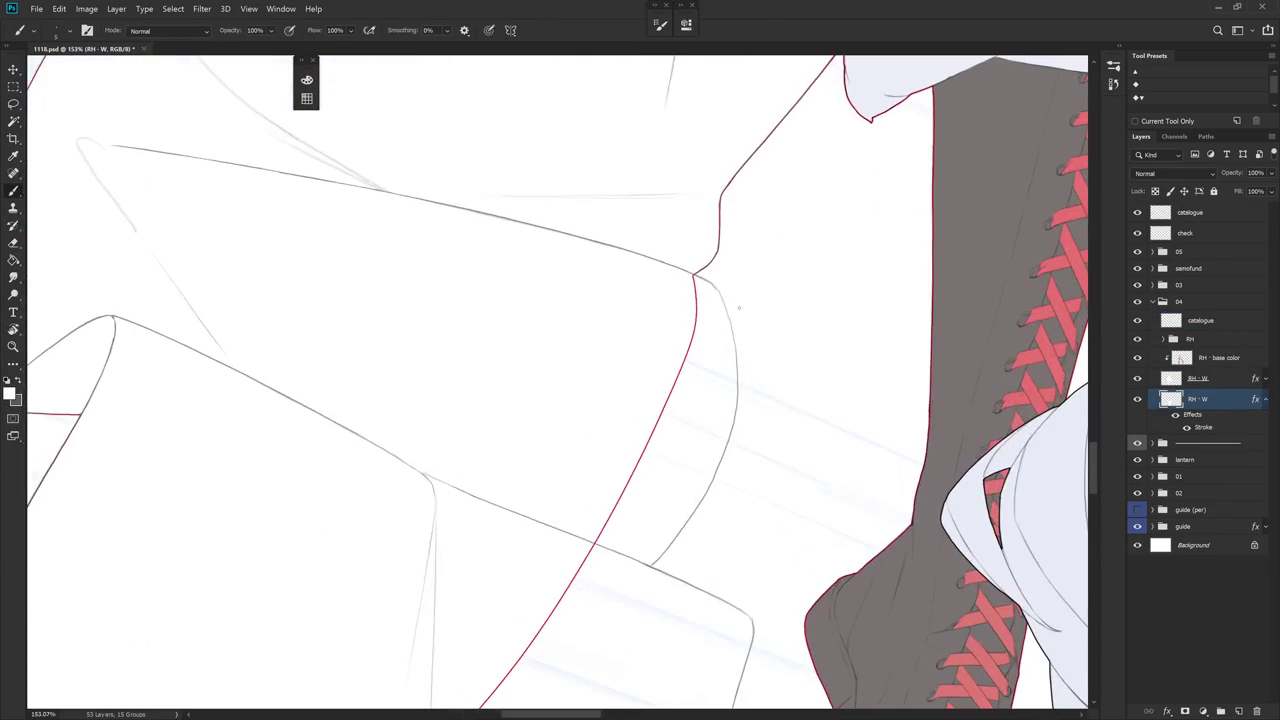
key(l)
drag(709, 366, 634, 594)
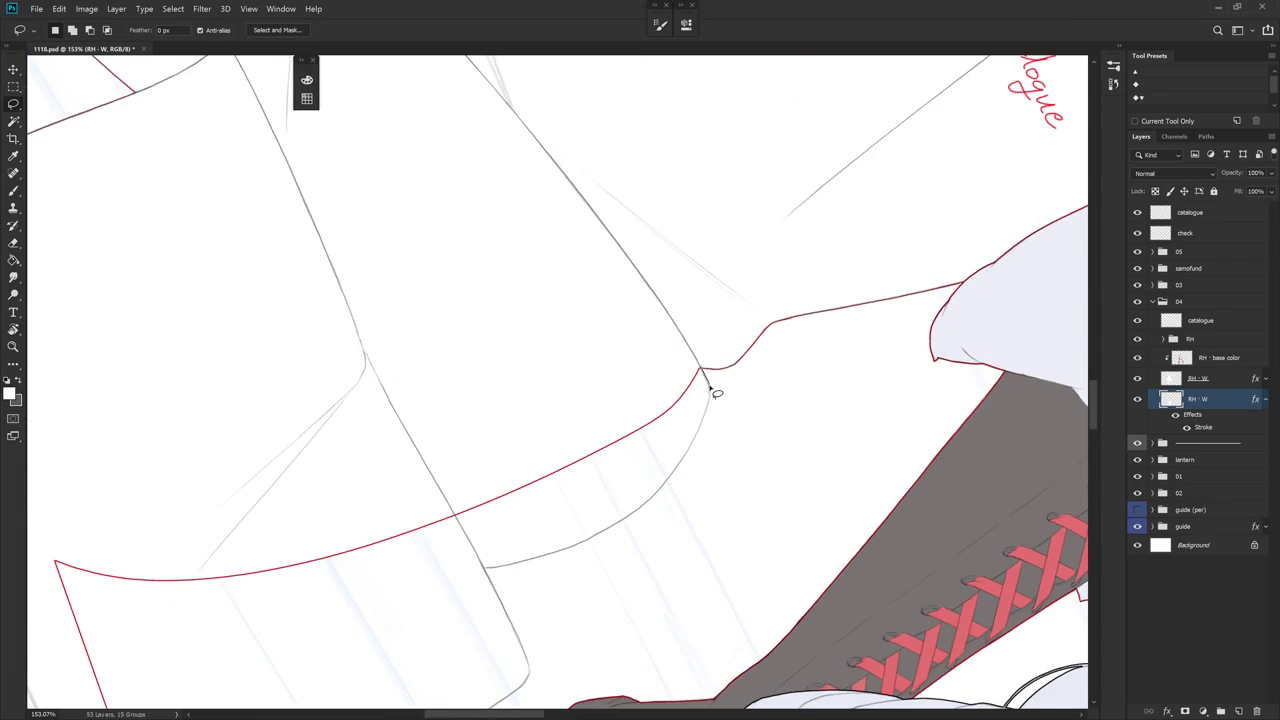
drag(686, 378, 729, 343)
mouse_move(645, 302)
mouse_down()
mouse_move(688, 300)
mouse_move(709, 406)
mouse_move(620, 367)
mouse_move(606, 330)
mouse_up()
drag(677, 509, 729, 391)
mouse_move(700, 340)
mouse_down()
mouse_move(713, 411)
mouse_move(698, 524)
mouse_move(617, 434)
mouse_up()
key(alt+BackSpace)
key(ctrl+d)
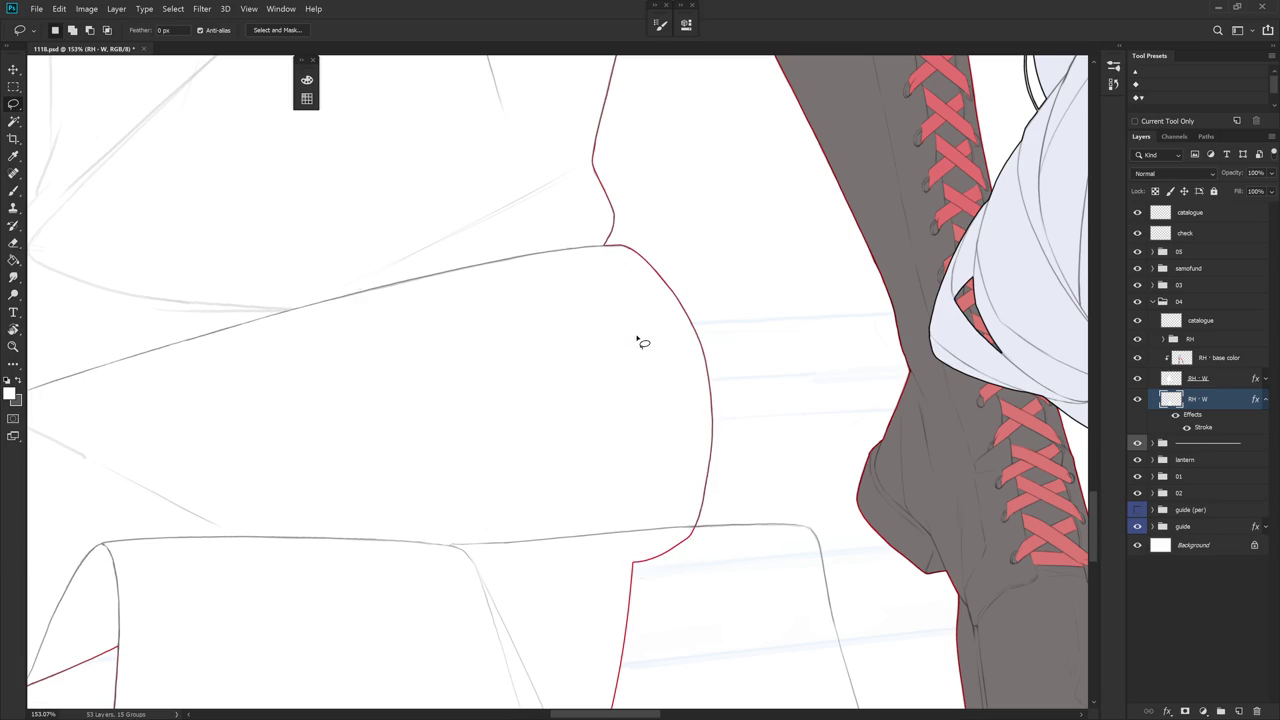
- Fill the next white piece further down the grey line
mouse_move(739, 641)
mouse_down()
mouse_move(706, 569)
mouse_move(632, 540)
mouse_move(789, 366)
mouse_move(589, 217)
mouse_up()
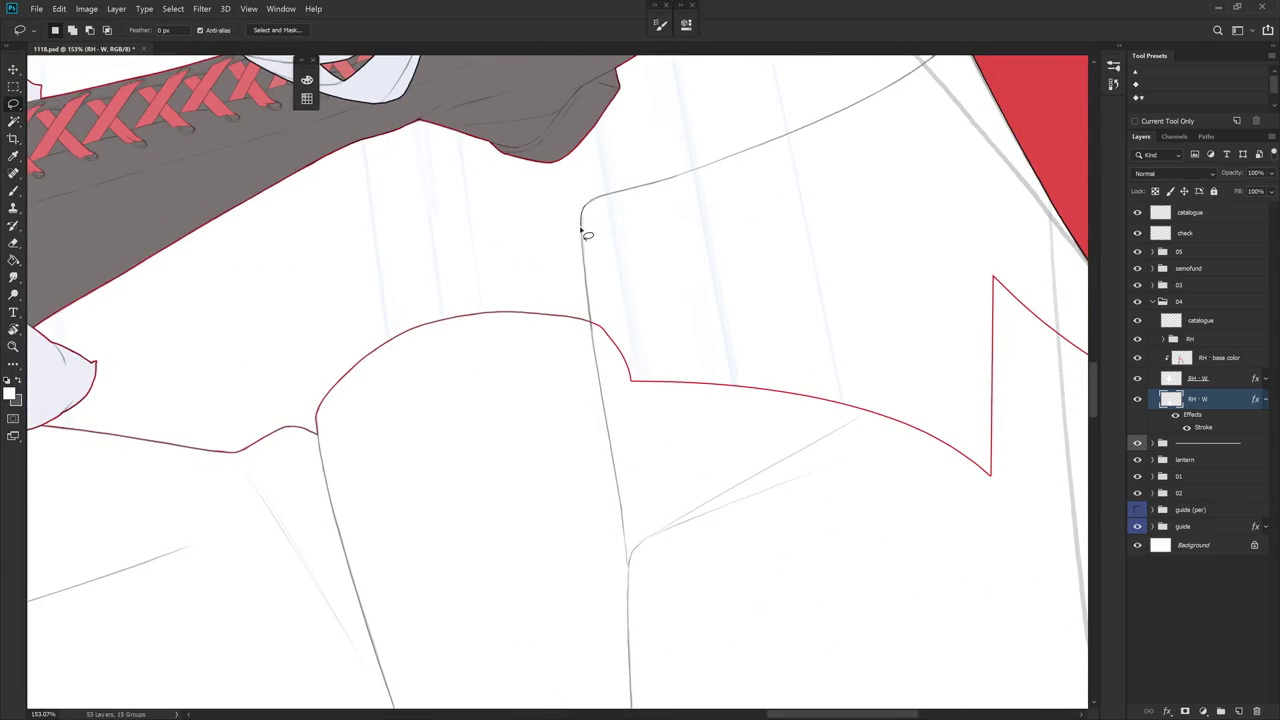
mouse_move(584, 263)
mouse_down()
mouse_move(591, 320)
mouse_move(670, 277)
mouse_up()
key(alt+BackSpace)
key(ctrl+d)
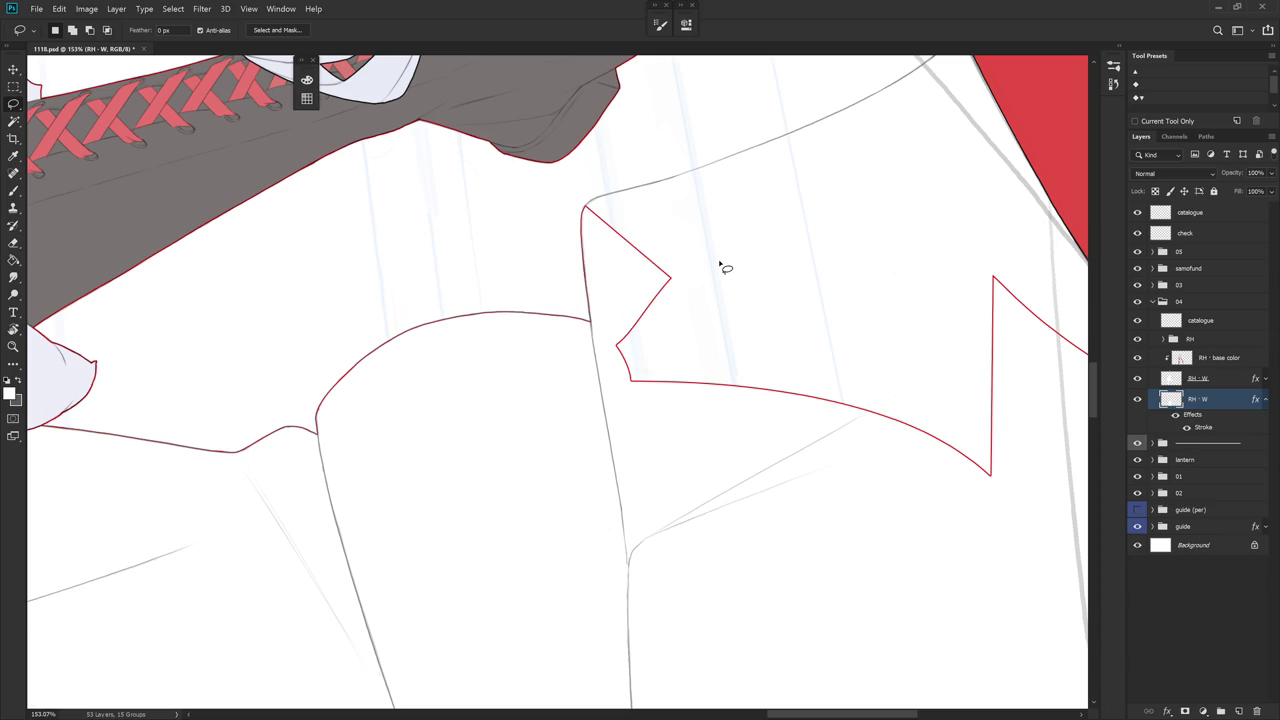
- With the boot upright, fill the area below the red edge and outline the next fold
key(b)
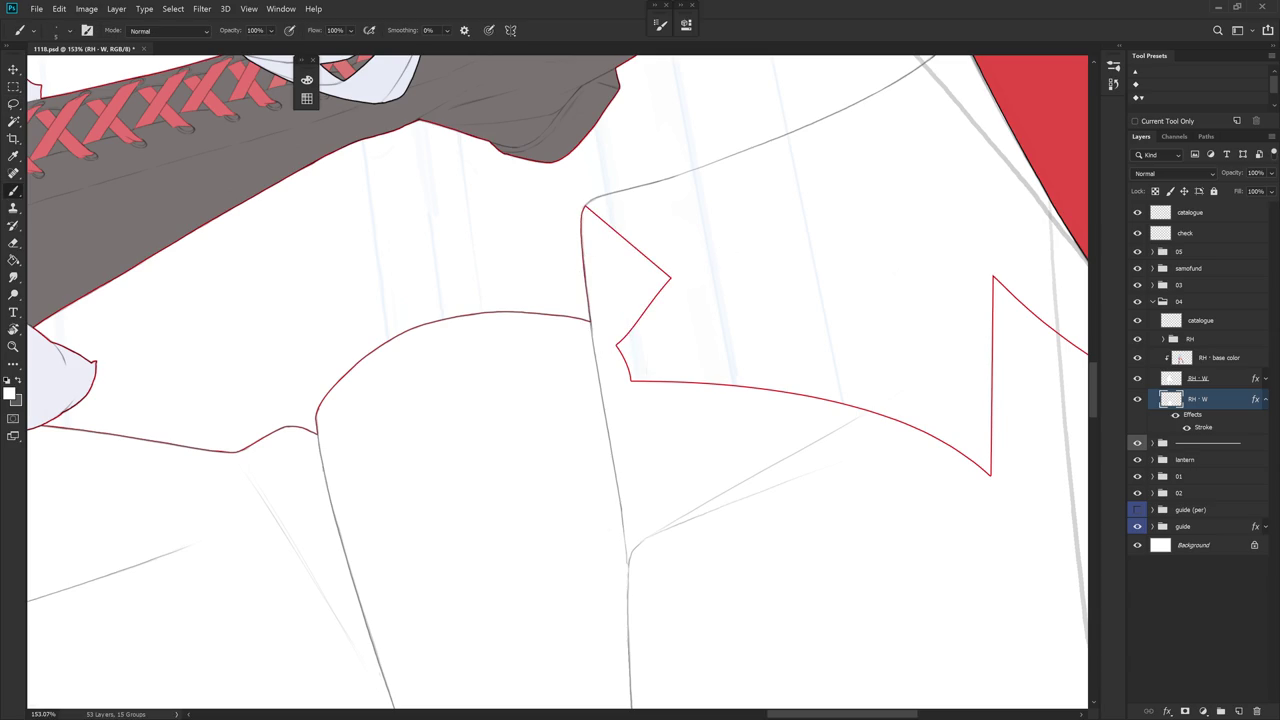
mouse_move(657, 371)
mouse_down()
mouse_move(731, 491)
mouse_move(698, 299)
mouse_up()
key(l)
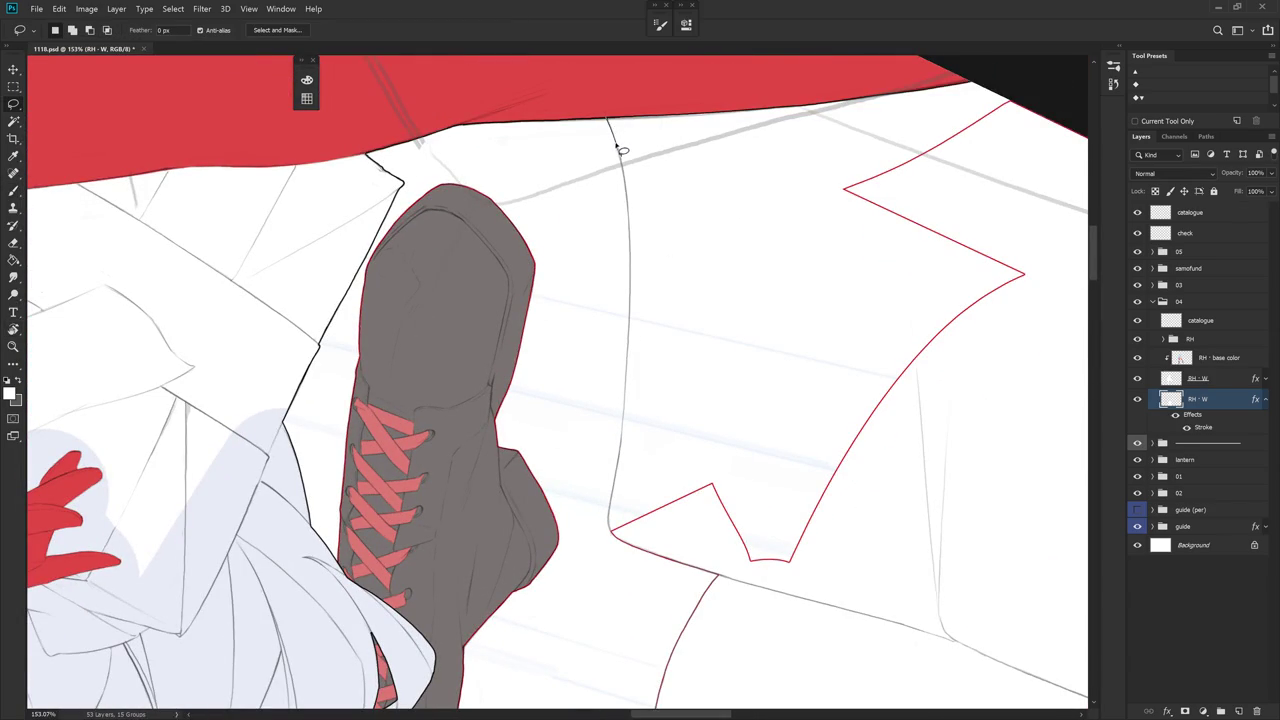
drag(622, 149, 749, 149)
mouse_move(677, 206)
mouse_down()
mouse_move(600, 148)
mouse_move(629, 296)
mouse_move(626, 430)
mouse_move(648, 482)
mouse_move(676, 445)
mouse_up()
key(alt+BackSpace)
key(ctrl+d)
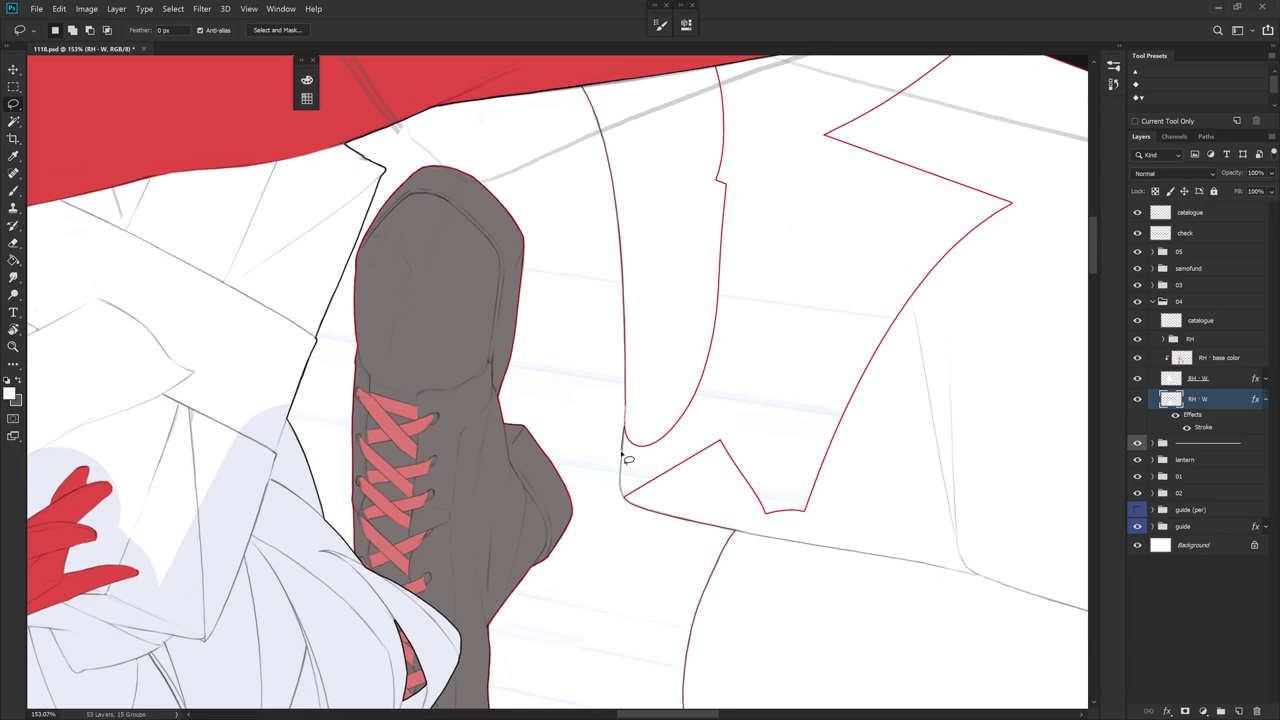
drag(626, 497, 625, 475)
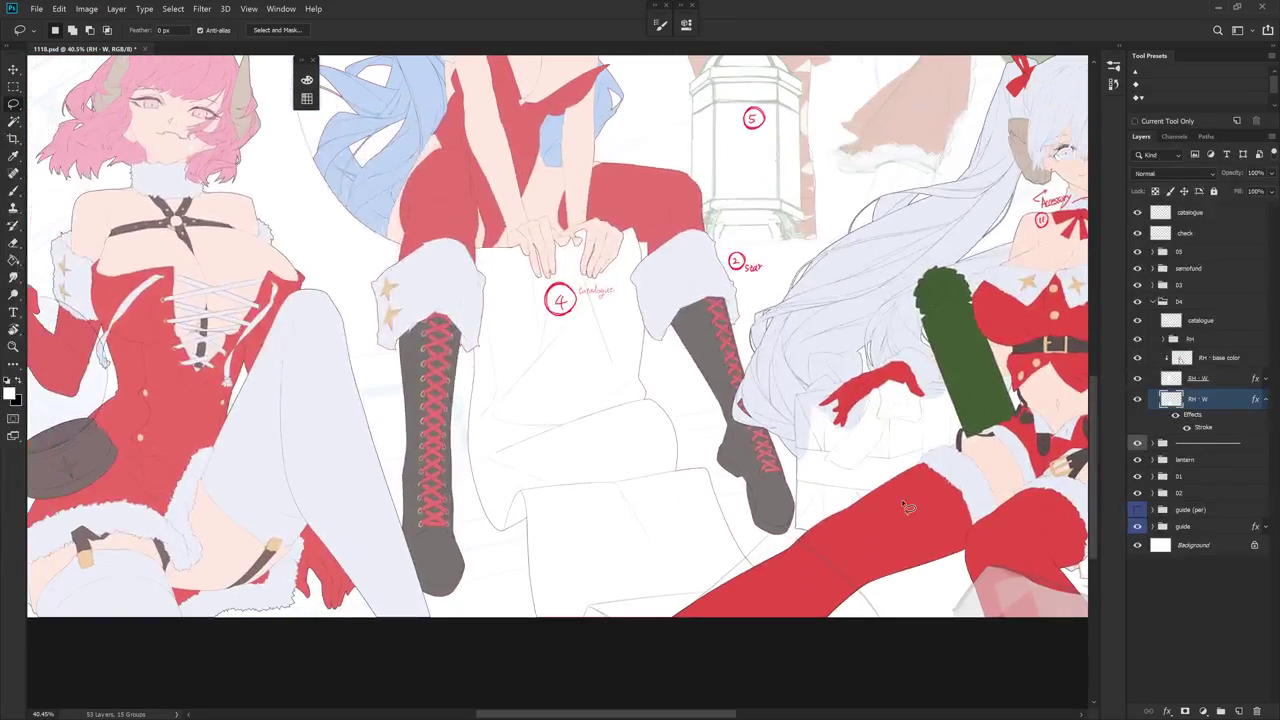
- Solo the RH - W layer to check it, restore the other layers, and reframe the view
alt+click(1137, 400)
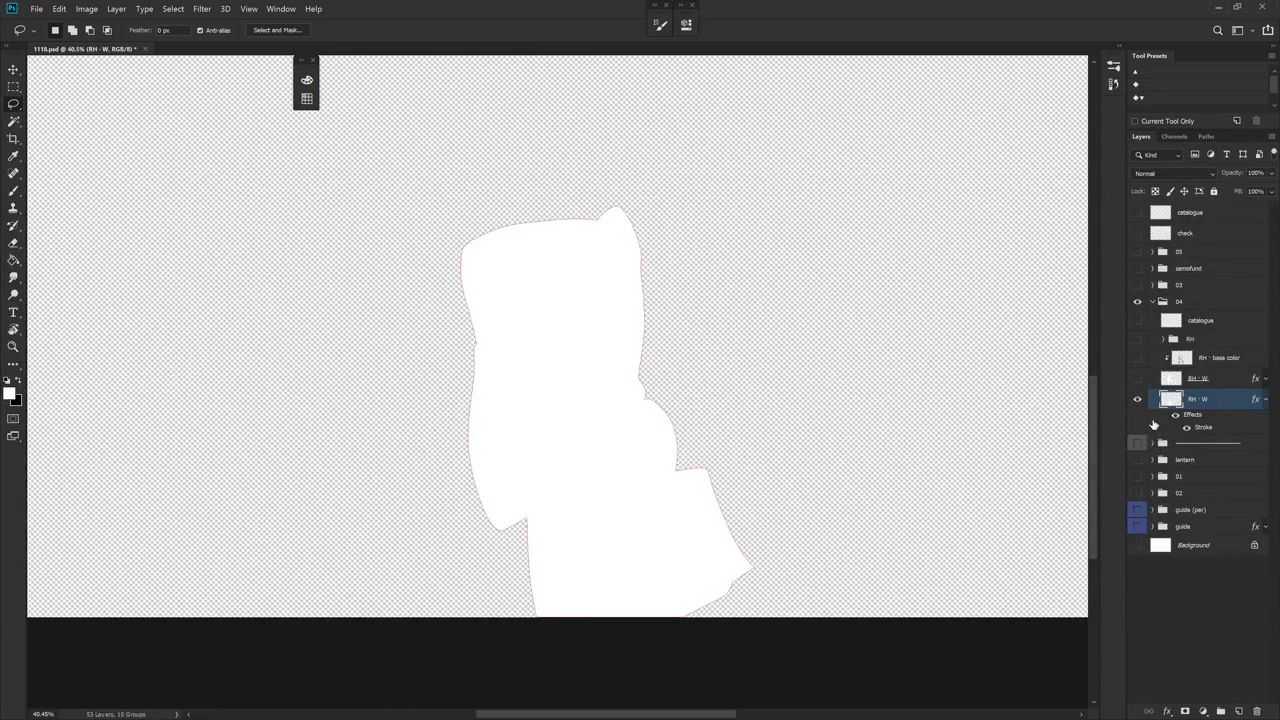
alt+click(1138, 401)
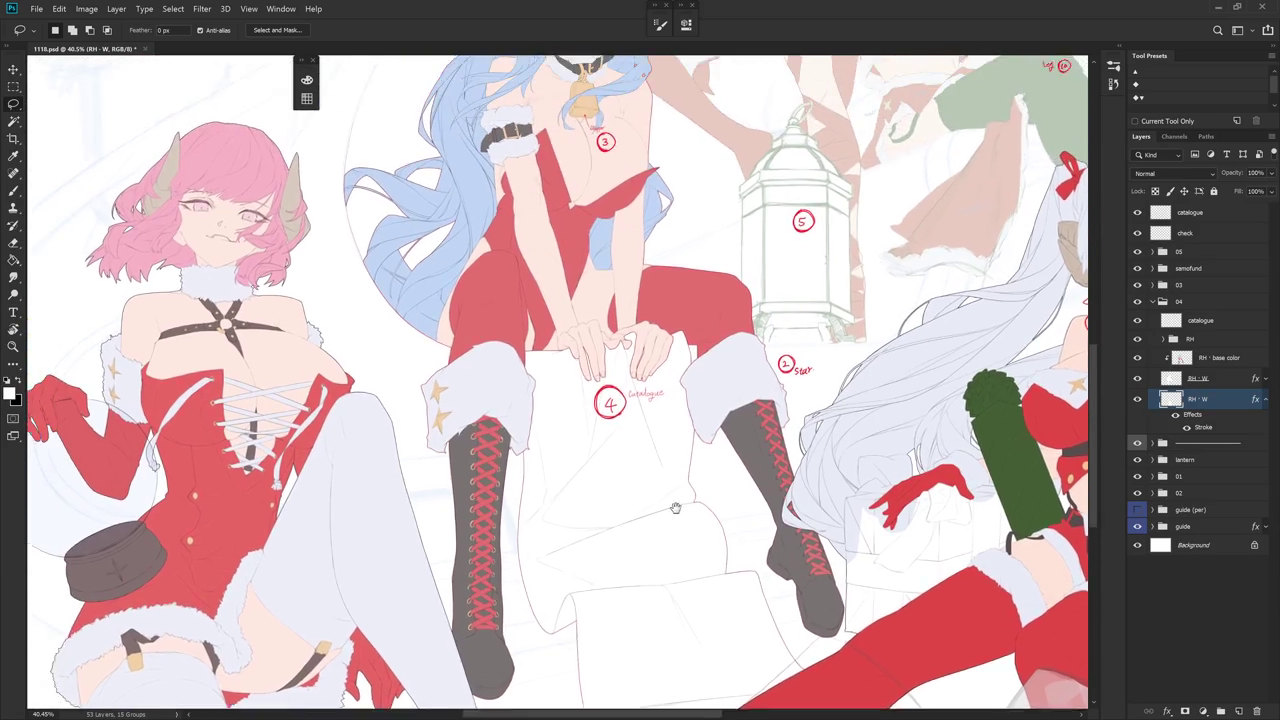
drag(603, 376, 686, 592)
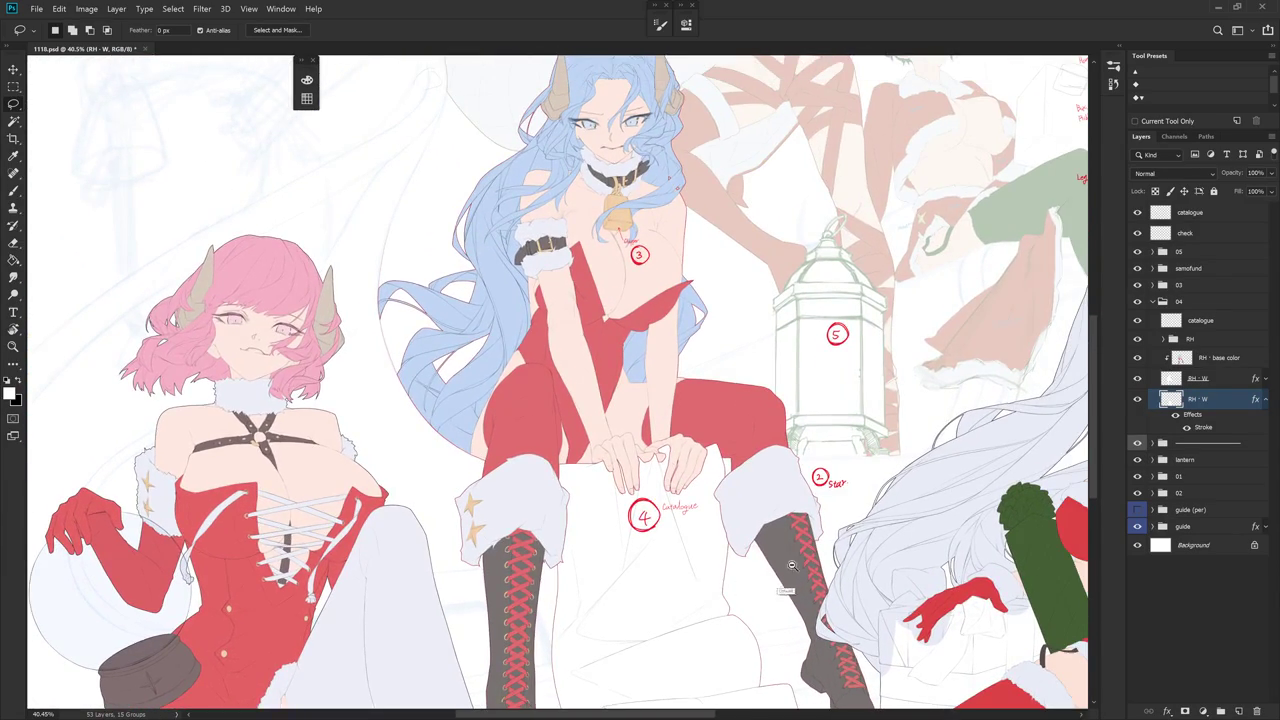
scroll(791, 565, down, 10)
key(b)
scroll(777, 512, up, 3)
scroll(777, 512, up, 4)
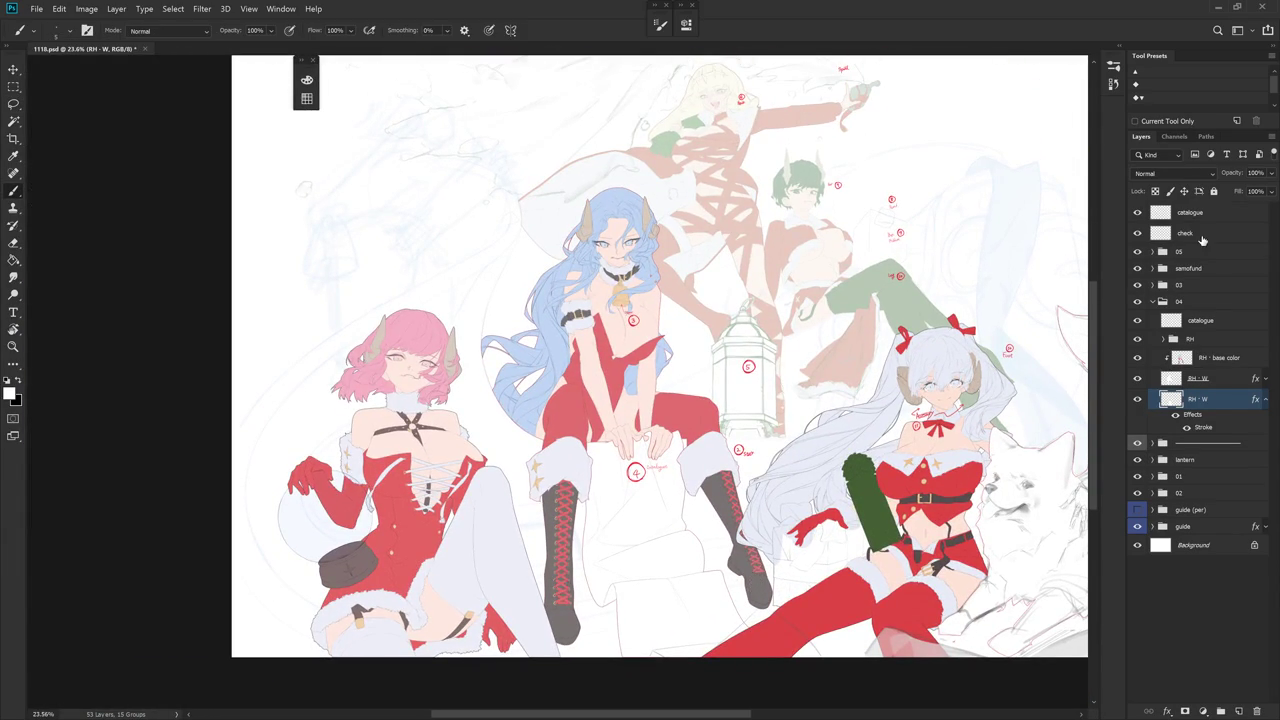
- Lasso the circled 4 catalogue note on the check layer and delete it
click(1190, 233)
key(l)
drag(676, 478, 674, 490)
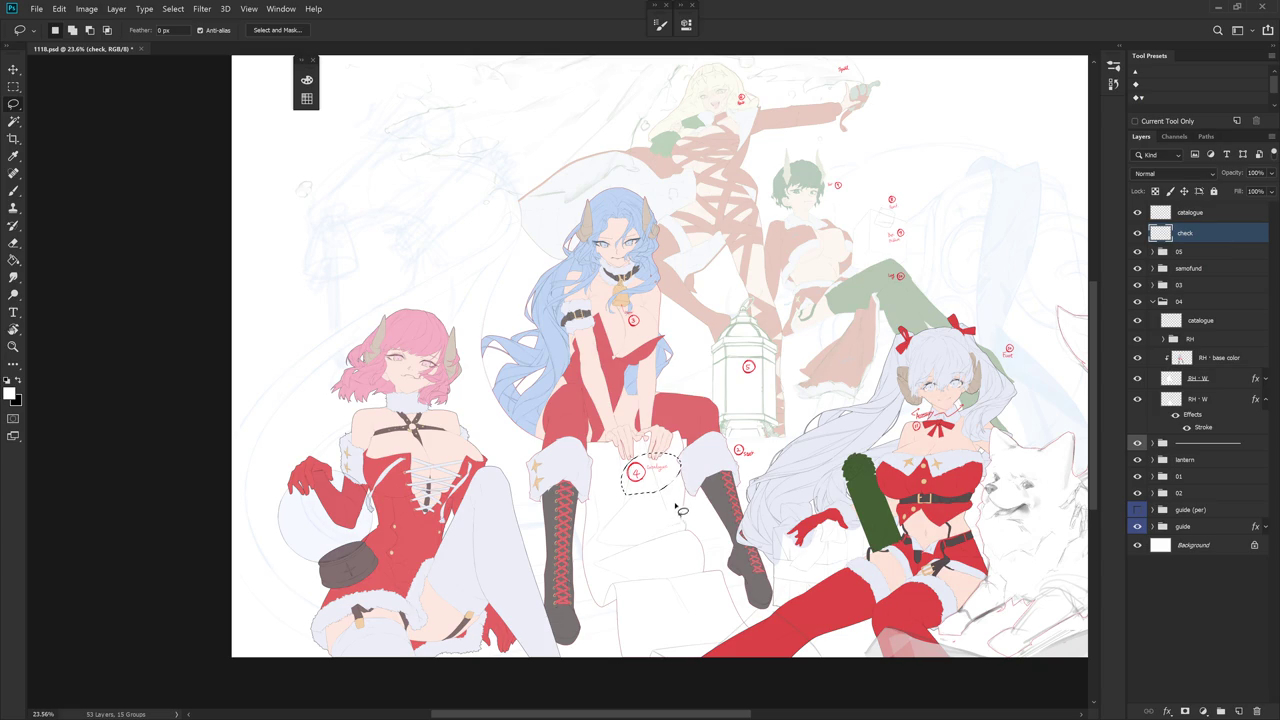
scroll(680, 512, up, 3)
key(Delete)
key(ctrl+d)
scroll(690, 515, right, 3)
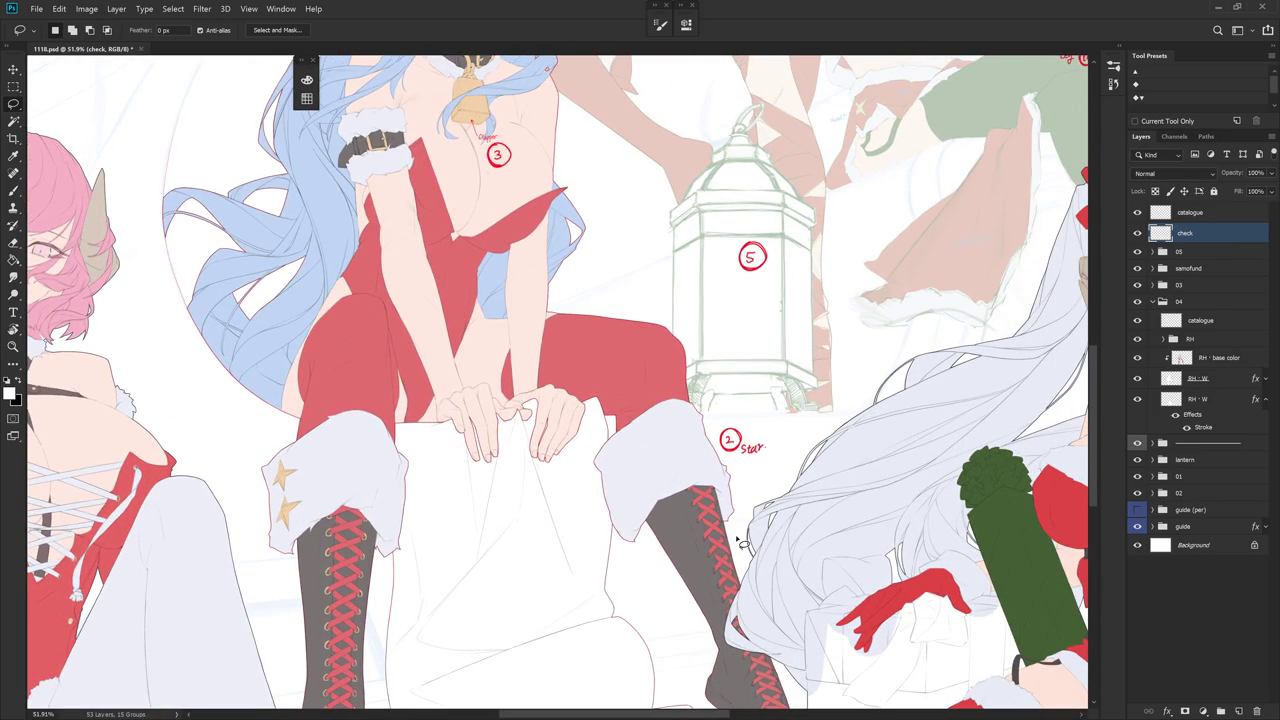
click(1164, 339)
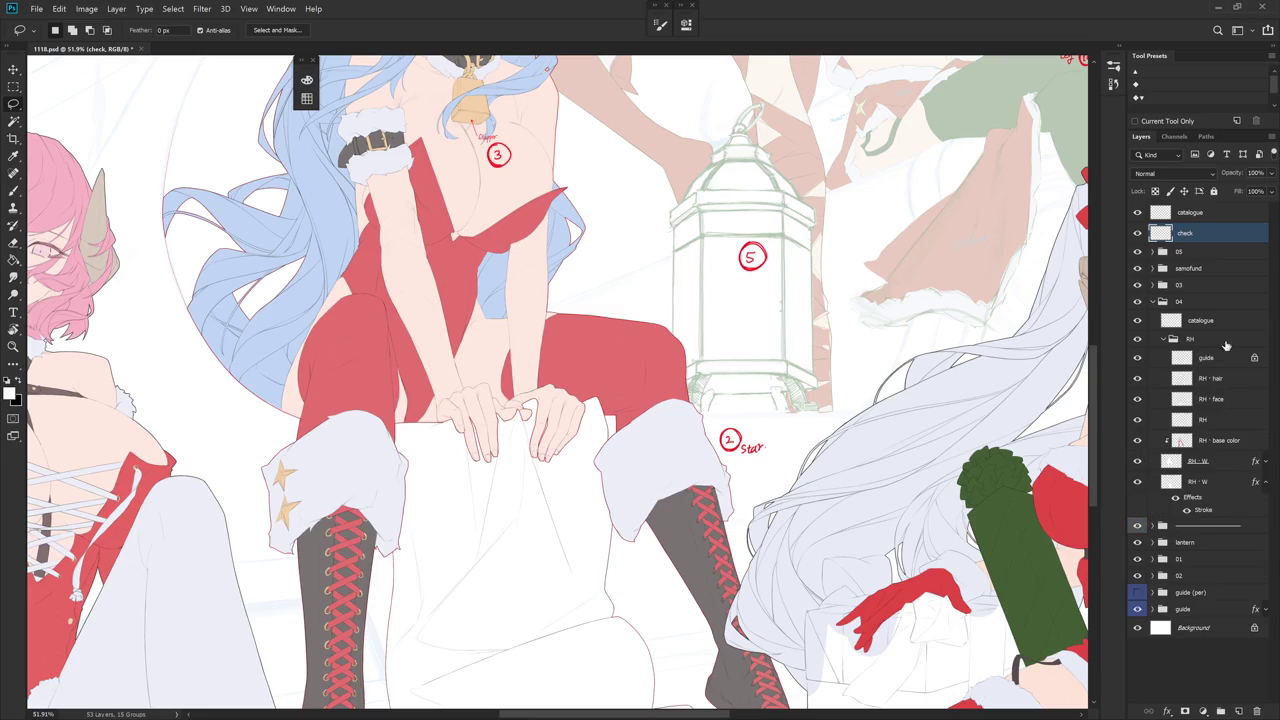
- Select the RH layer, hide the base colour fills, and disable RH - W's red stroke effect
click(1230, 418)
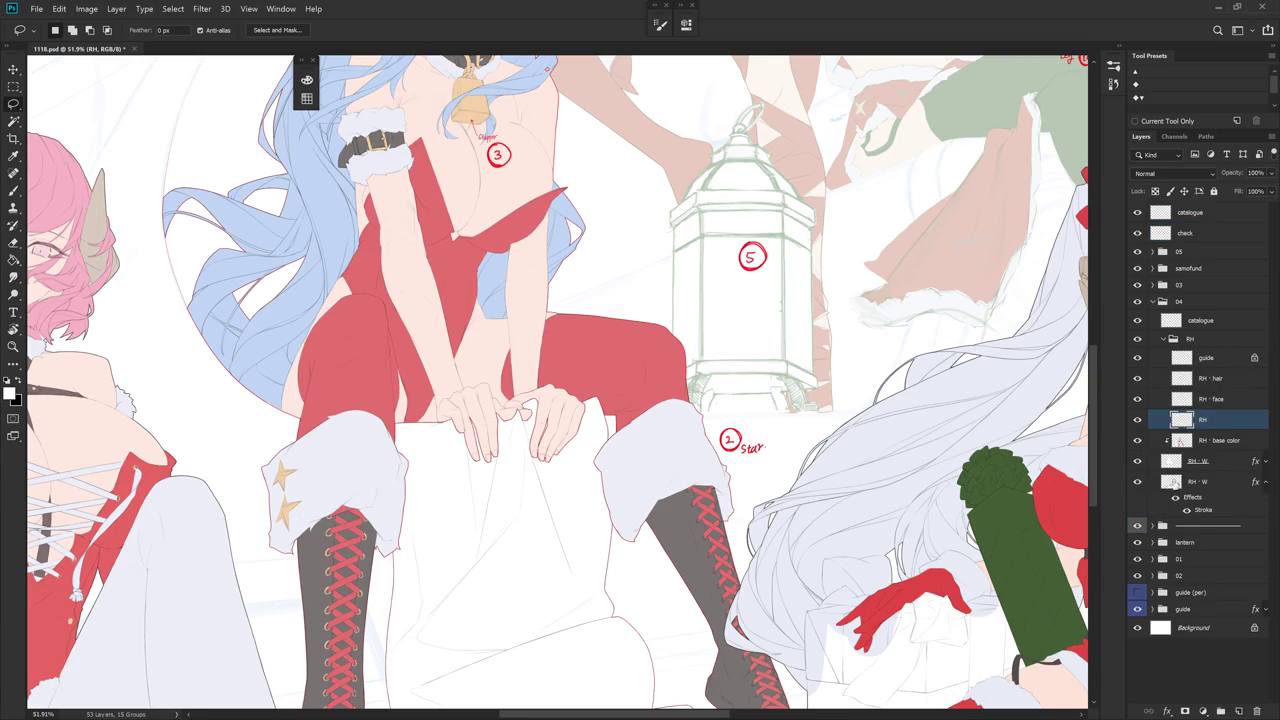
click(1168, 460)
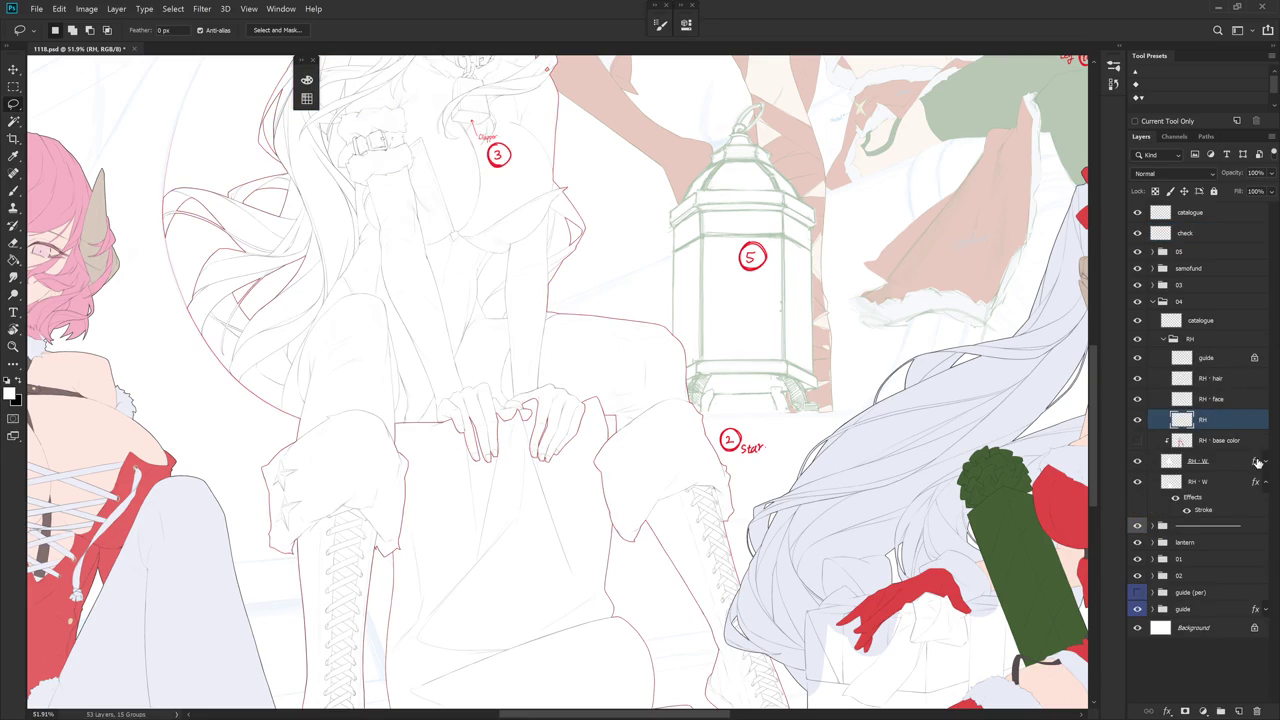
click(1264, 462)
click(1177, 478)
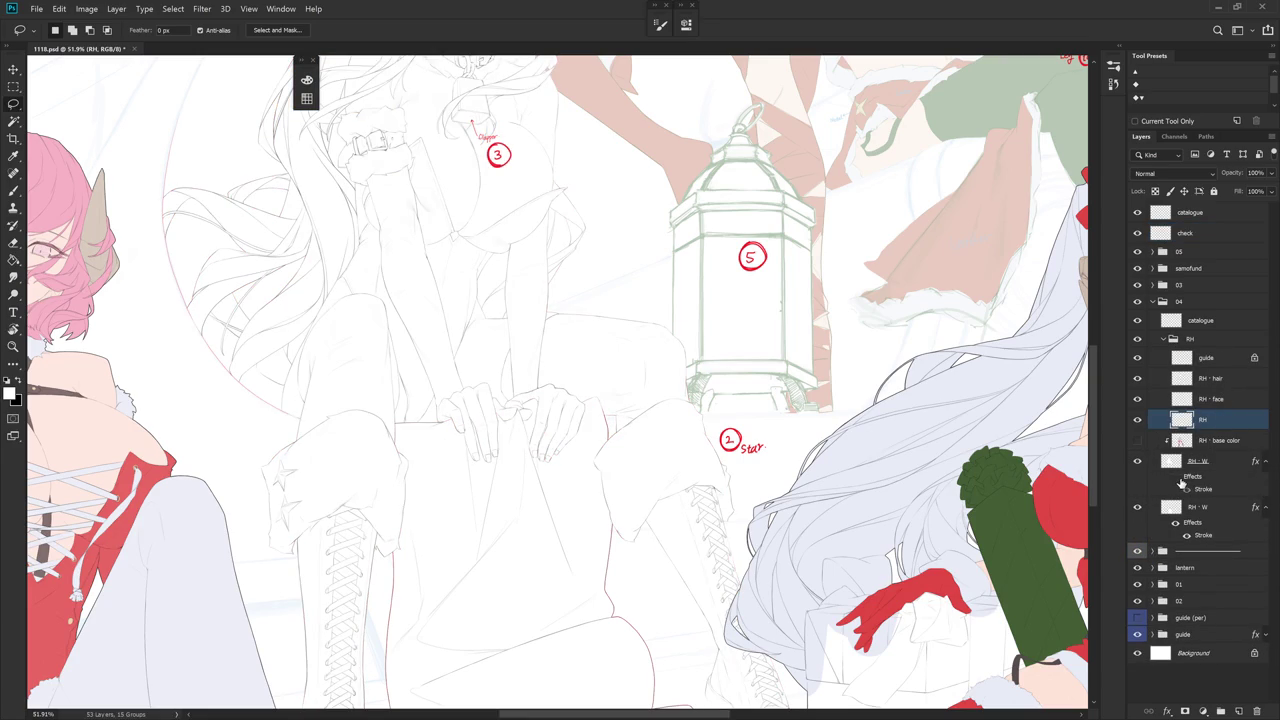
- Frame the knee beside the 2 Star note and check brush presets, brush and eraser
drag(835, 516, 734, 487)
scroll(689, 428, up, 3)
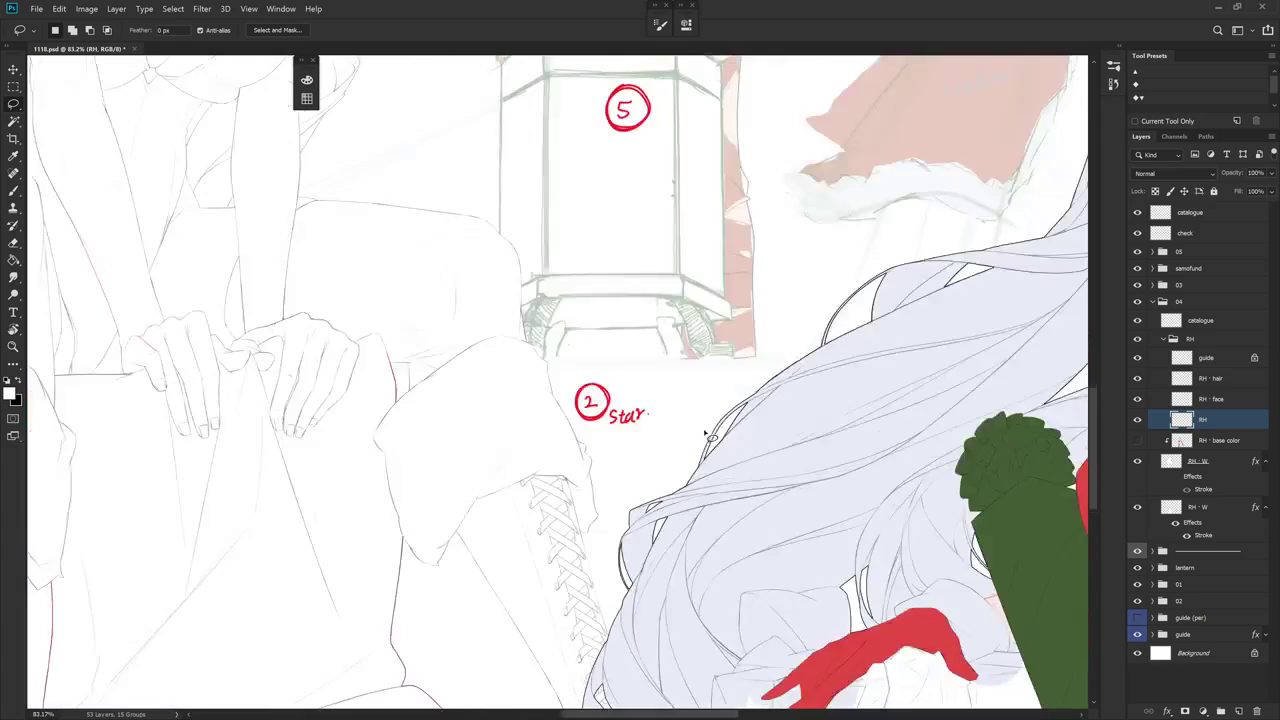
drag(581, 438, 658, 467)
key(b)
right_click(658, 467)
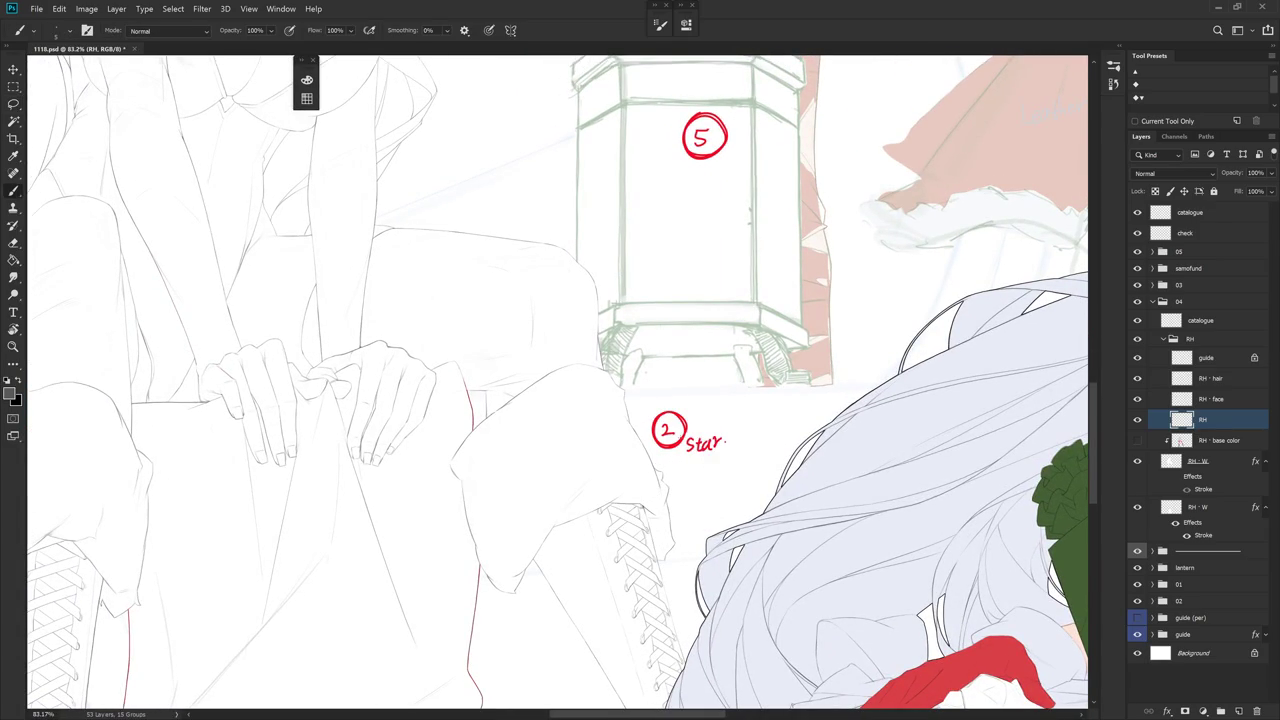
click(1183, 428)
key(e)
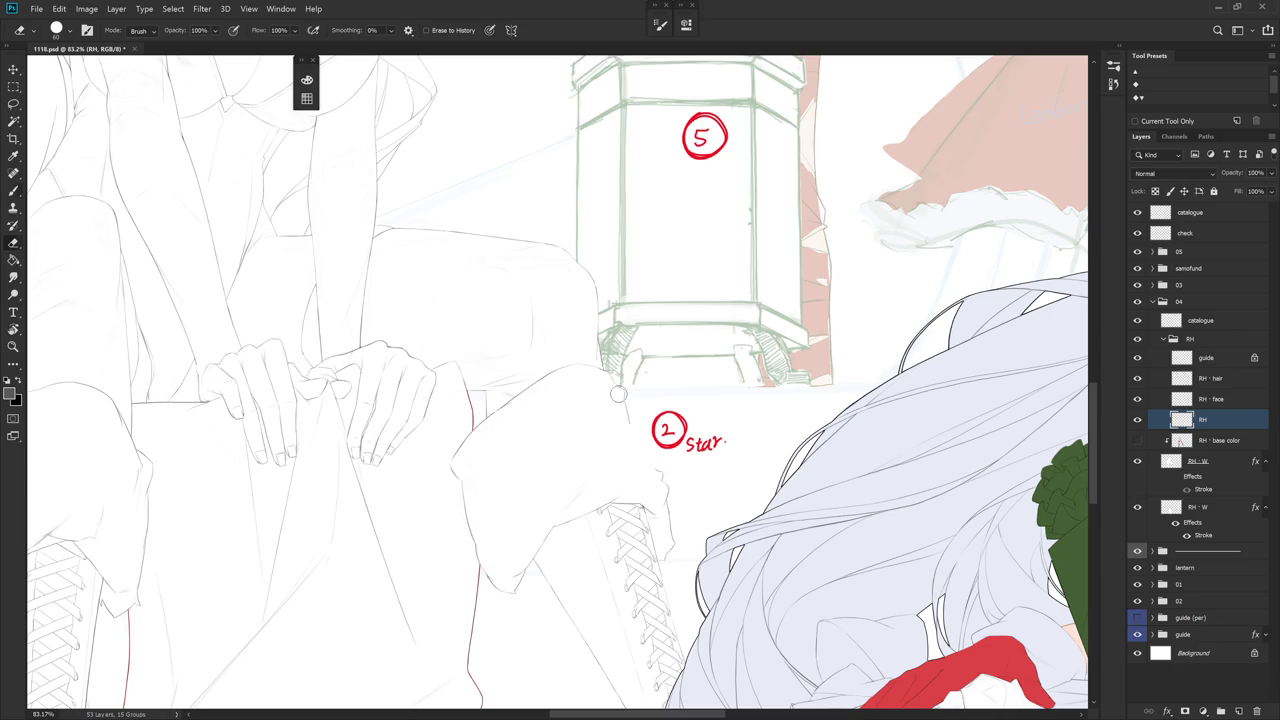
key(b)
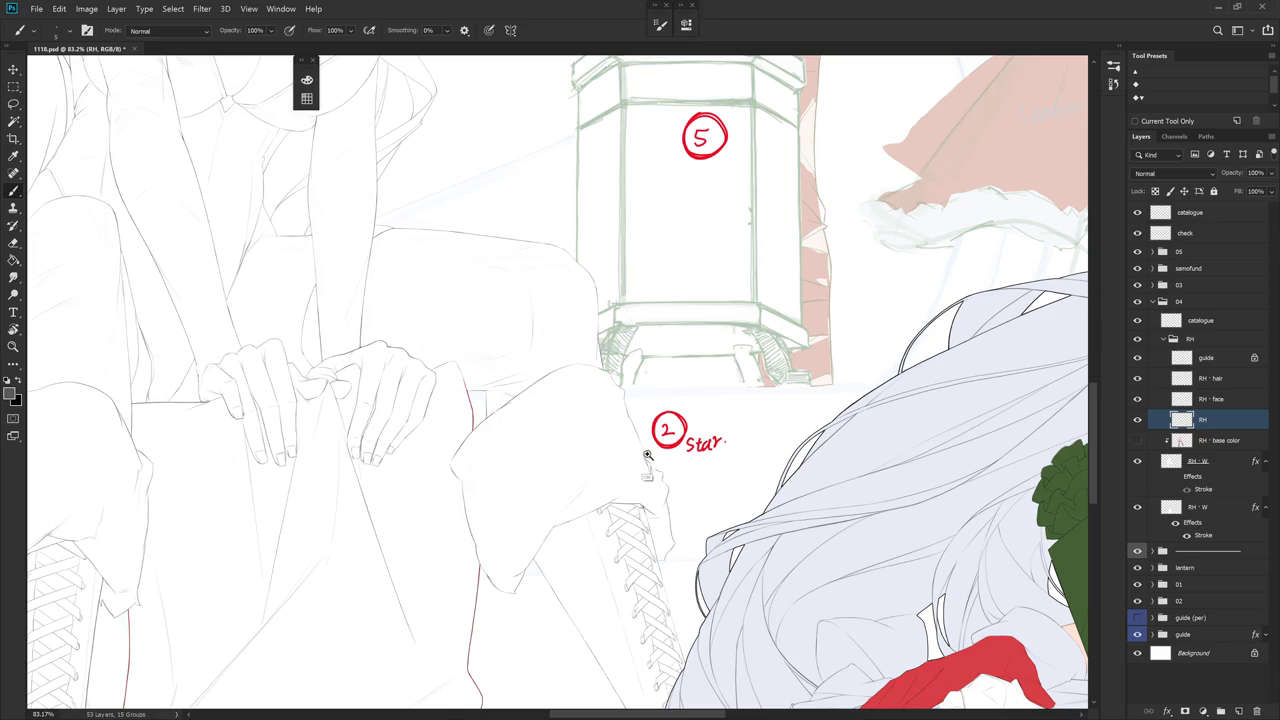
- Zoom out and back in near the lantern, then expand the History panel
scroll(647, 455, up, 1)
key(e)
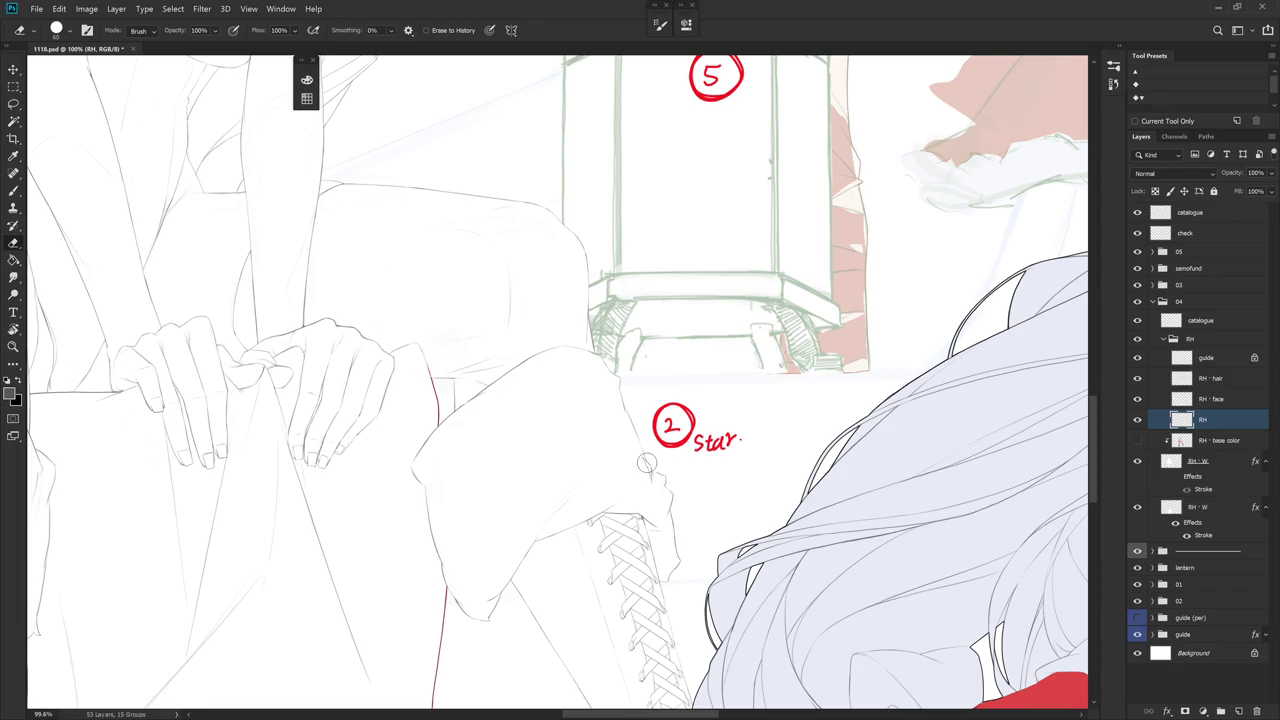
scroll(657, 444, up, 2)
key(b)
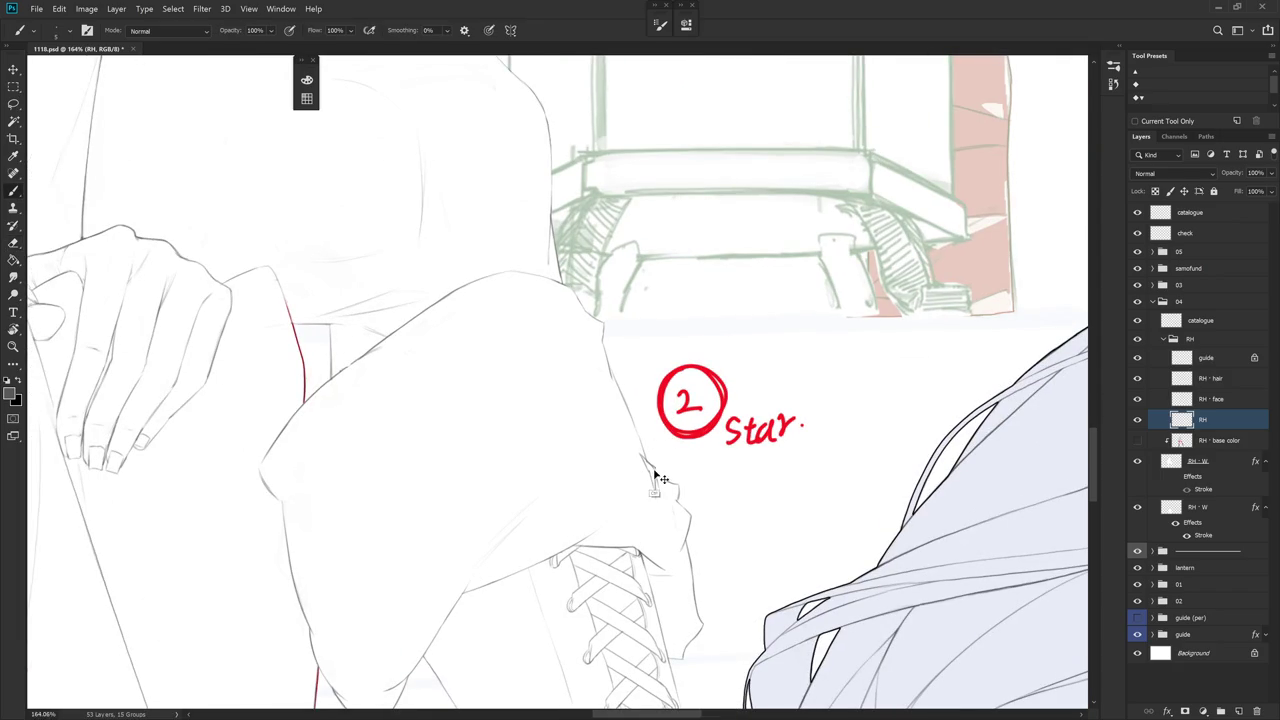
scroll(699, 427, down, 3)
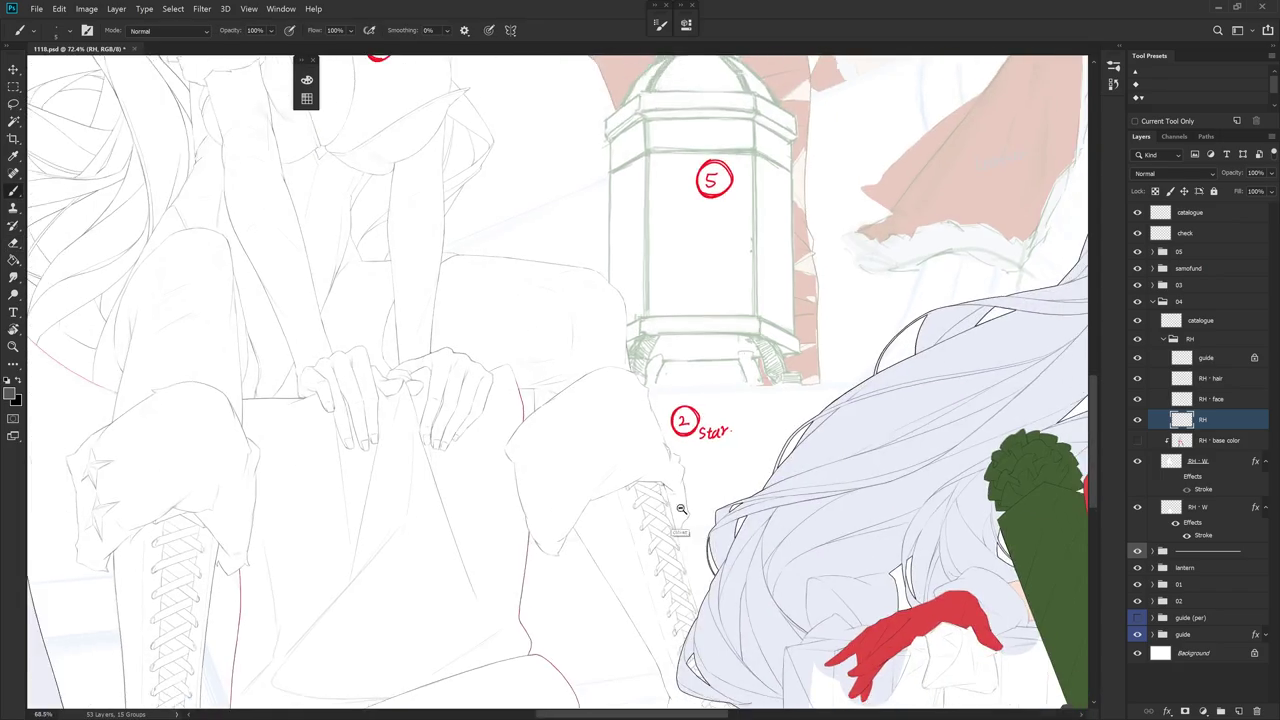
scroll(699, 427, down, 2)
scroll(699, 427, down, 1)
scroll(699, 435, down, 2)
scroll(699, 440, down, 1)
scroll(699, 440, up, 4)
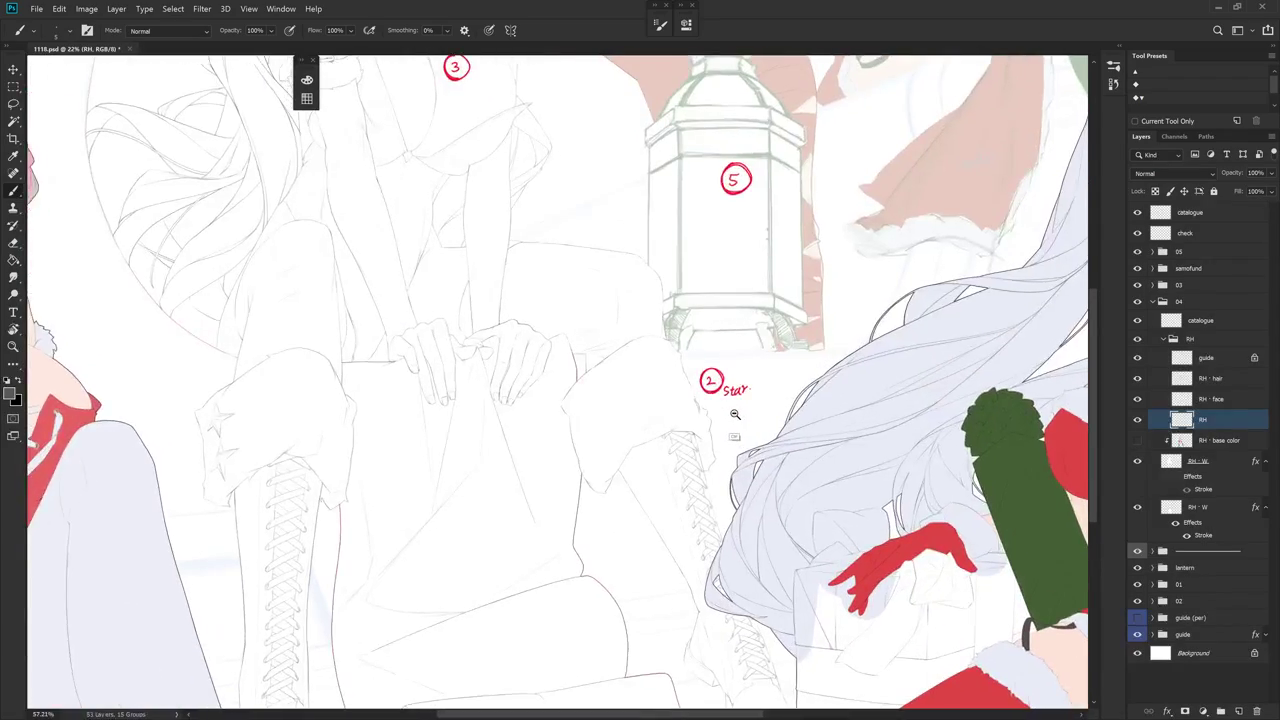
click(1113, 83)
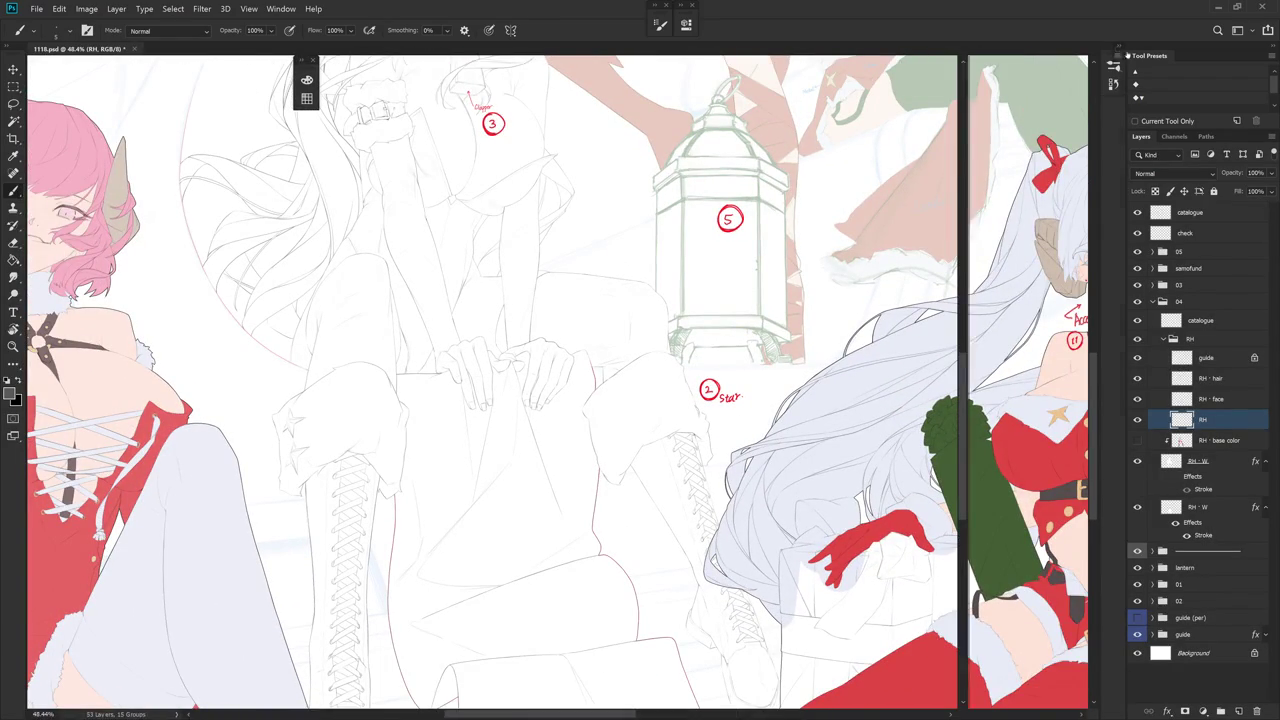
- Step through History states to compare earlier and later versions of the sheet
click(1026, 391)
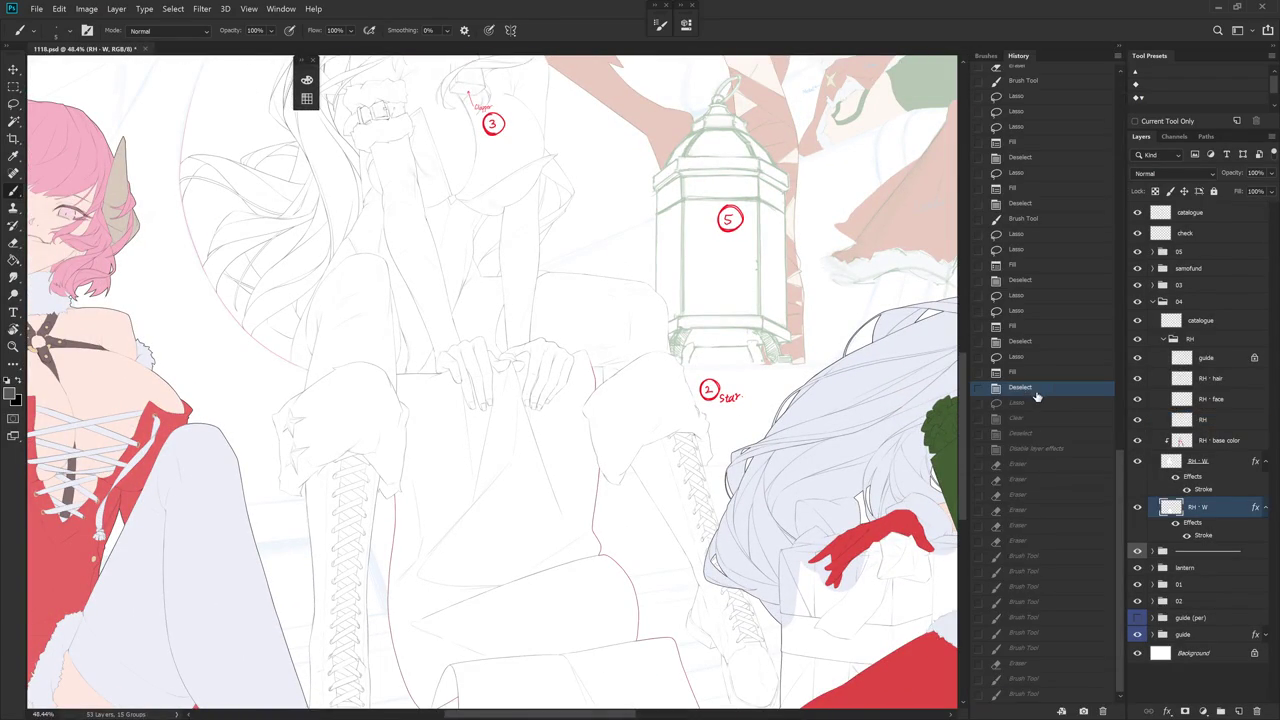
click(1055, 540)
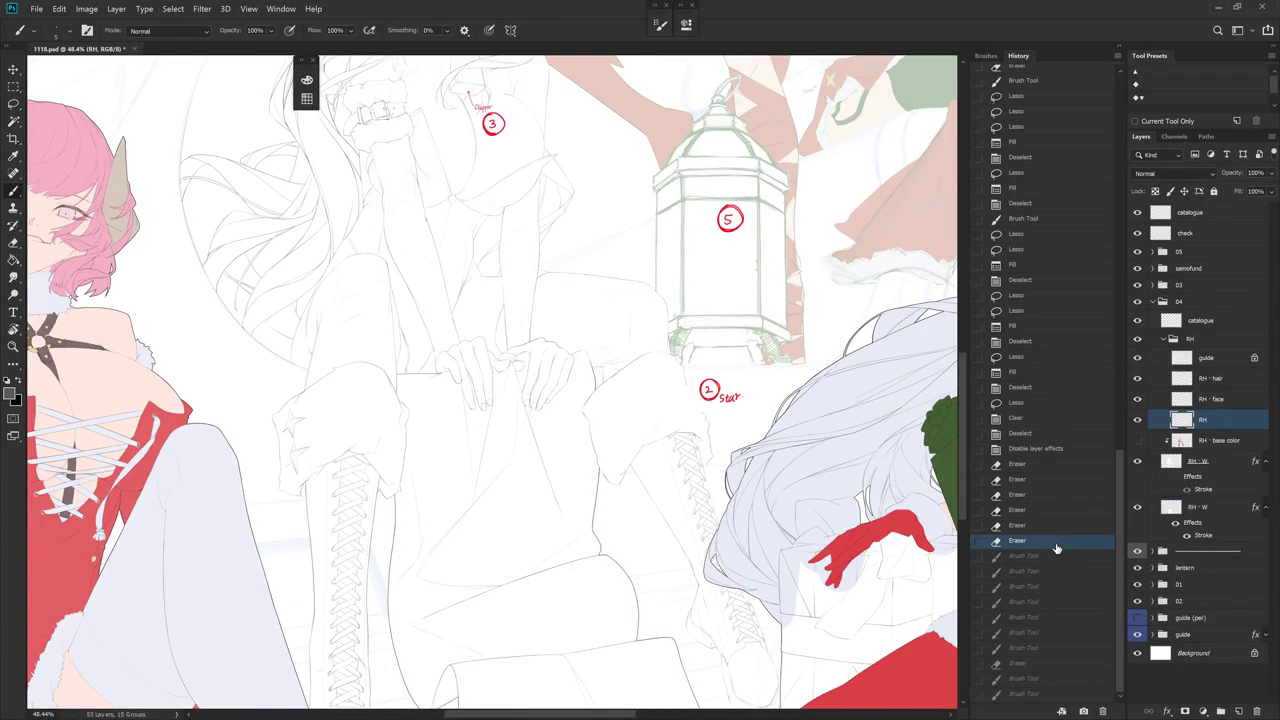
click(1050, 447)
click(1046, 433)
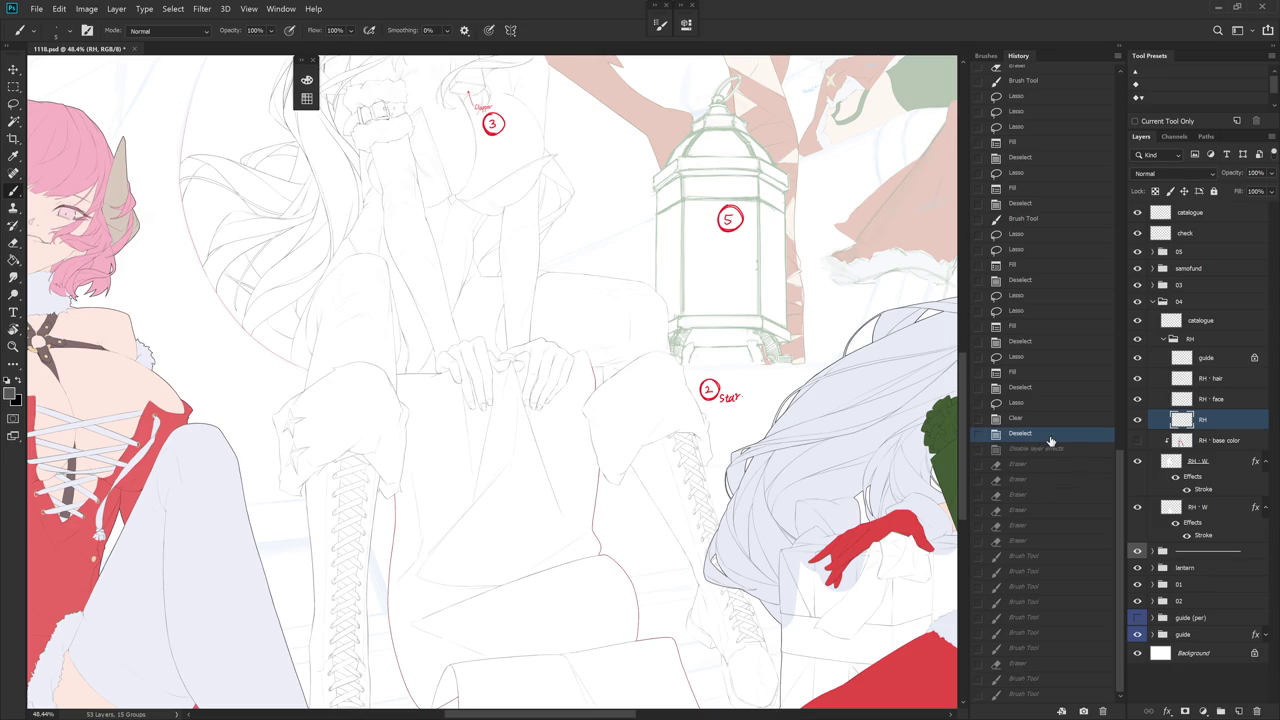
click(1137, 441)
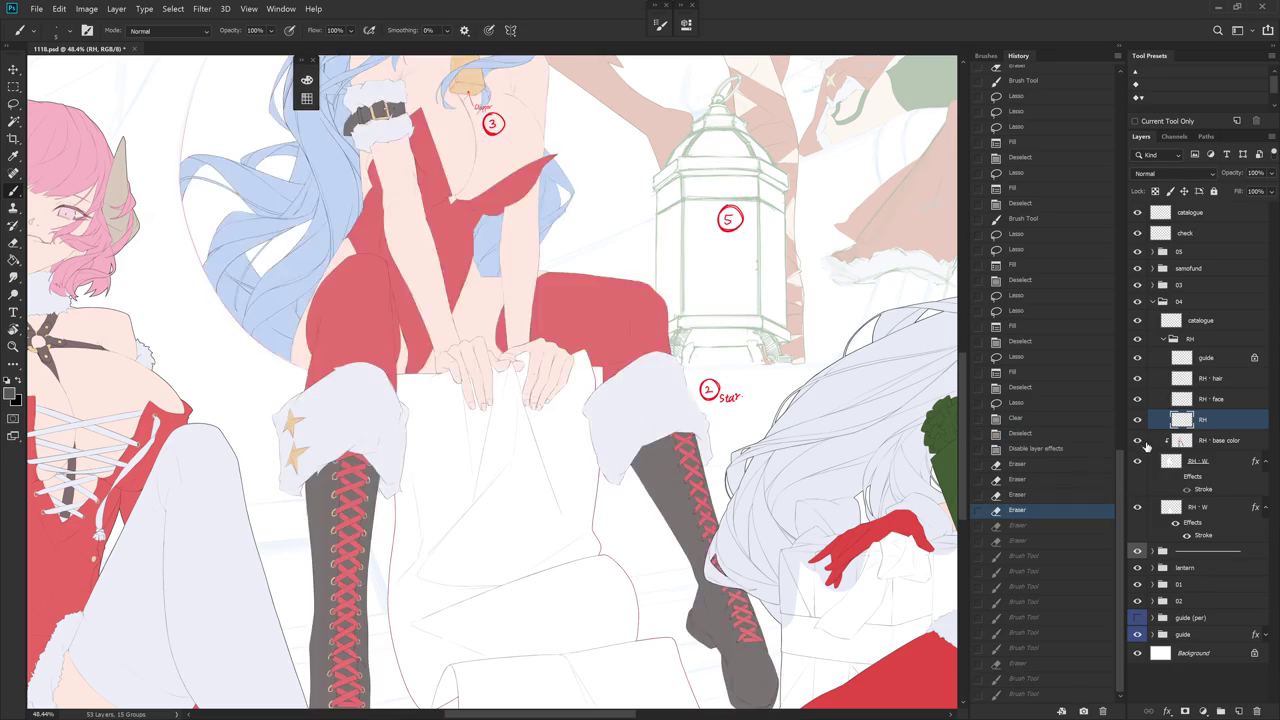
click(1048, 449)
click(1037, 433)
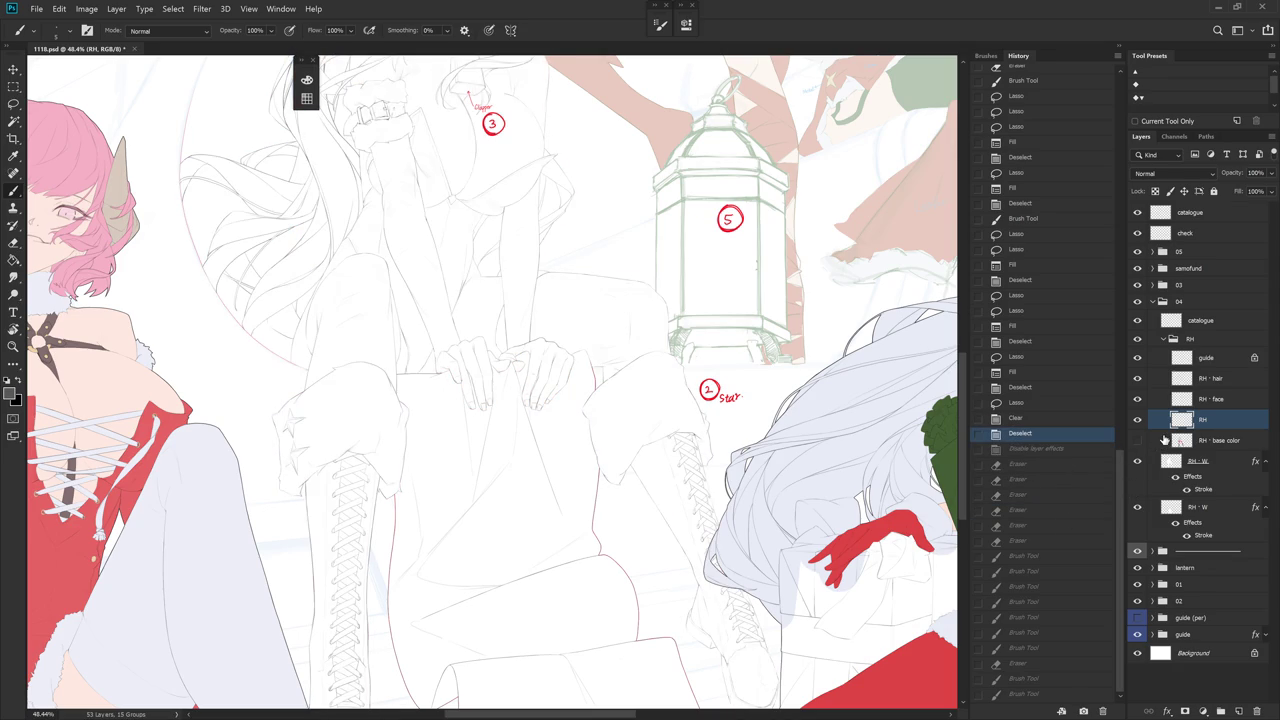
click(1137, 441)
- Collapse the RH - W effects rows, then lasso and delete the '2 star' note on the check layer
click(1266, 462)
click(1266, 482)
click(1190, 233)
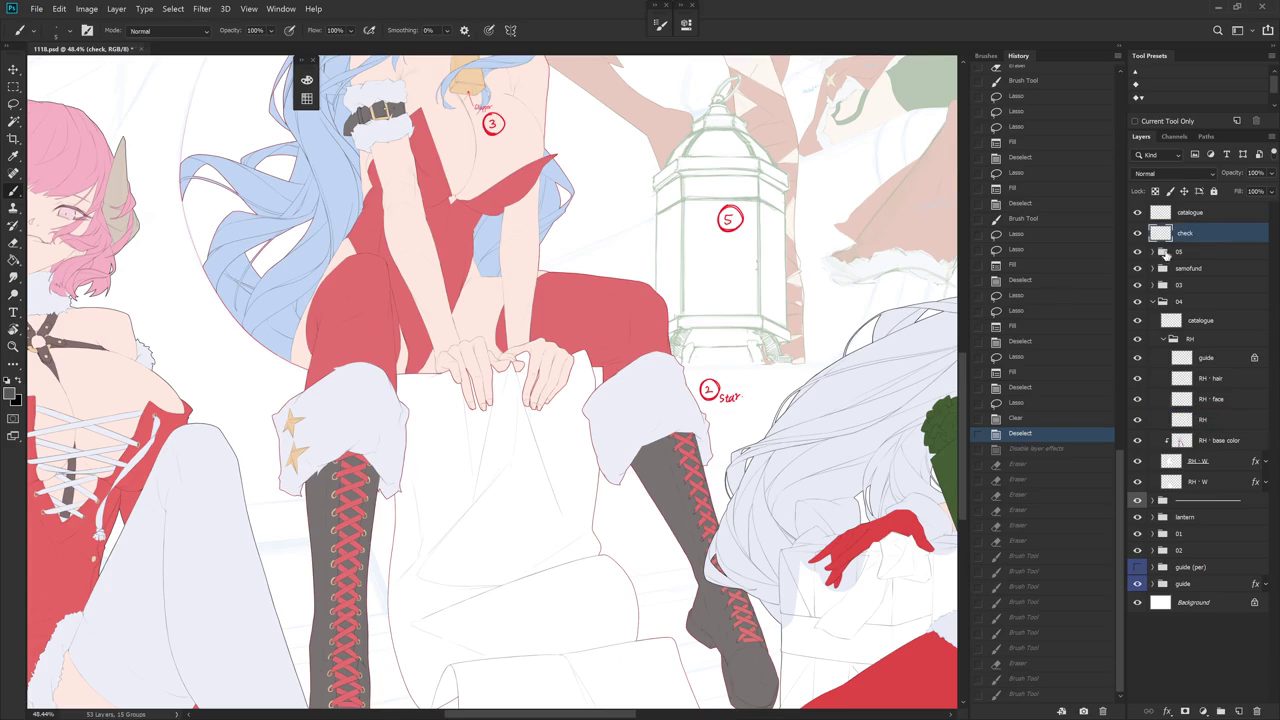
key(l)
drag(730, 418, 758, 427)
key(Delete)
key(ctrl+d)
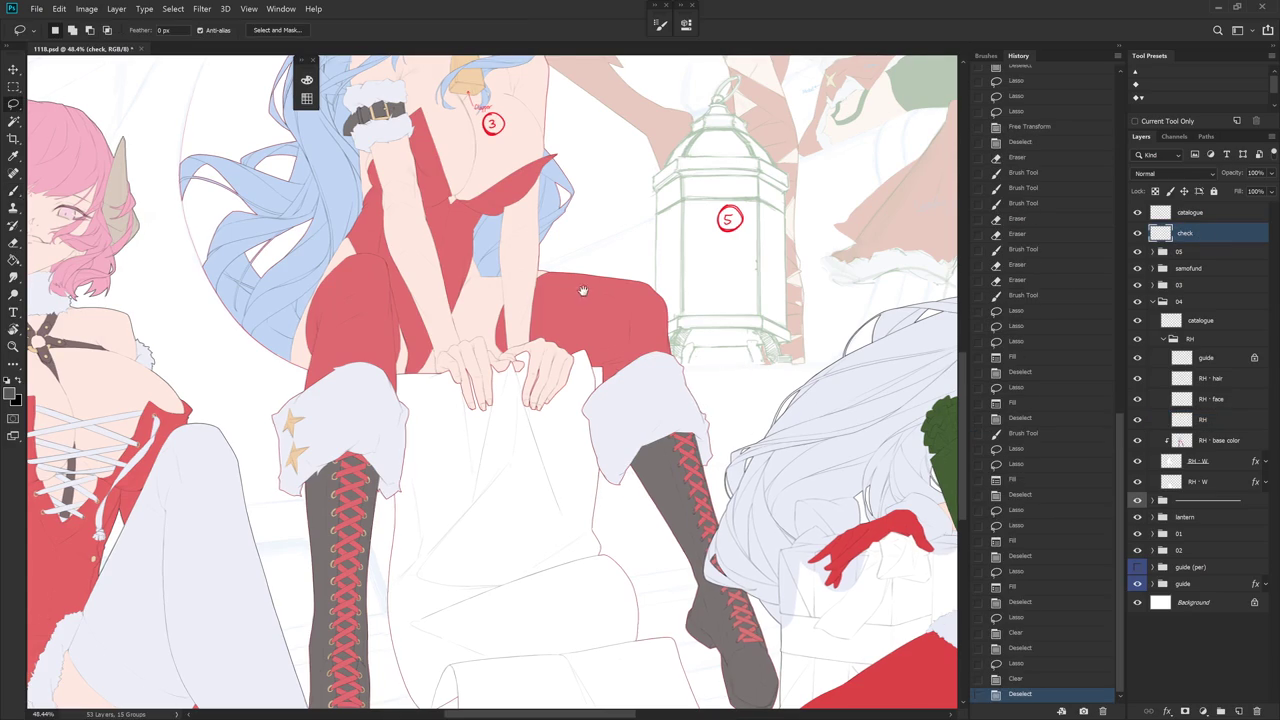
- Pan to the blue-haired girl's upper body and close the History panel
drag(586, 289, 747, 550)
click(1115, 48)
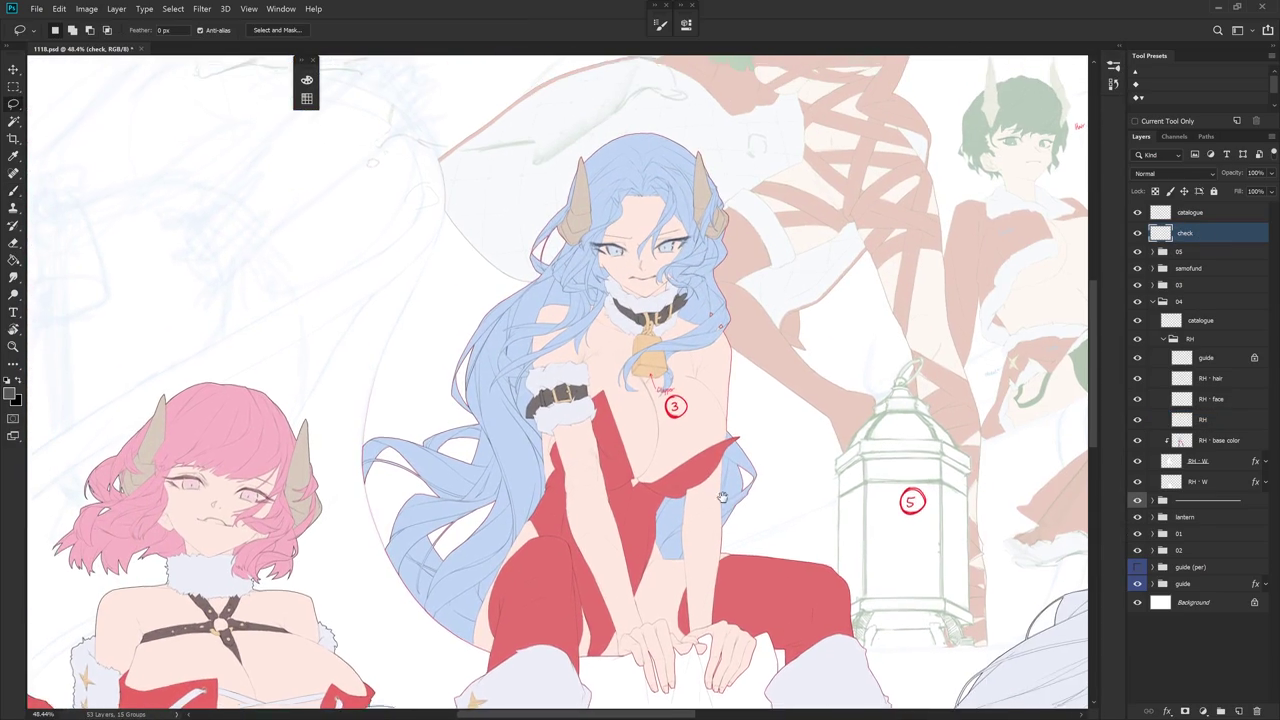
key(b)
click(1205, 419)
scroll(653, 400, up, 3)
scroll(653, 400, up, 2)
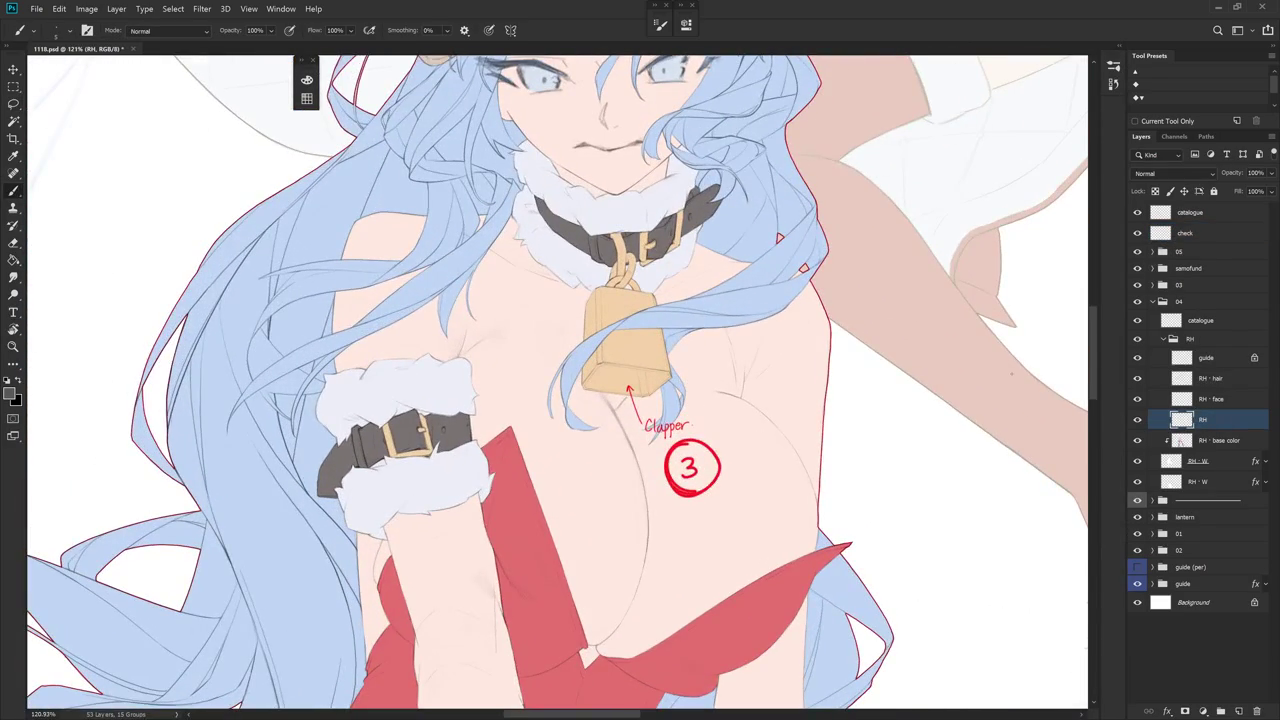
- Move the red 'Clapper' note and circled 3 down-right on the check layer with Free Transform
click(1190, 233)
key(l)
mouse_move(678, 528)
mouse_down()
mouse_move(740, 492)
mouse_move(721, 555)
mouse_up()
key(ctrl+t)
key(Return)
key(ctrl+d)
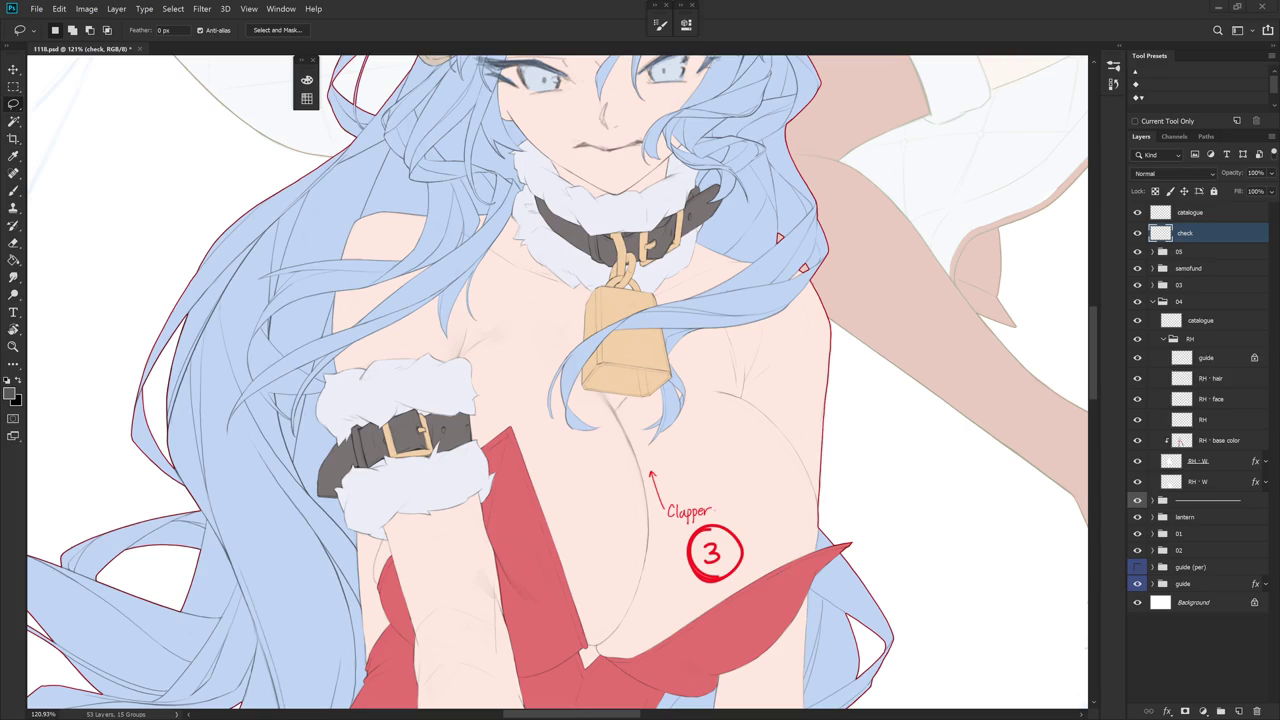
click(1222, 441)
click(1221, 421)
- Sketch the clapper's side lines hanging from the bell's bottom on the RH layer
scroll(680, 398, up, 3)
key(b)
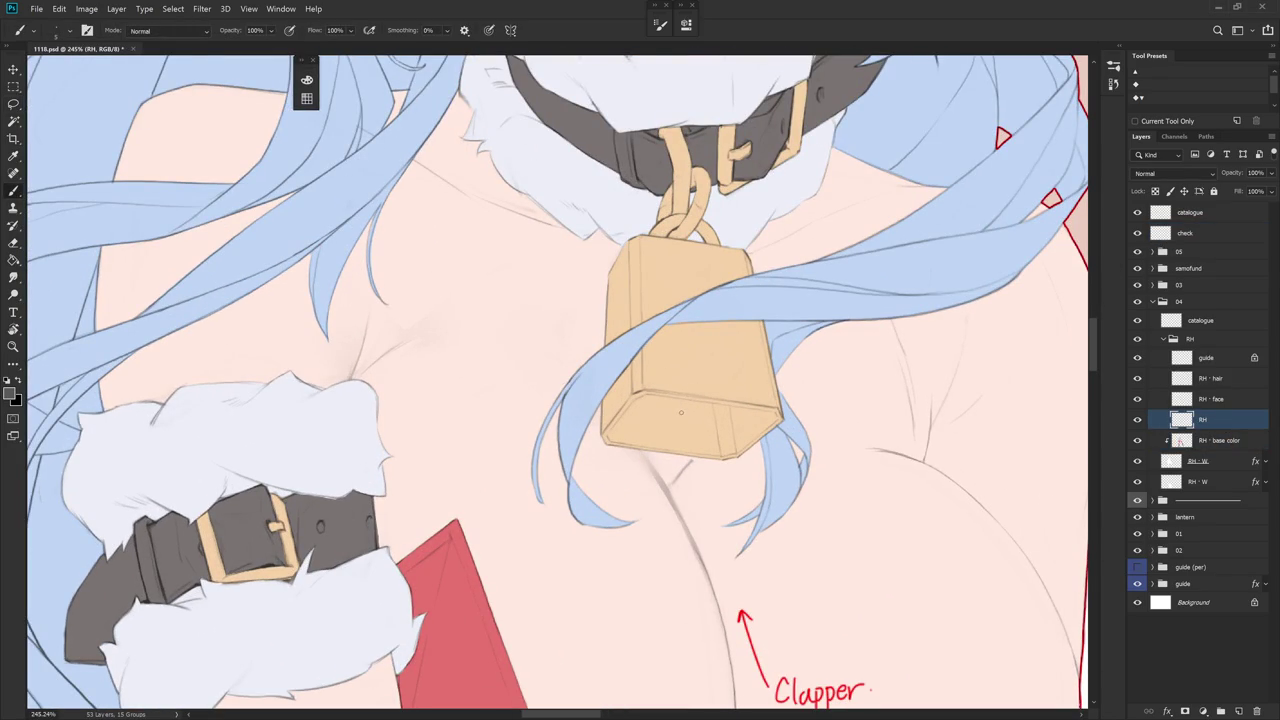
drag(680, 436, 698, 508)
key(ctrl+z)
drag(686, 419, 711, 489)
drag(681, 402, 711, 495)
key(ctrl+z)
drag(701, 429, 716, 507)
drag(736, 410, 752, 476)
drag(736, 408, 746, 470)
key(ctrl+z)
drag(738, 420, 758, 484)
- Tilt the view and draw the clapper's curved right side and bottom
key(r)
drag(823, 523, 858, 376)
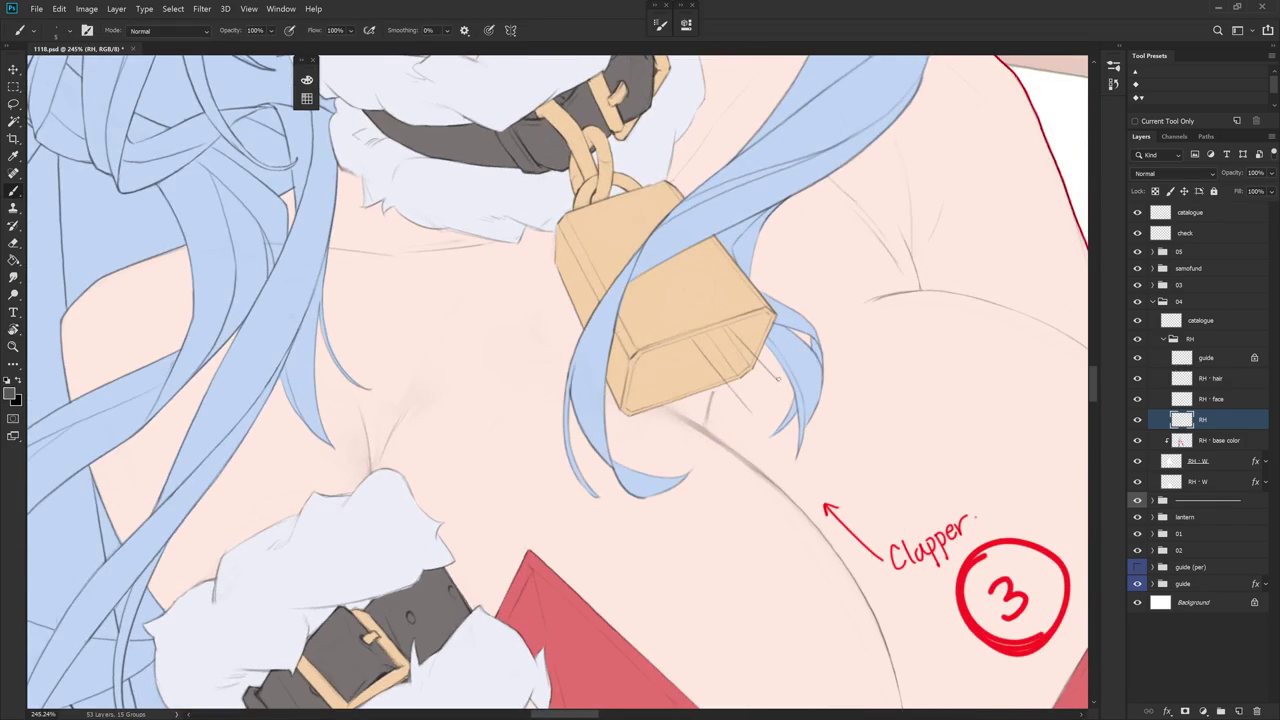
drag(779, 378, 750, 406)
key(ctrl+z)
key(e)
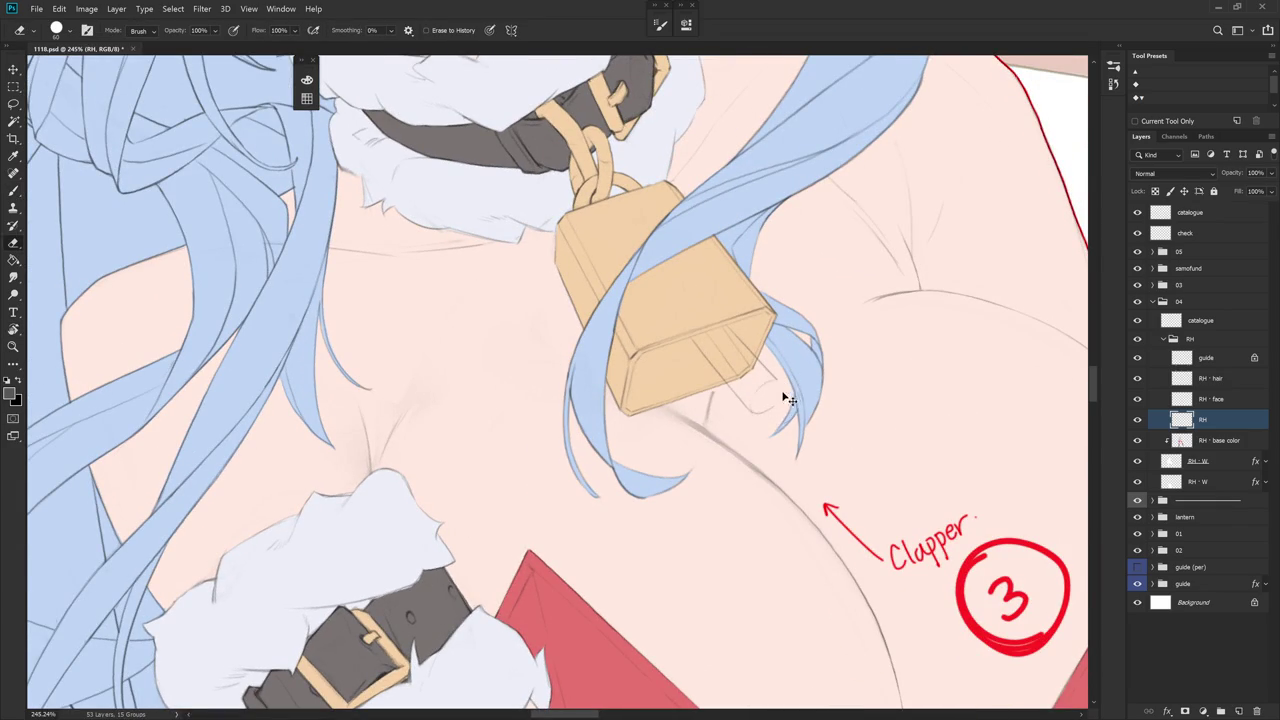
key(b)
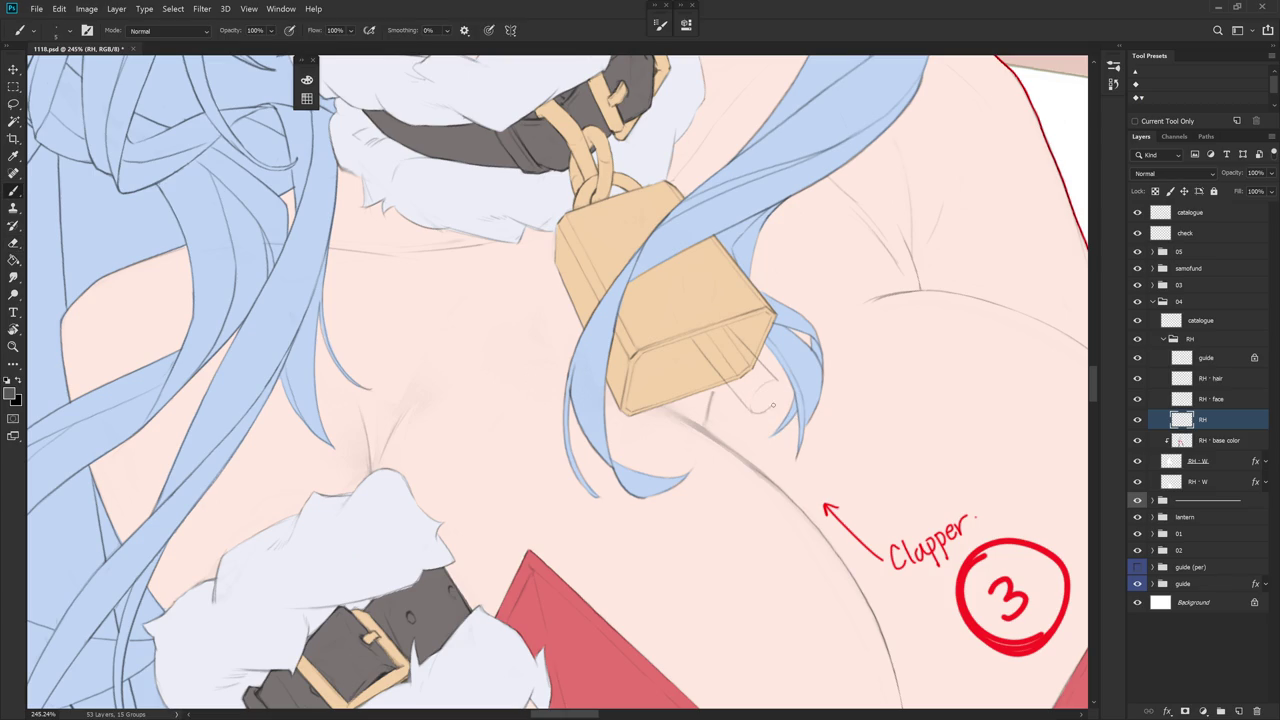
mouse_move(778, 396)
mouse_down()
mouse_move(764, 445)
mouse_move(748, 402)
mouse_move(717, 411)
mouse_up()
key(e)
key(b)
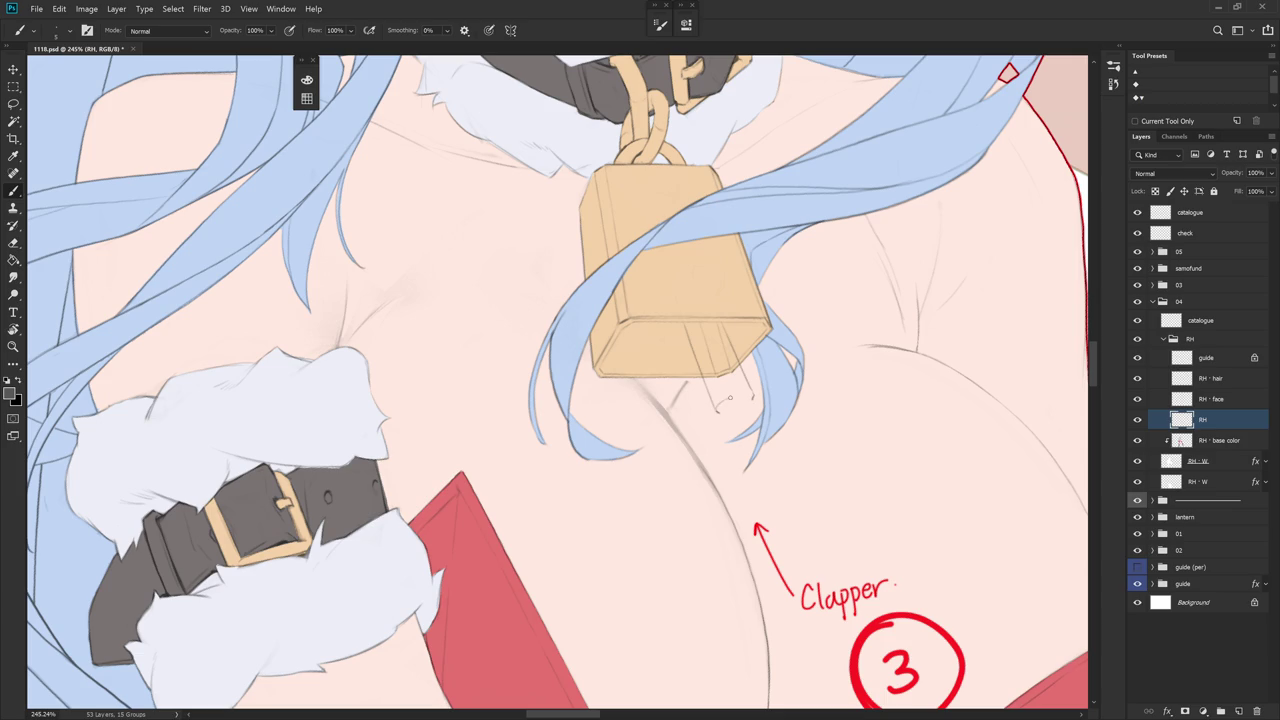
mouse_move(752, 395)
mouse_down()
mouse_move(722, 396)
mouse_move(745, 404)
mouse_up()
key(ctrl+z)
key(ctrl+z)
key(ctrl+z)
key(e)
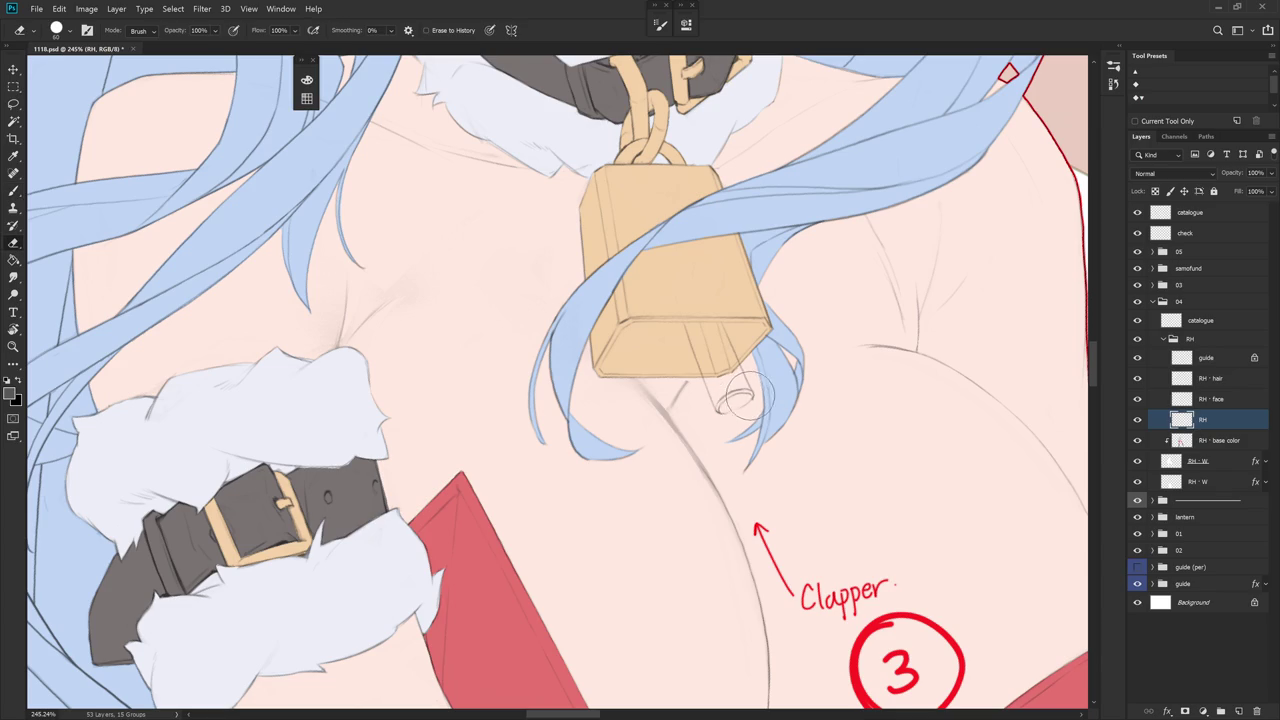
key(b)
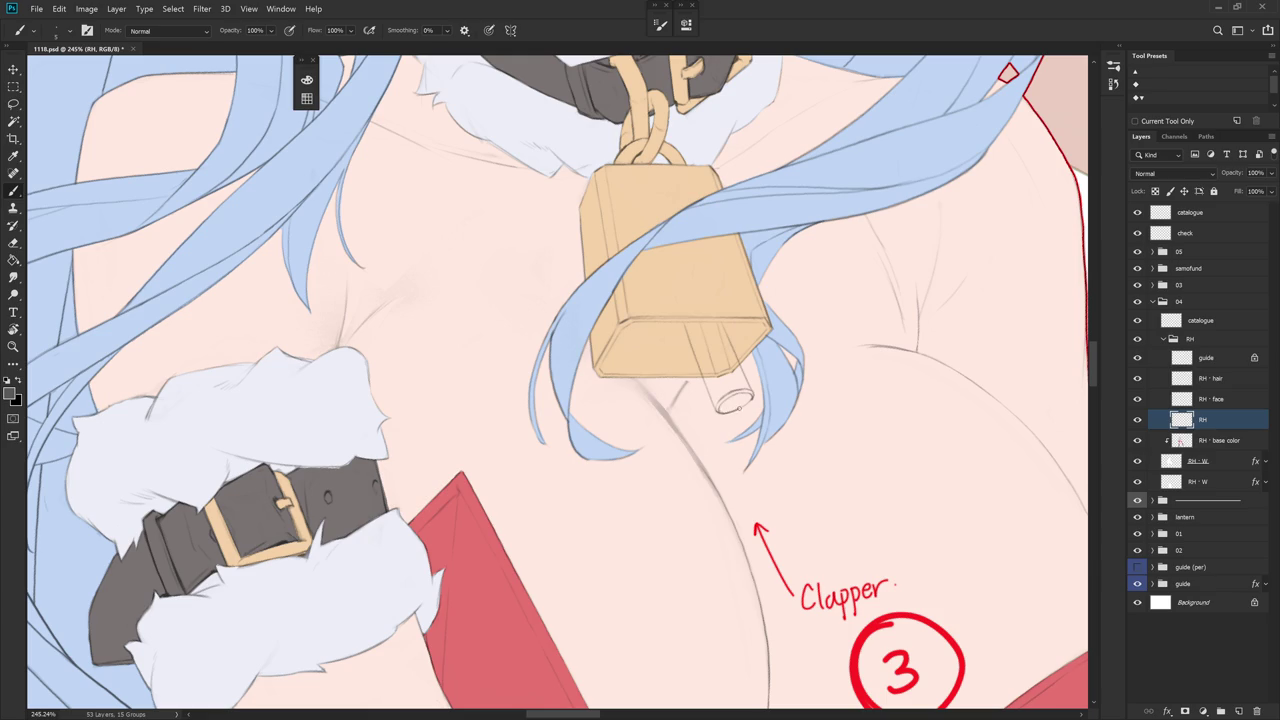
- Erase stray clapper lines with a smaller eraser, rotating the view around the bell
key(e)
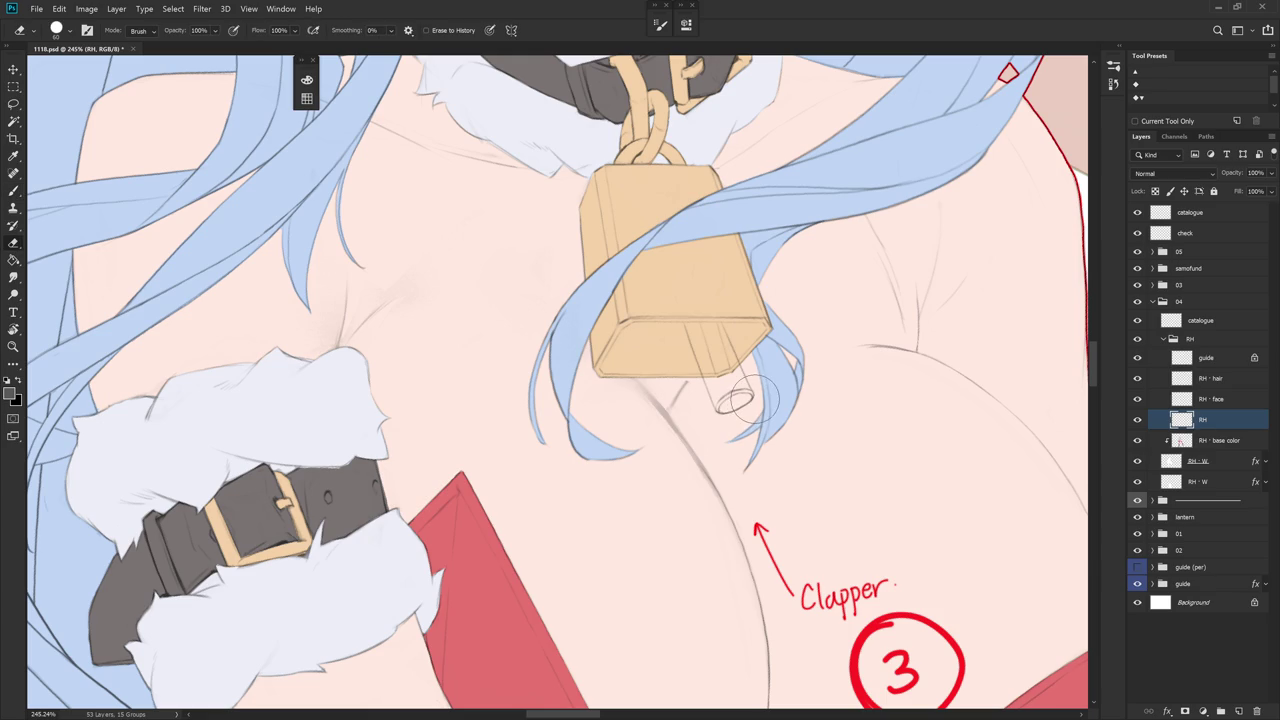
scroll(796, 369, down, 3)
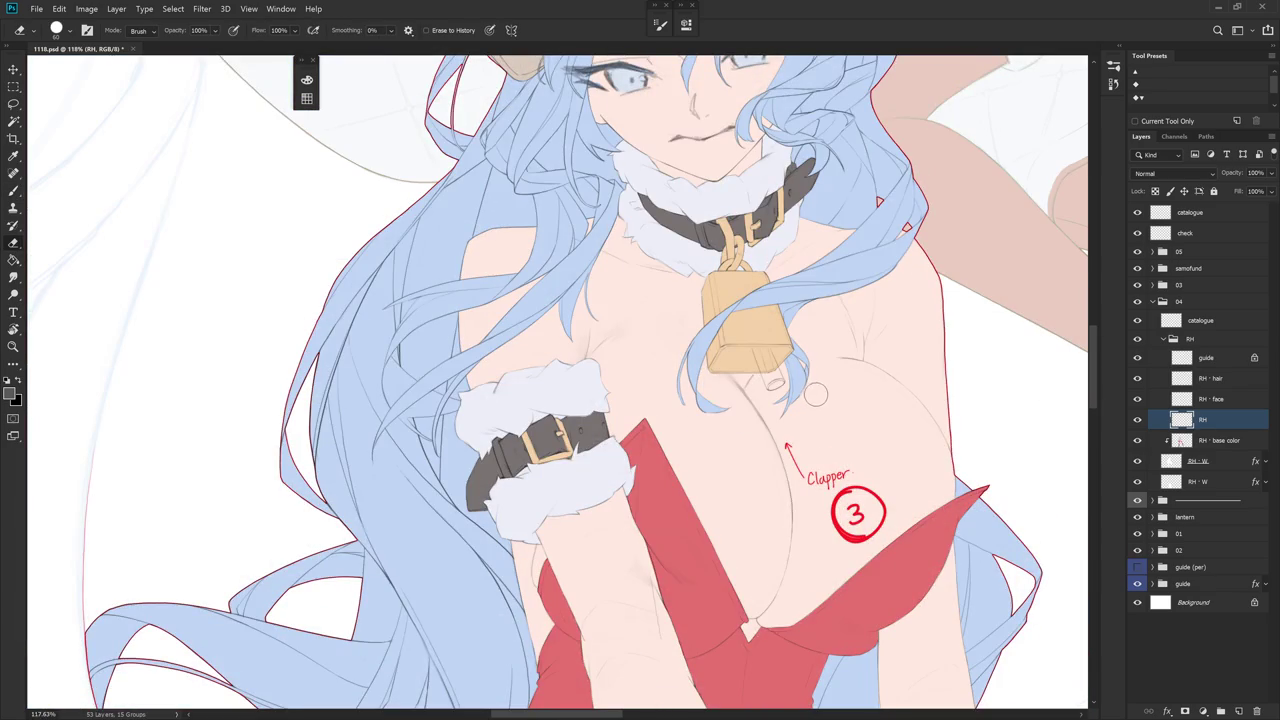
scroll(812, 402, up, 3)
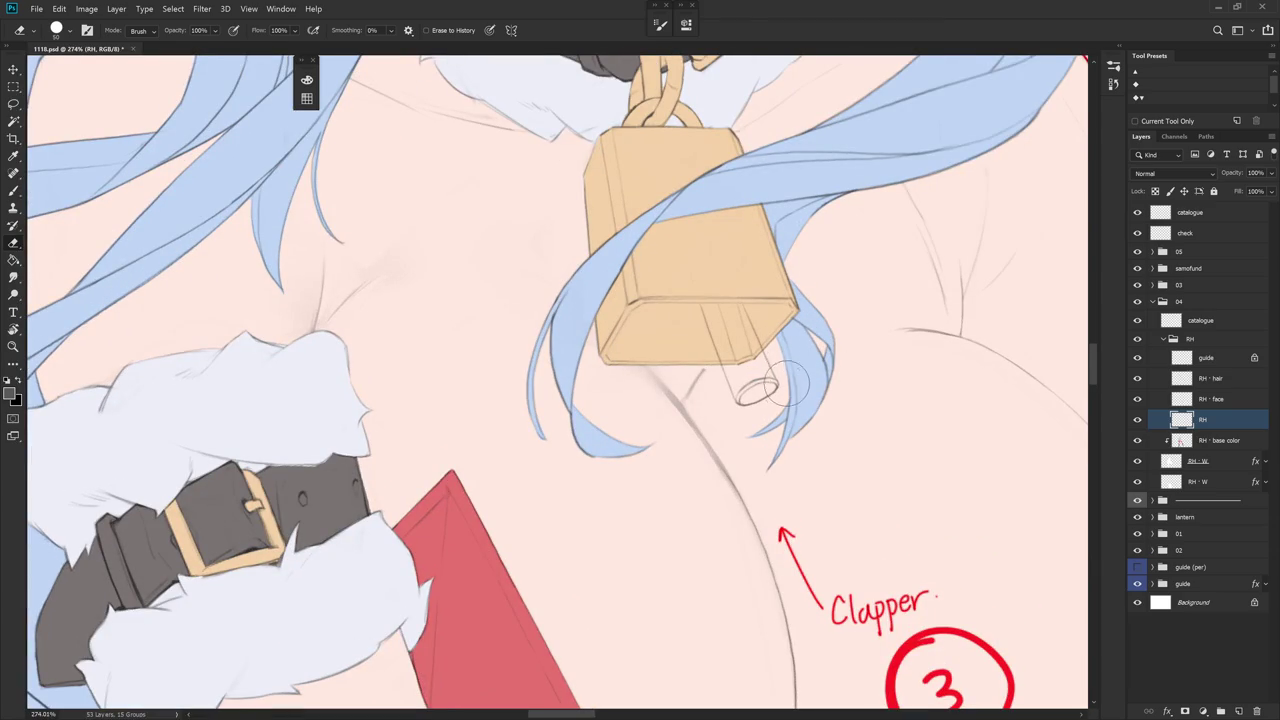
key(bracketleft)
key(bracketleft)
key(bracketleft)
key(r)
mouse_move(814, 429)
mouse_down()
mouse_move(771, 512)
mouse_move(785, 490)
mouse_up()
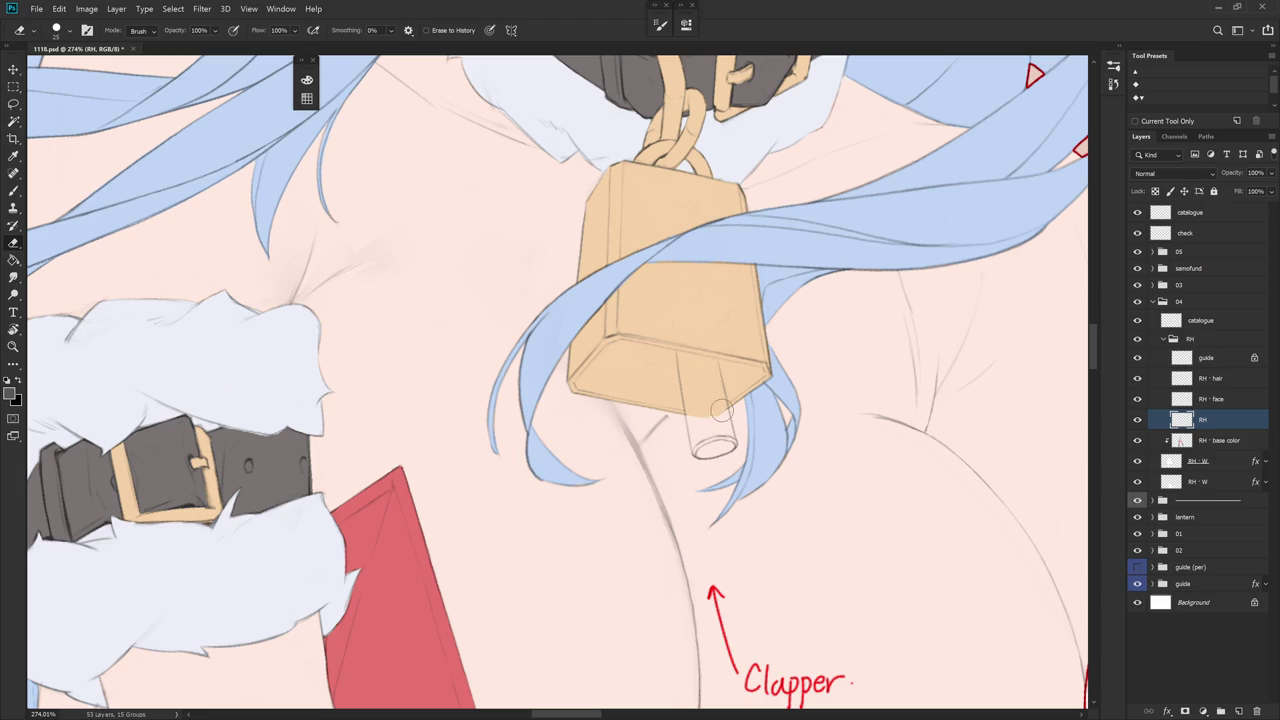
scroll(783, 333, down, 5)
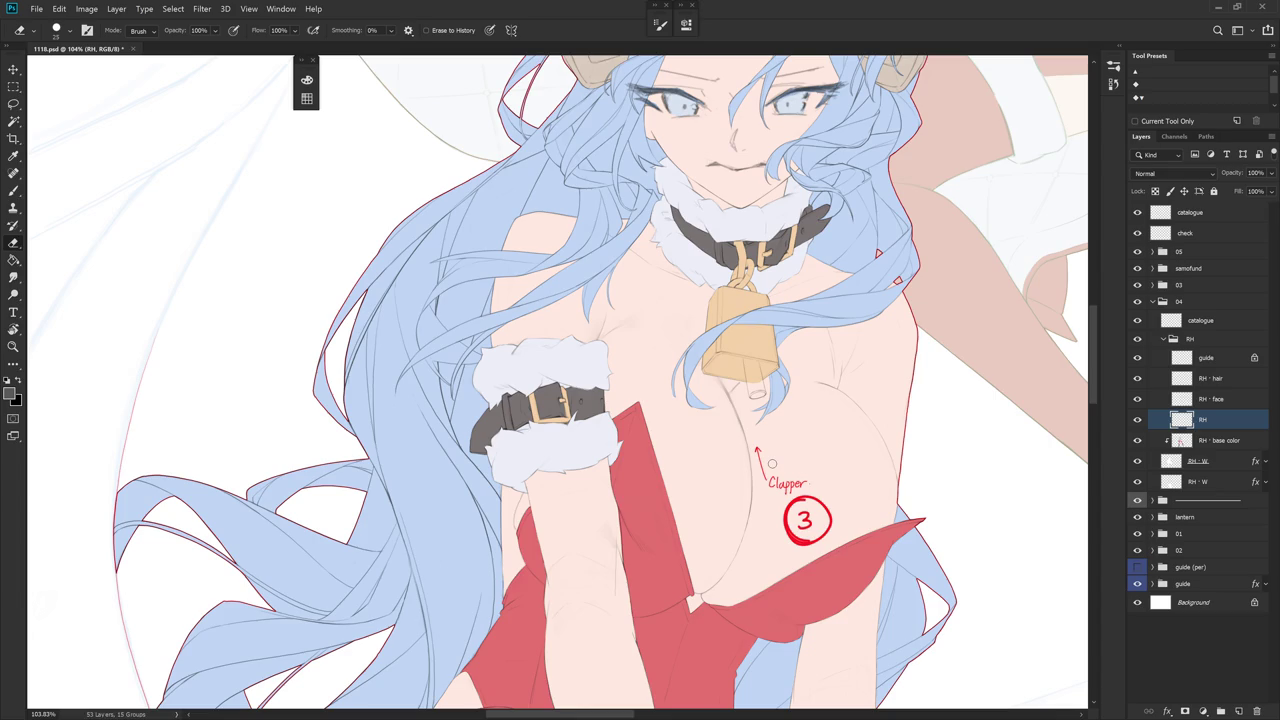
scroll(772, 463, up, 4)
key(r)
drag(772, 463, 733, 497)
key(e)
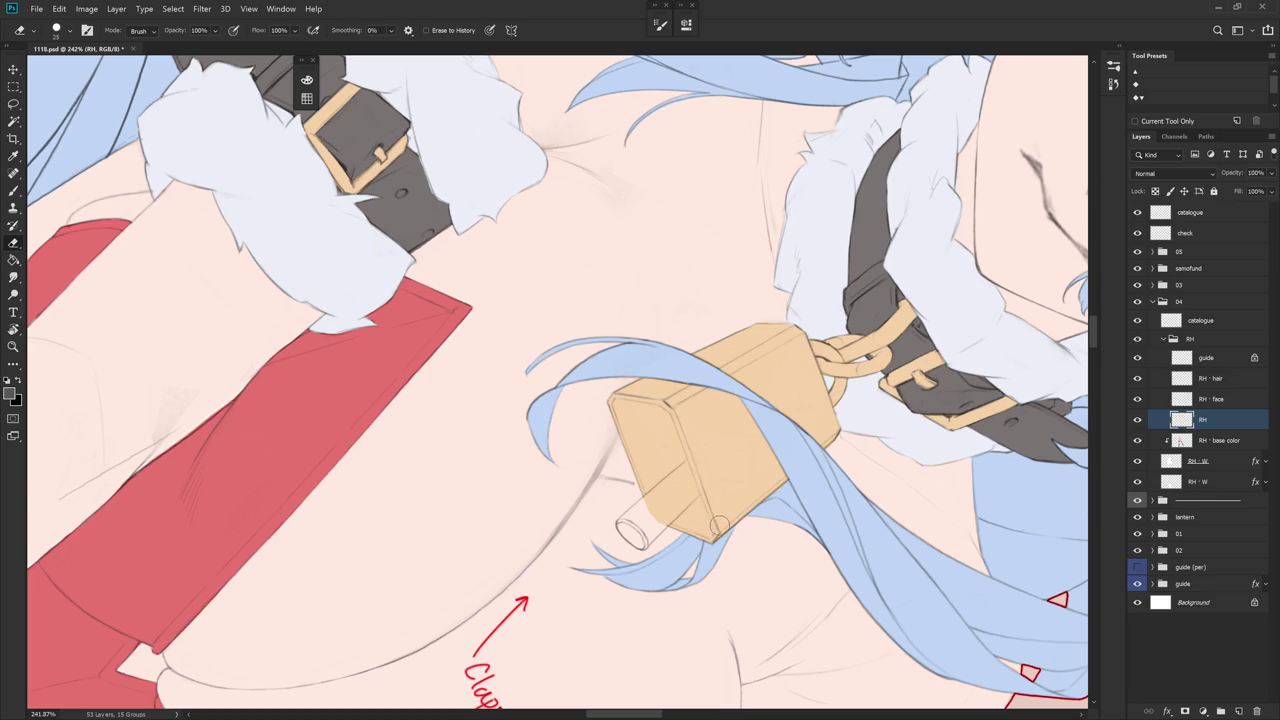
- On RH - base color, lasso the clapper and fill it with the bell's sampled tan
drag(714, 517, 803, 503)
key(alt+bracketleft)
key(b)
key(x)
key(l)
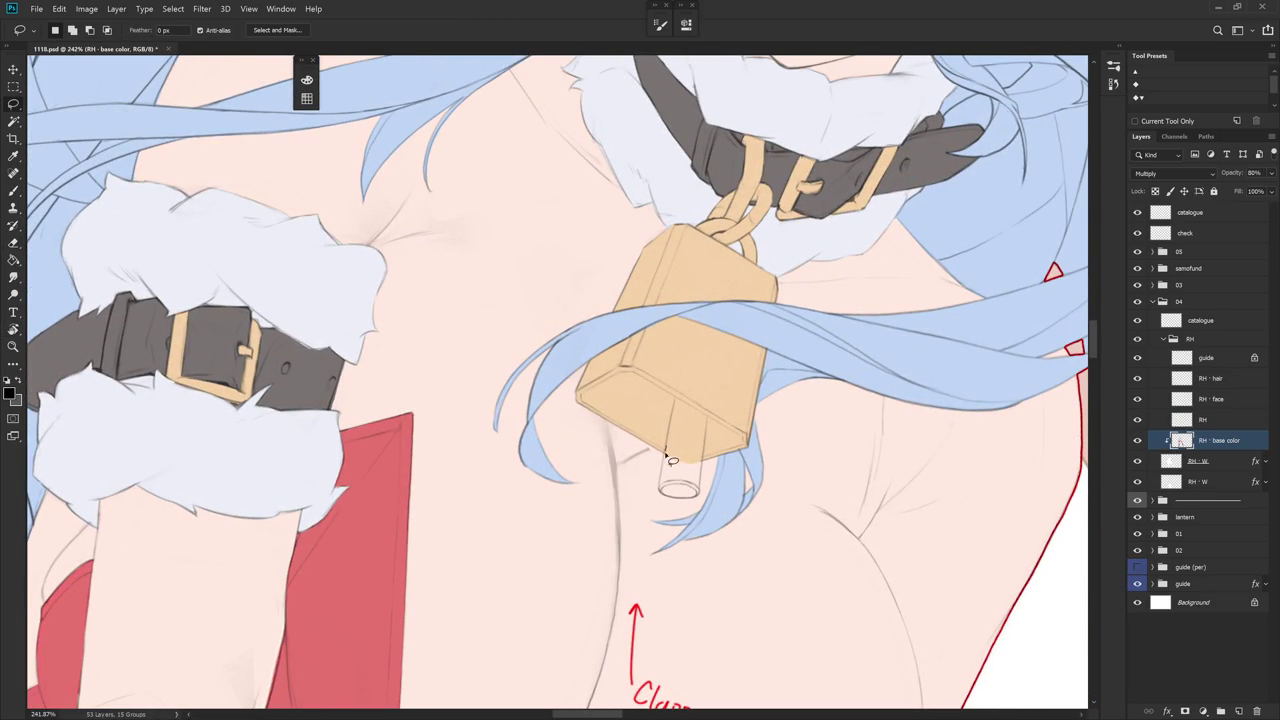
drag(664, 456, 688, 440)
key(b)
alt+click(681, 441)
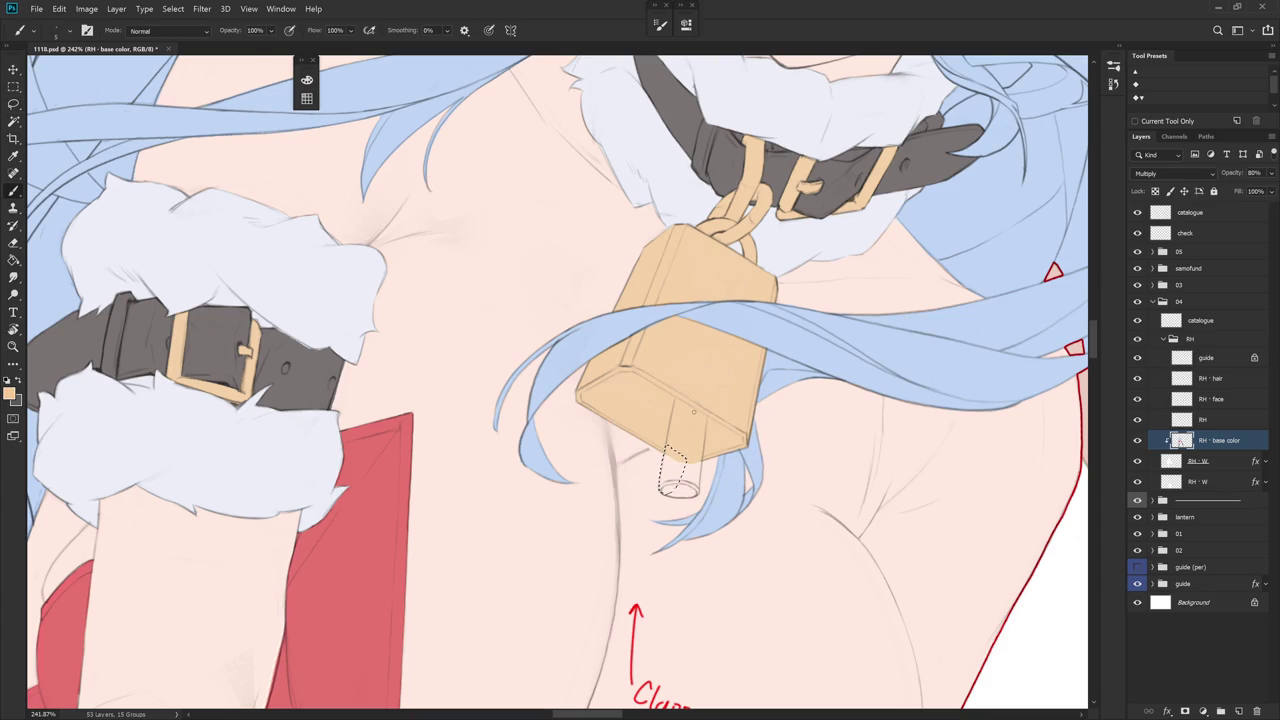
key(alt+BackSpace)
- Lasso the clapper's bottom end, straighten the view, and select the check notes layer
drag(700, 406, 709, 375)
key(l)
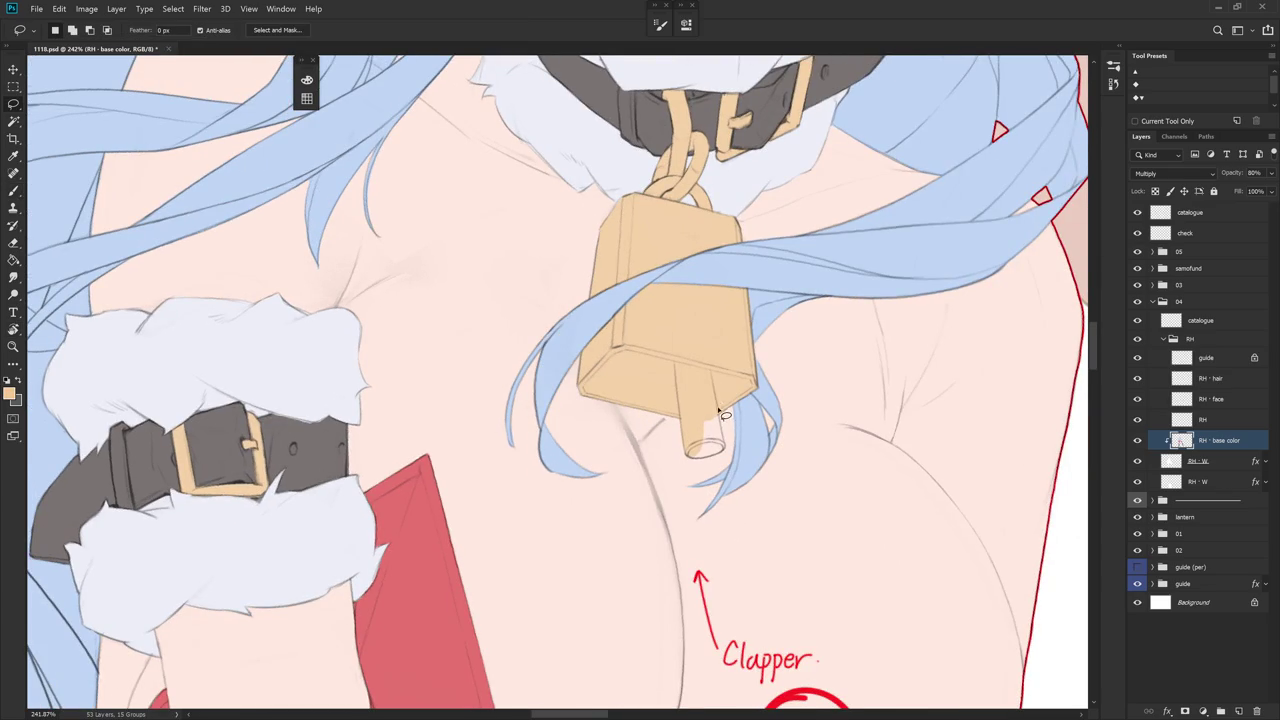
drag(732, 454, 696, 418)
mouse_move(712, 350)
mouse_down()
mouse_move(728, 292)
mouse_move(643, 387)
mouse_up()
click(1220, 233)
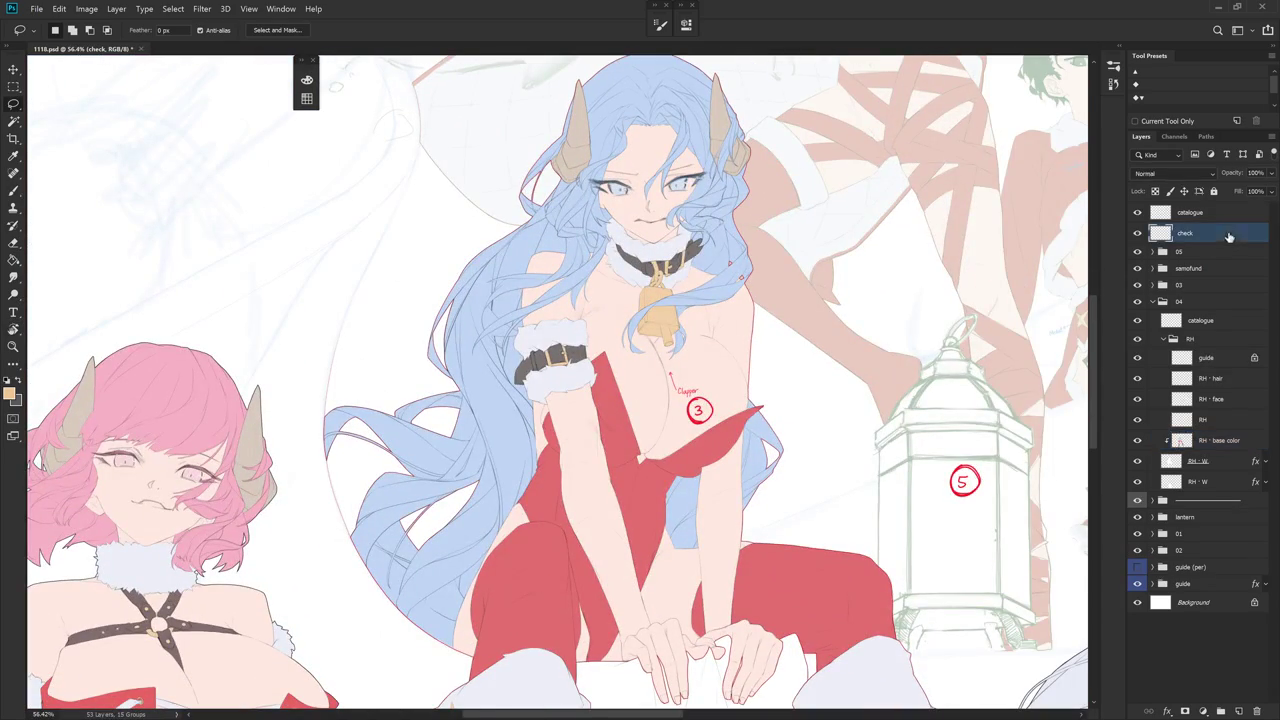
- Expand the 03 group and copy the area layer's stroke layer style
key(Delete)
scroll(784, 595, down, 5)
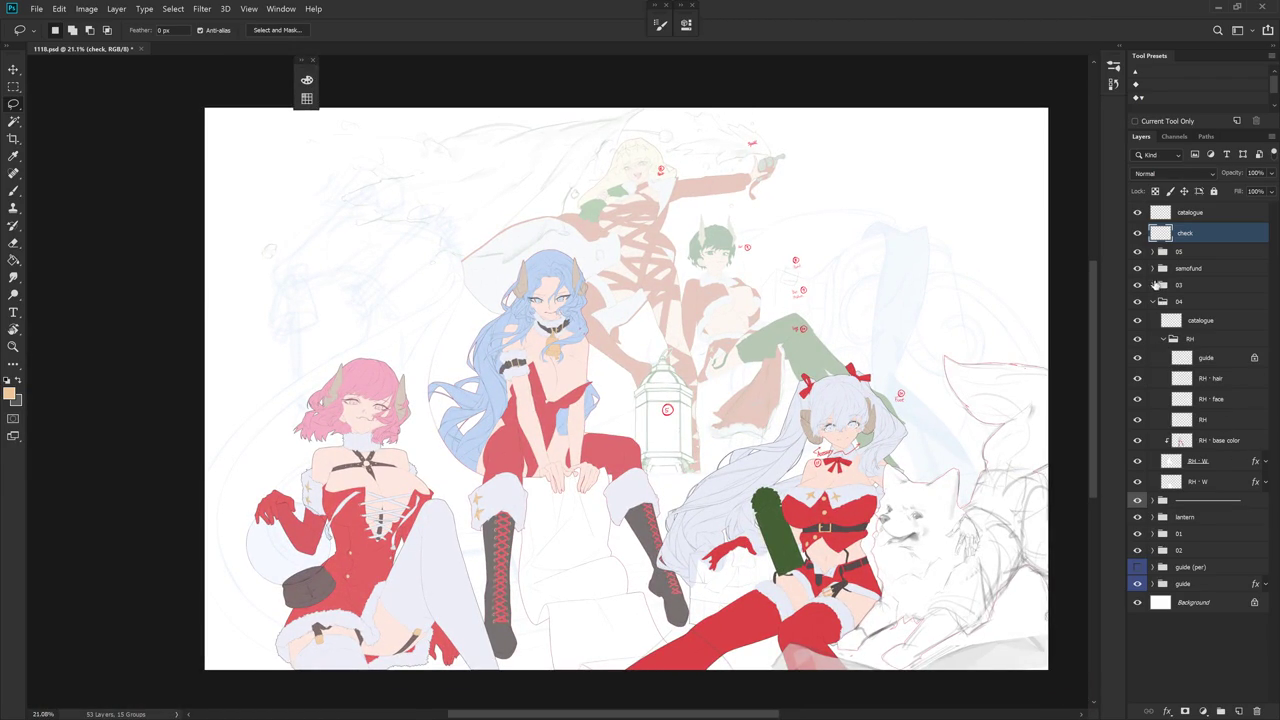
click(1154, 285)
click(1232, 341)
right_click(1232, 341)
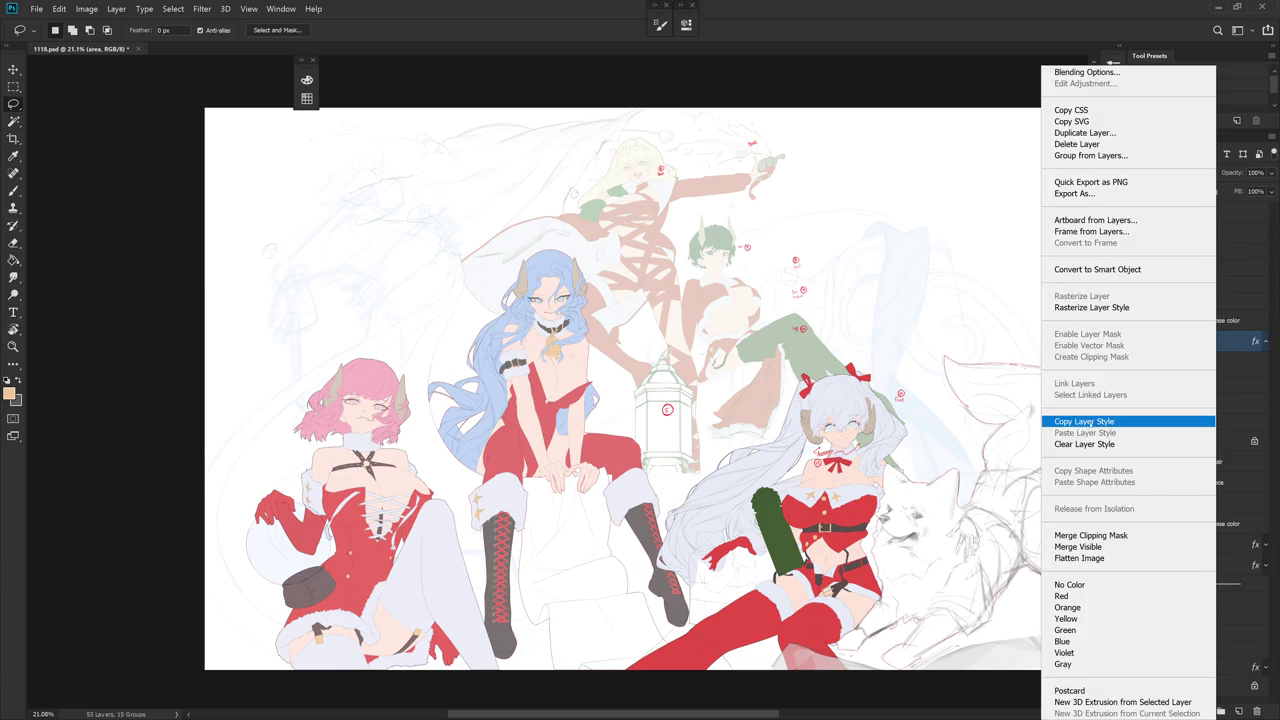
click(1090, 420)
- Paste the stroke style onto both RH · W layers, then open the lower one's Blending Options
click(1214, 544)
ctrl+click(1216, 565)
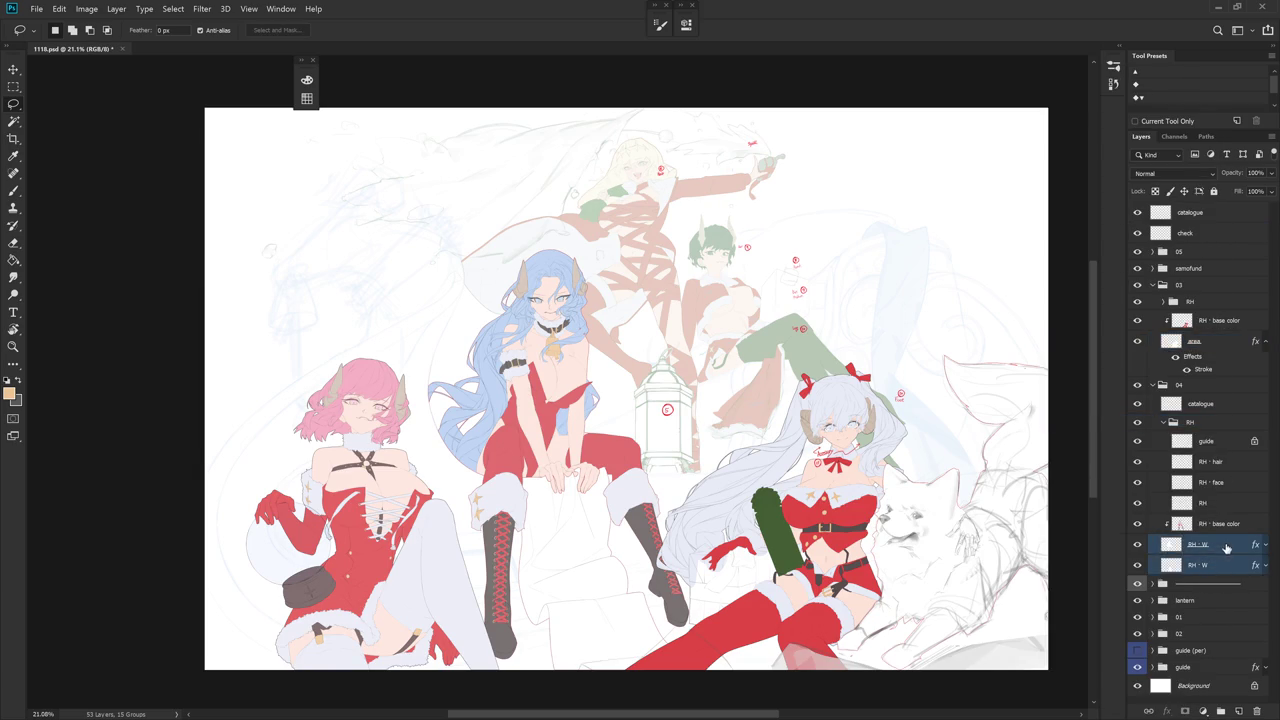
right_click(1222, 562)
click(1100, 433)
click(1198, 565)
right_click(1200, 565)
click(1128, 72)
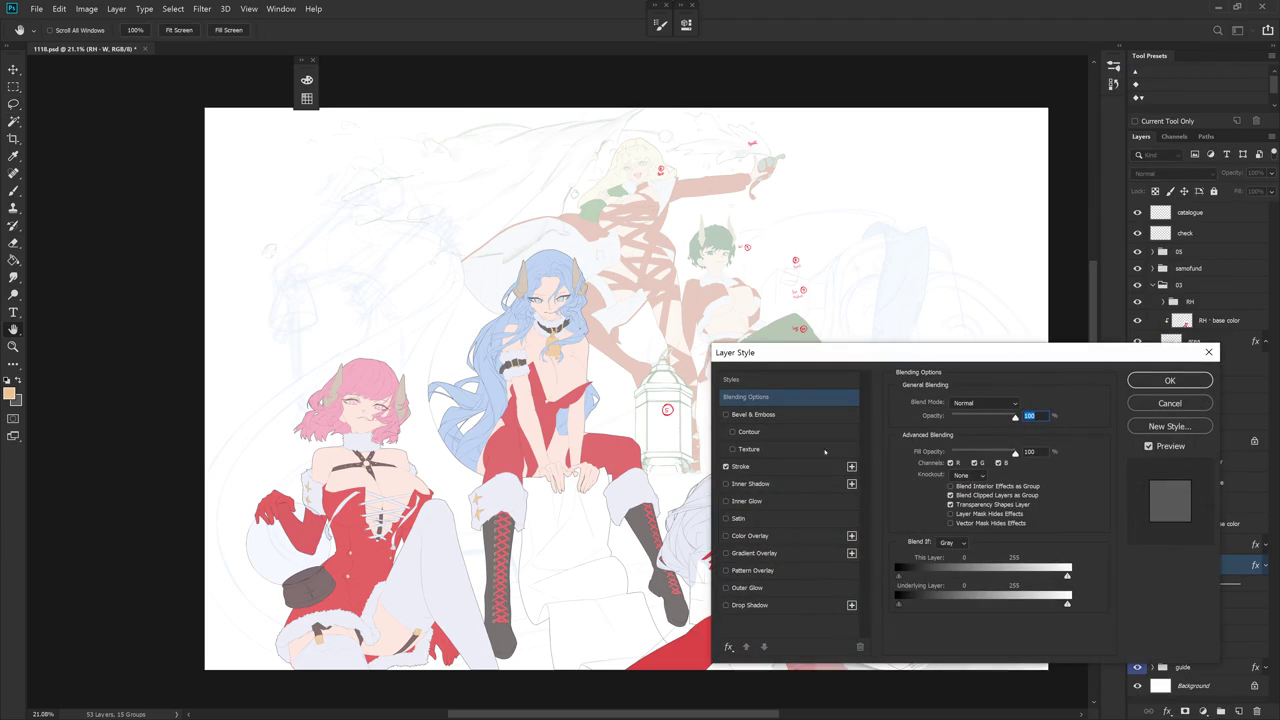
- Give the lower RH · W layer a beige ebd9c6 Color Overlay at 100% opacity
click(749, 536)
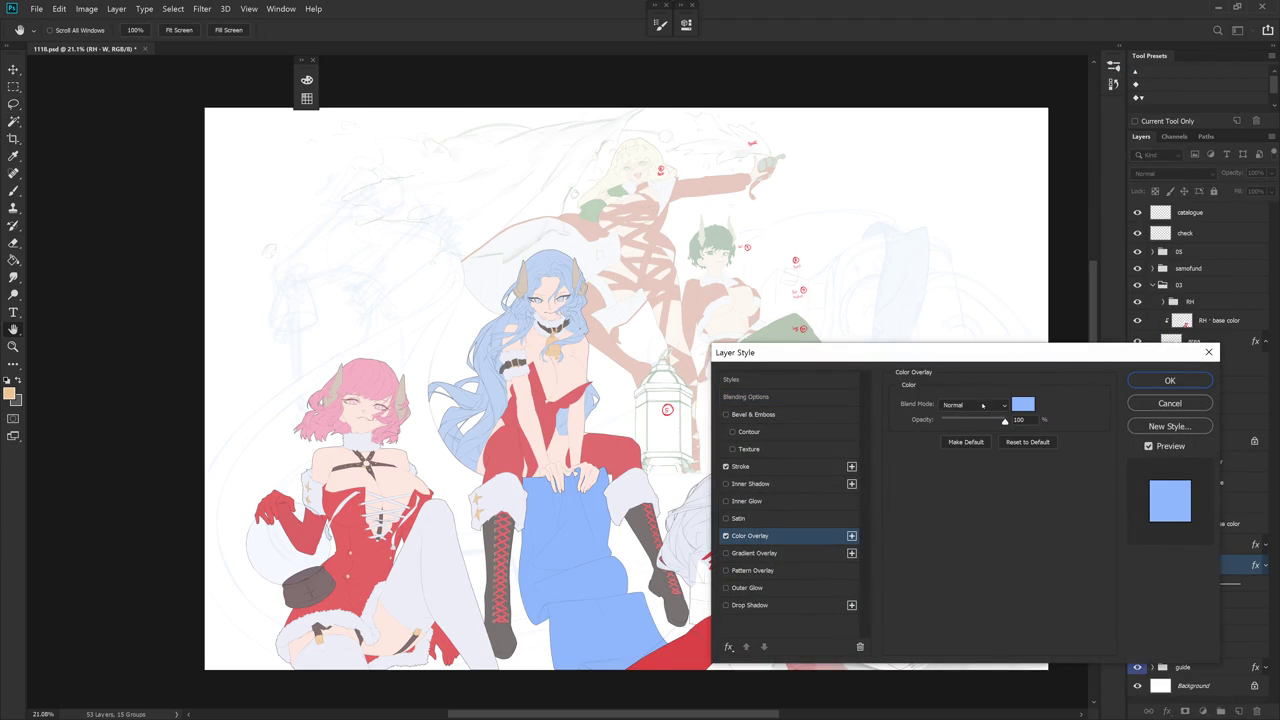
click(1022, 404)
text(ffd78b)
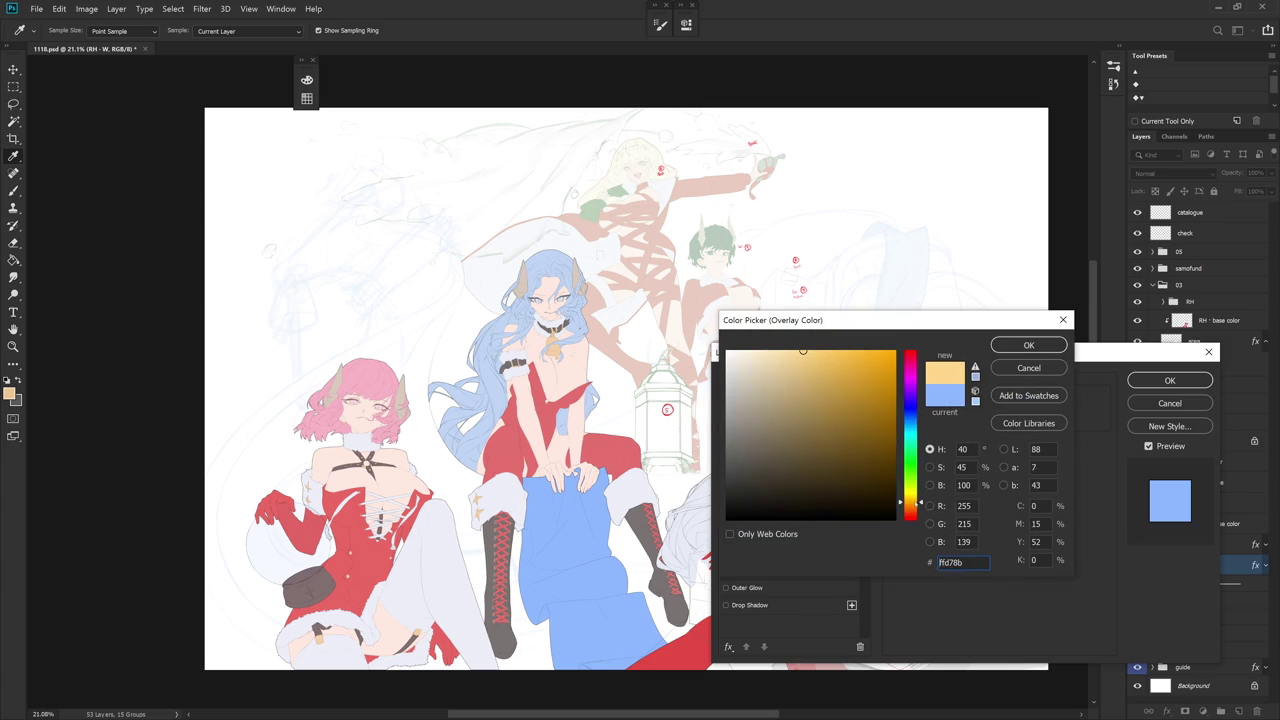
click(752, 359)
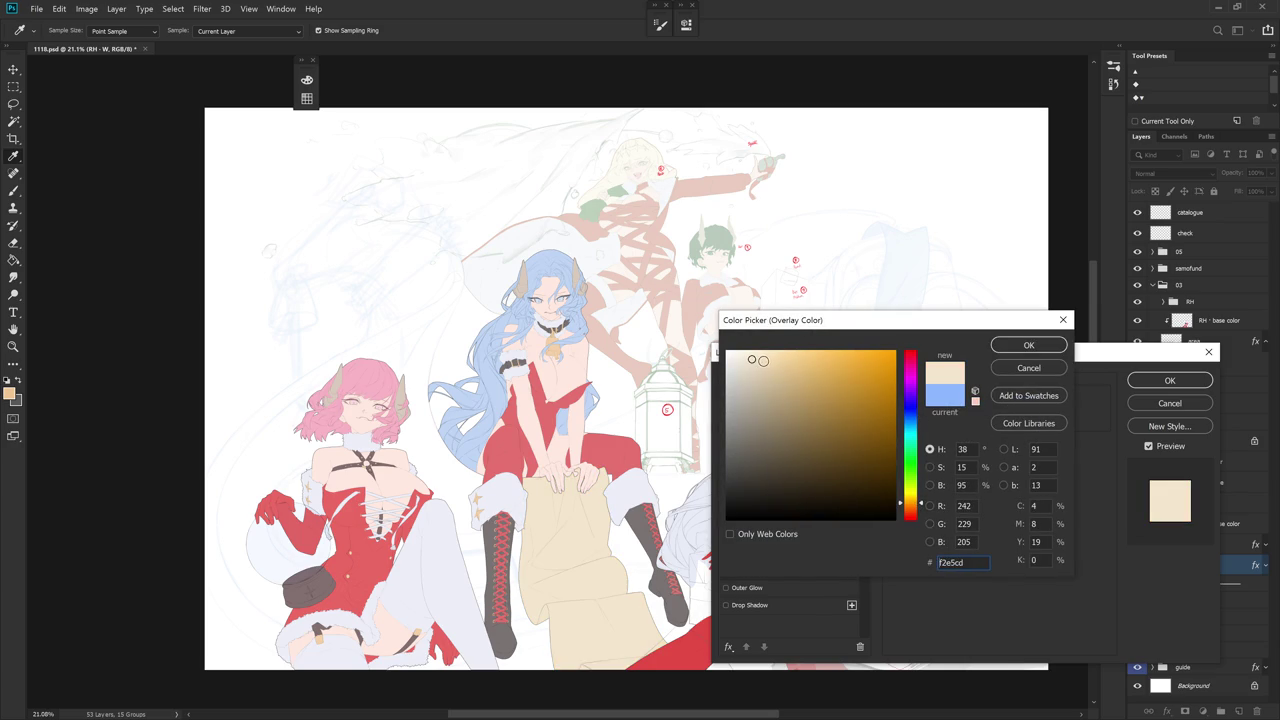
drag(758, 353, 757, 345)
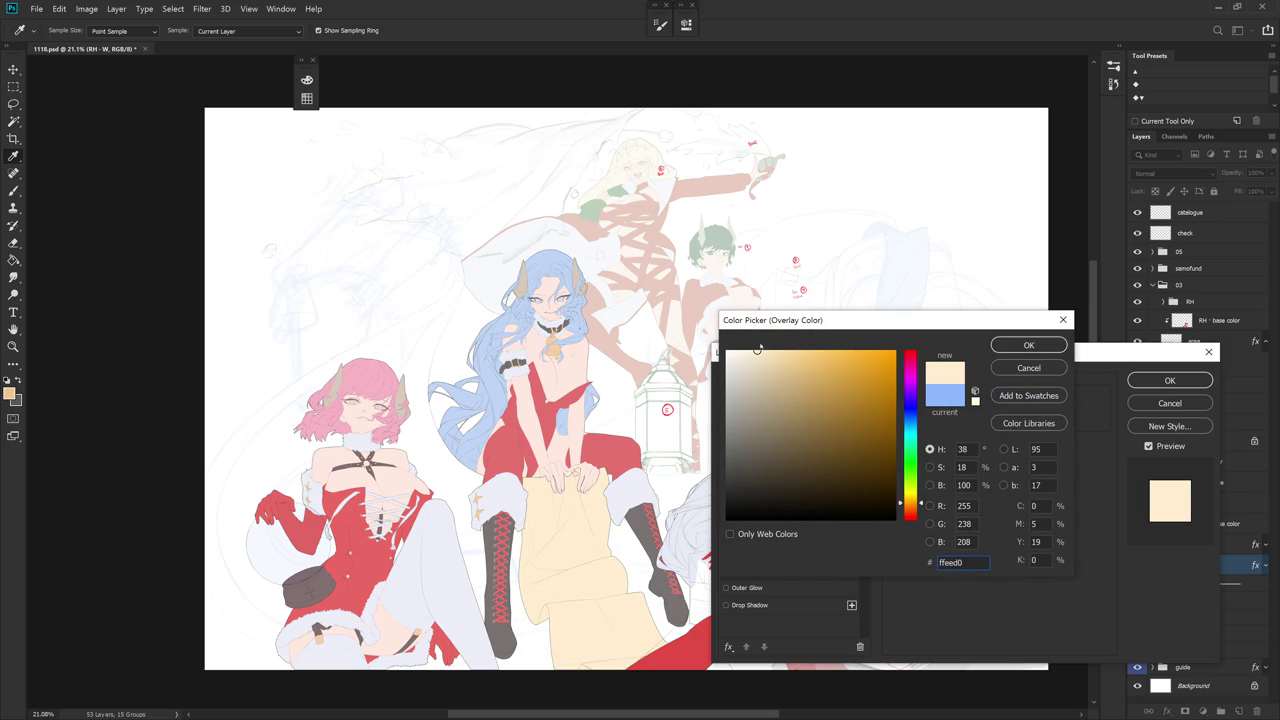
click(910, 508)
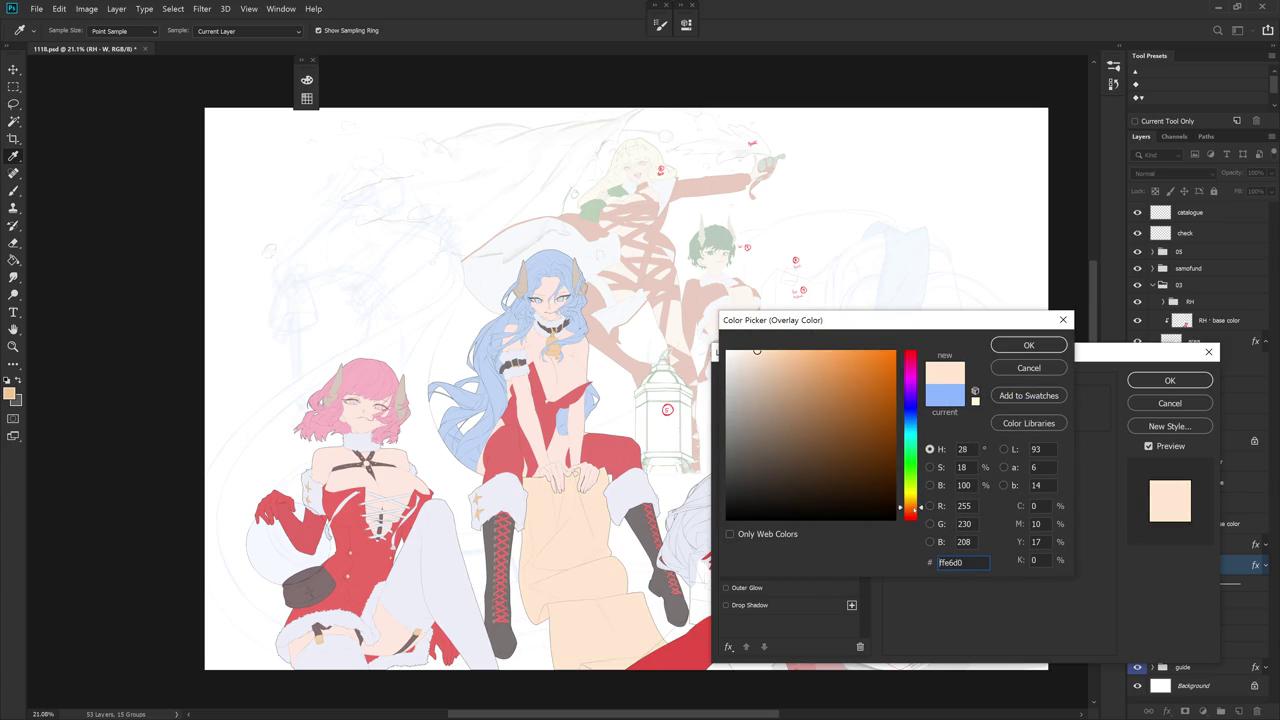
click(910, 505)
click(910, 506)
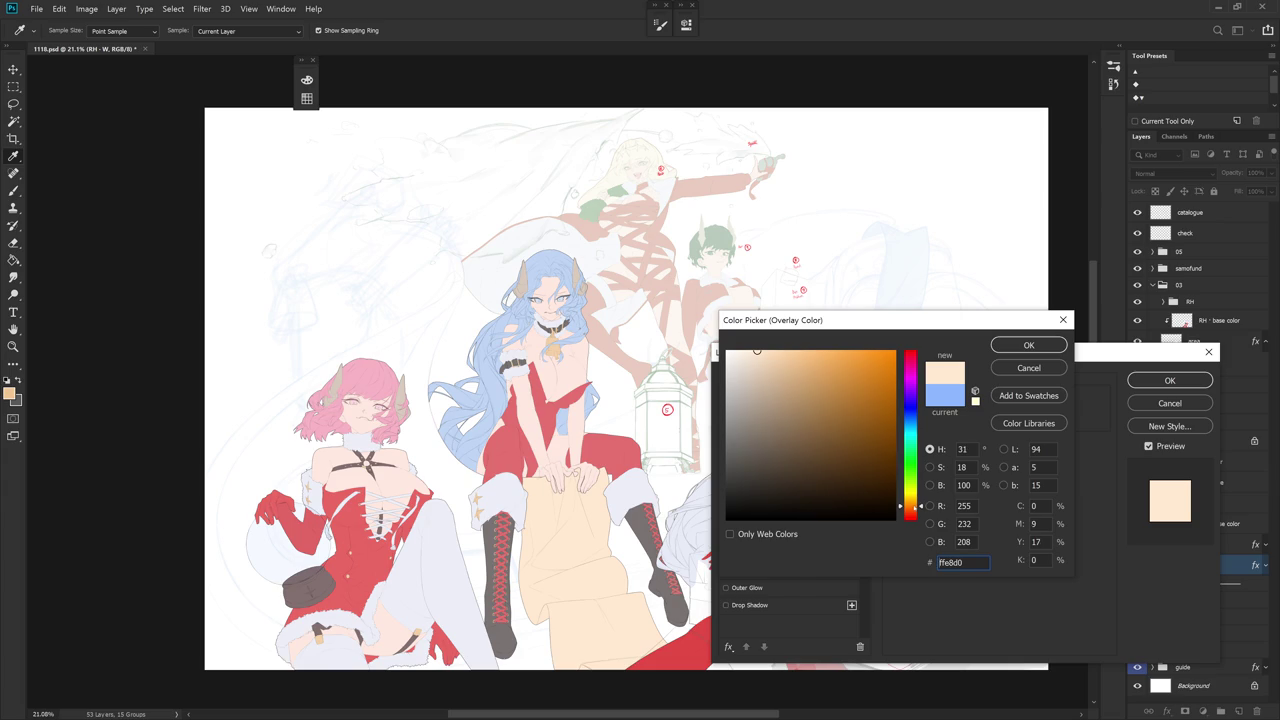
click(749, 364)
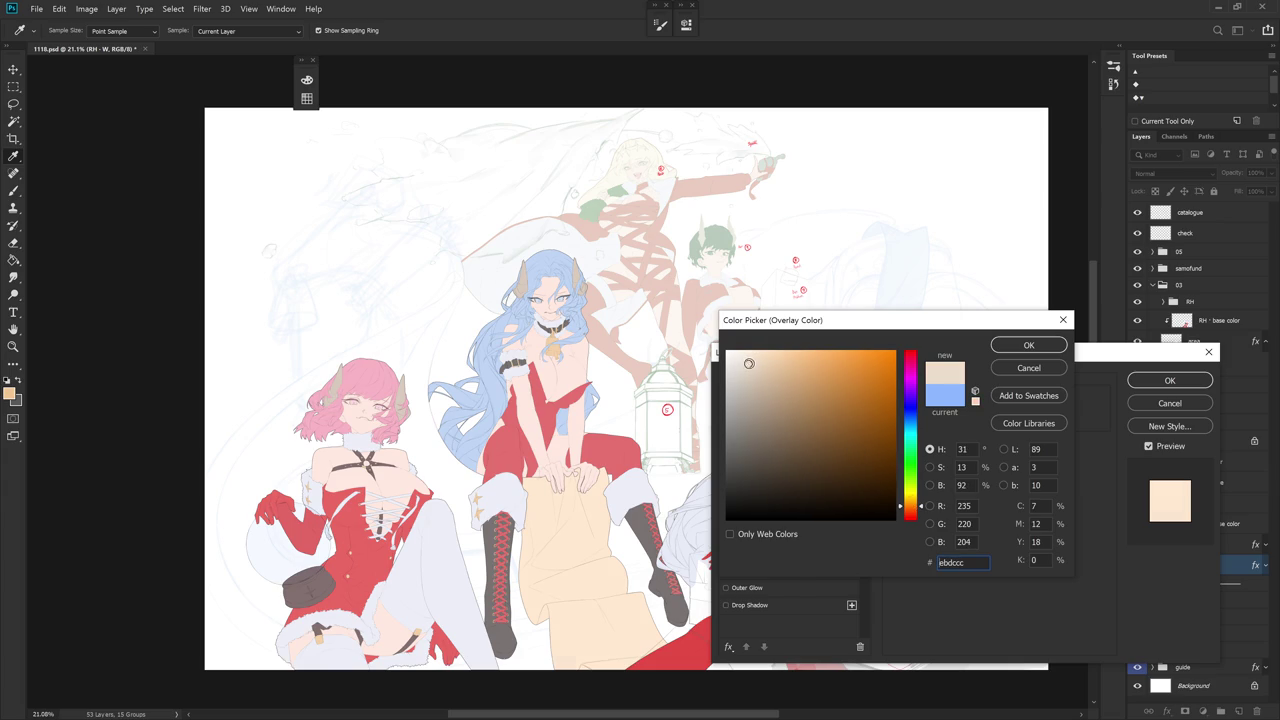
click(752, 363)
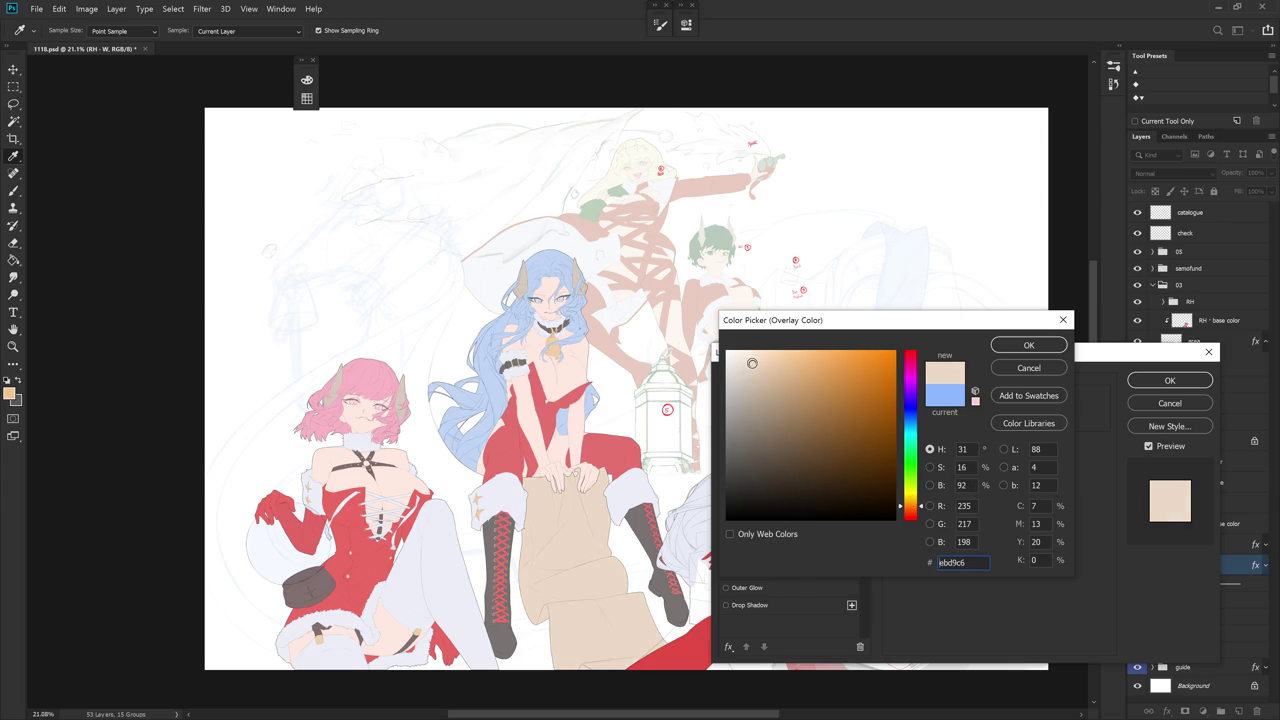
click(1029, 345)
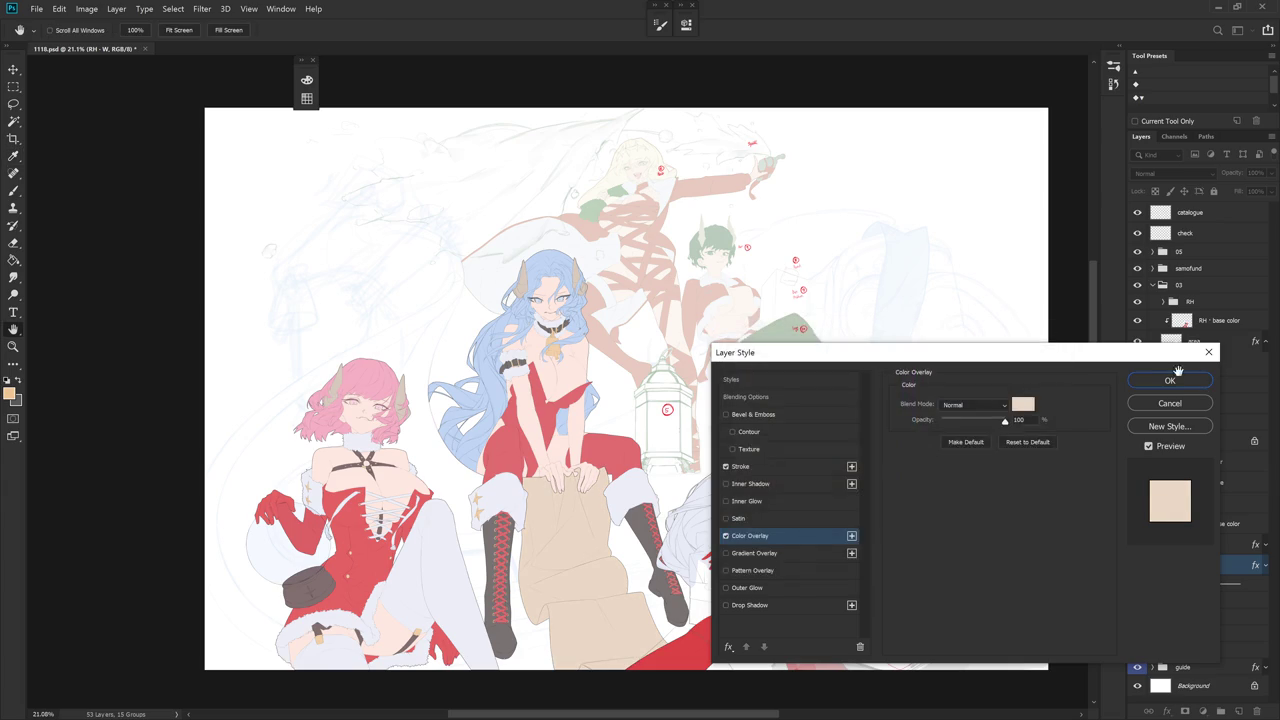
click(1176, 380)
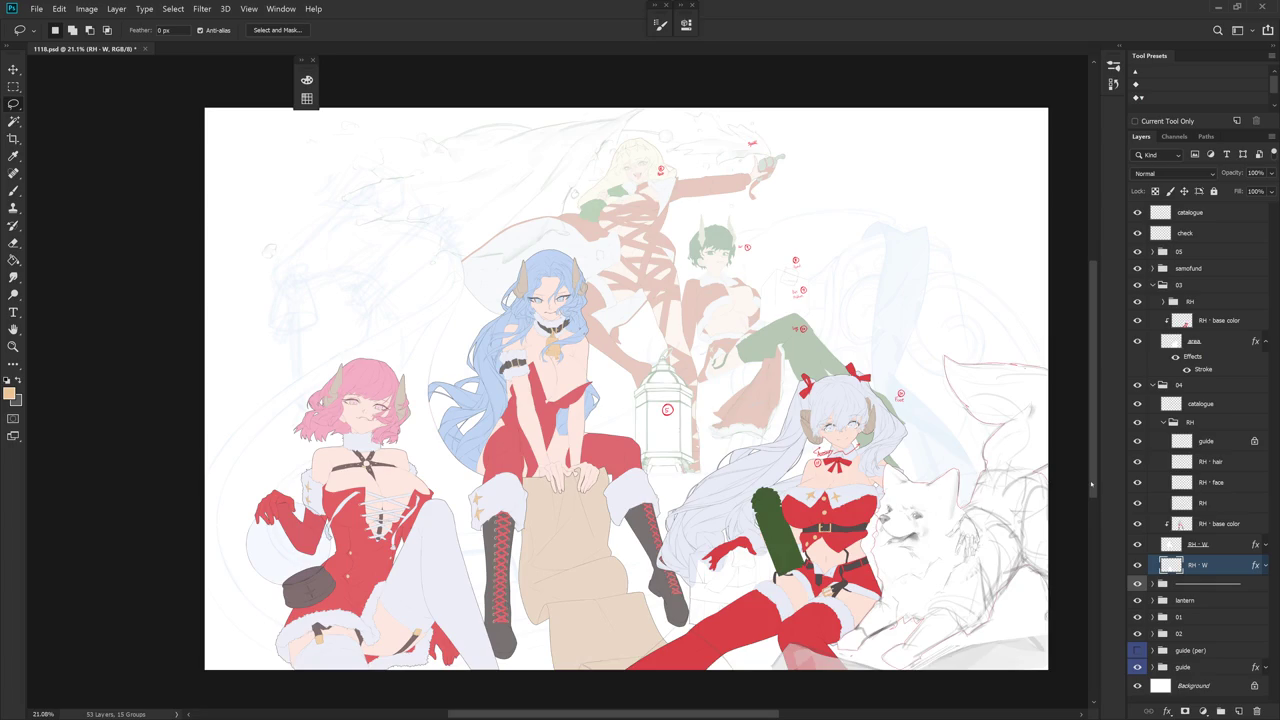
- Rename catalogue to RH · catalogue and move it into the RH group above RH · base color
scroll(700, 533, up, 5)
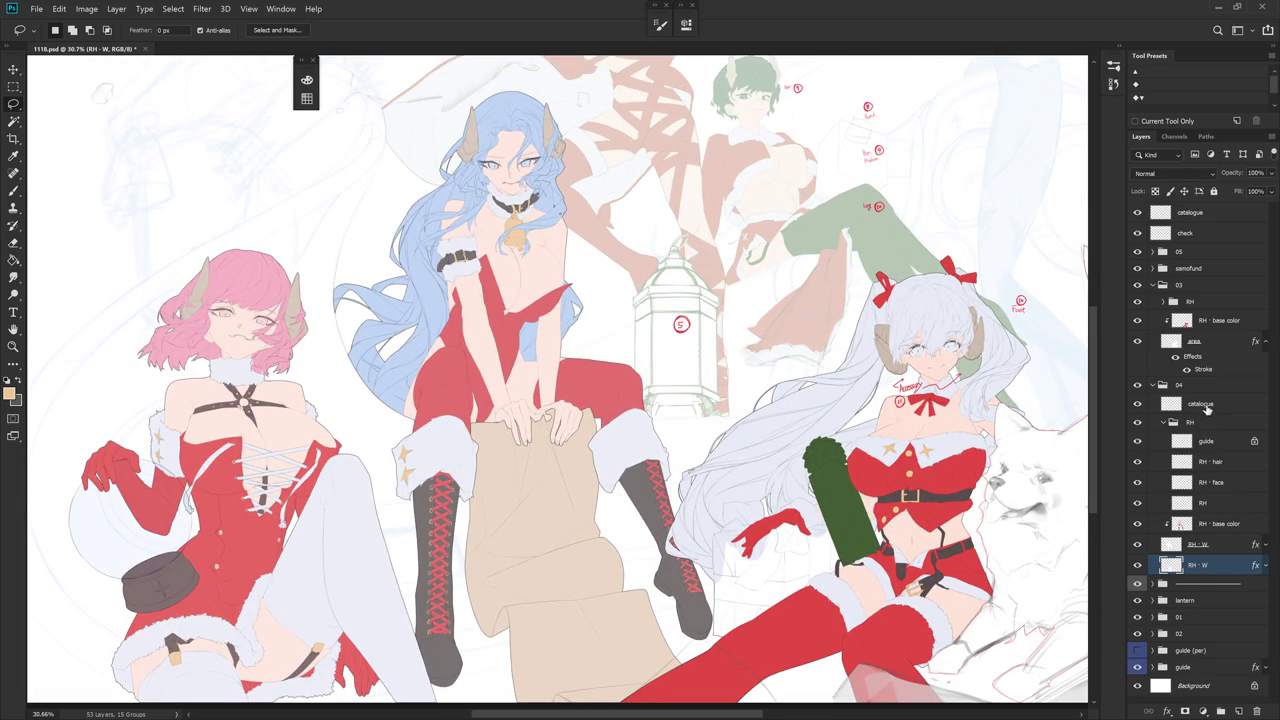
double_click(1211, 461)
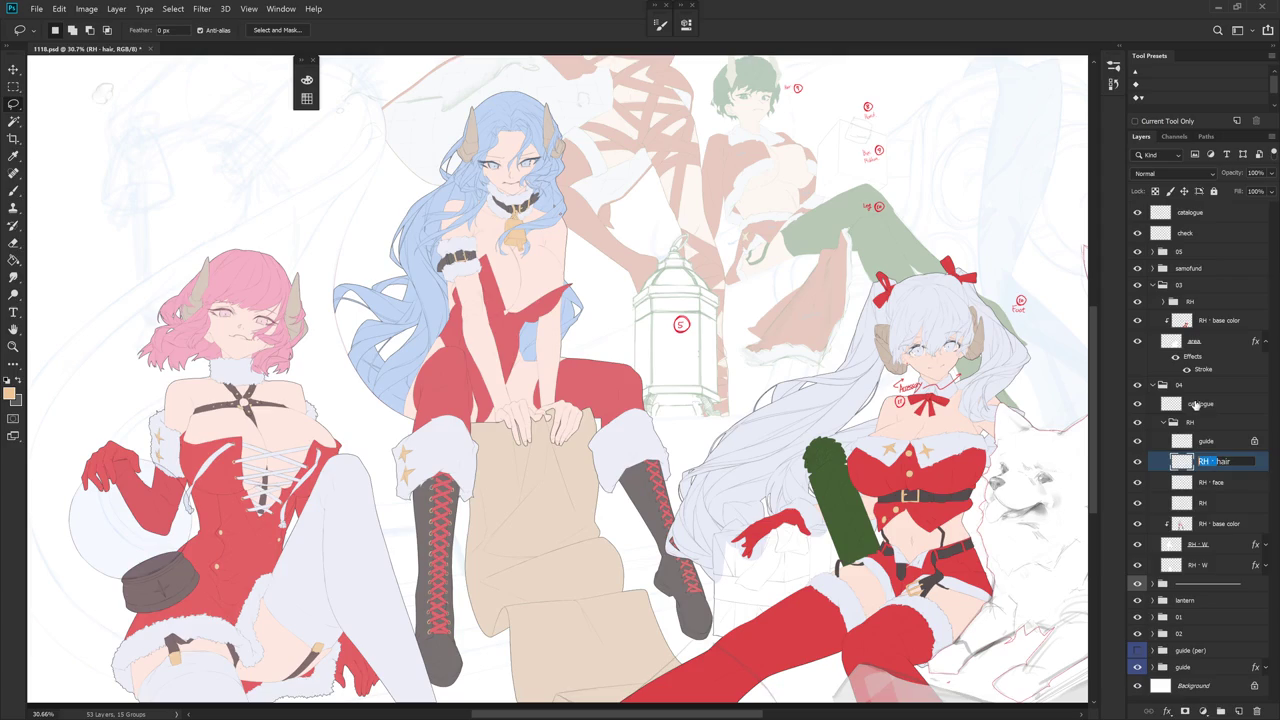
double_click(1203, 403)
text(RH · catalogue)
key(Return)
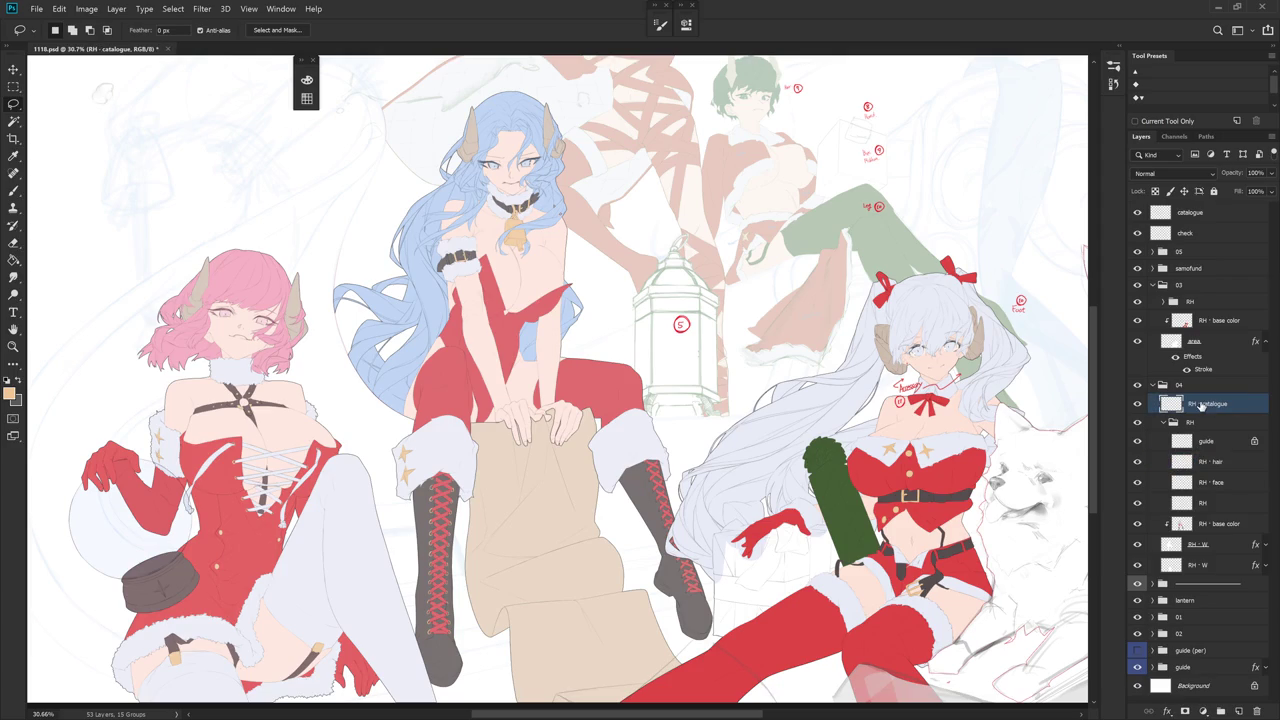
click(1212, 441)
mouse_move(1216, 441)
mouse_down()
mouse_move(1216, 400)
mouse_move(1234, 450)
mouse_up()
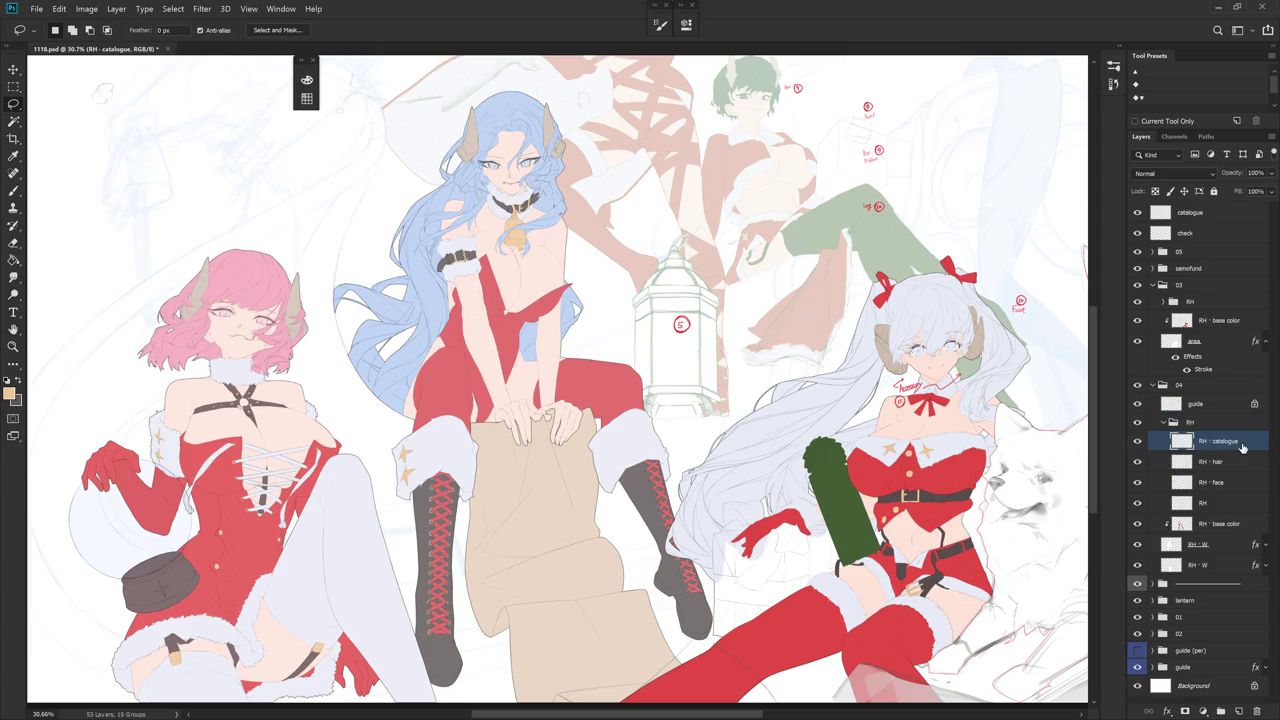
mouse_move(1224, 457)
mouse_down()
mouse_move(1234, 500)
mouse_move(1234, 488)
mouse_up()
- Merge RH · catalogue away and rename the lower RH · W layer to RH · W · catalogue
key(ctrl+e)
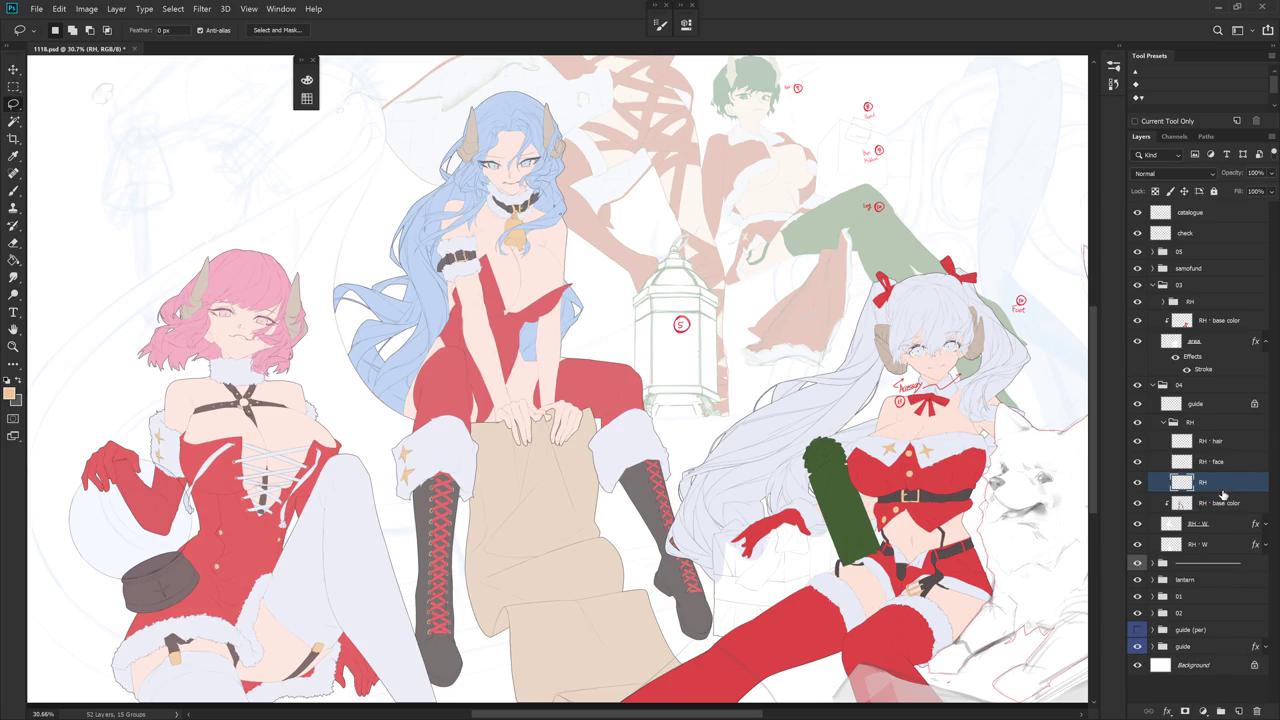
key(ctrl+z)
double_click(1230, 502)
click(1252, 502)
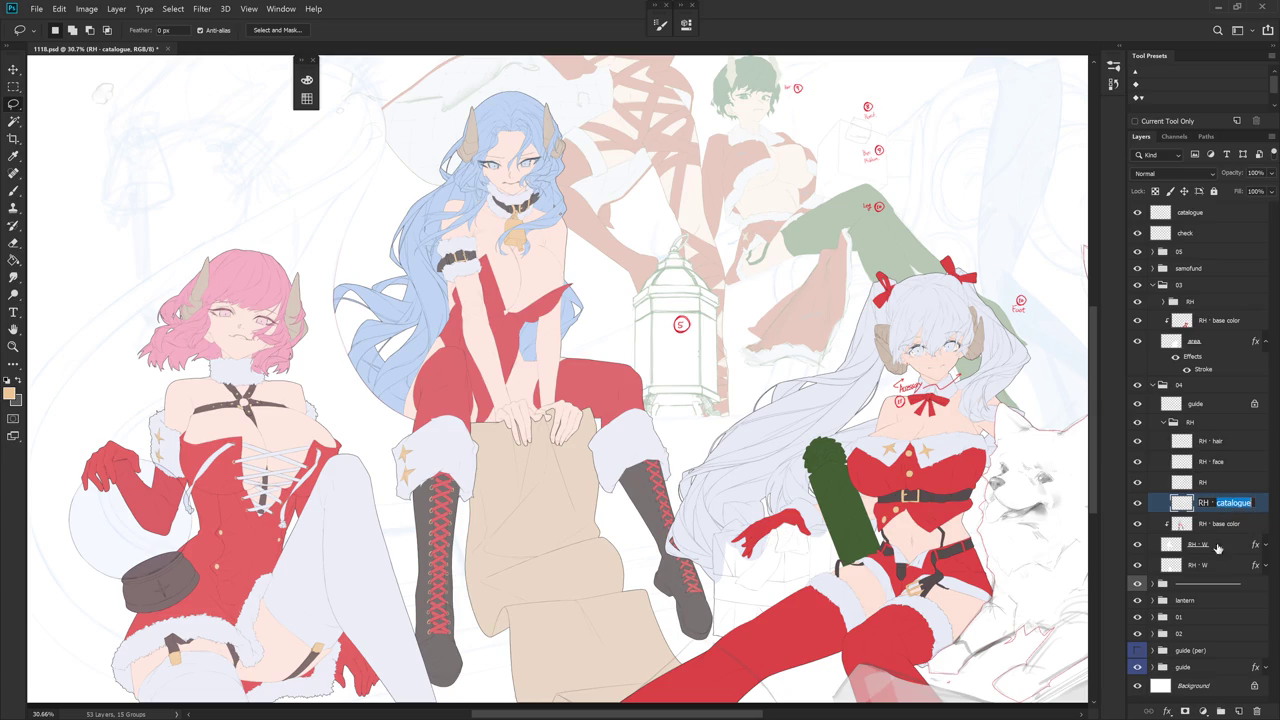
drag(1252, 502, 1229, 487)
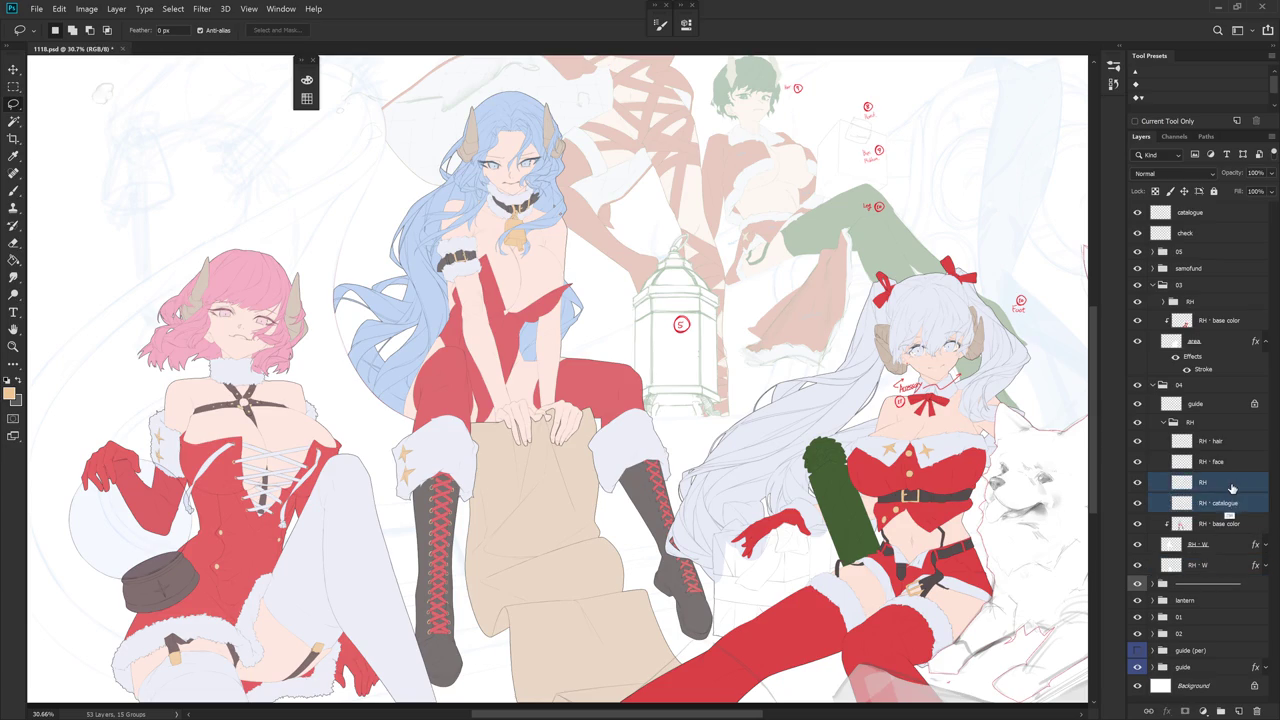
key(ctrl+e)
double_click(1204, 544)
click(1221, 539)
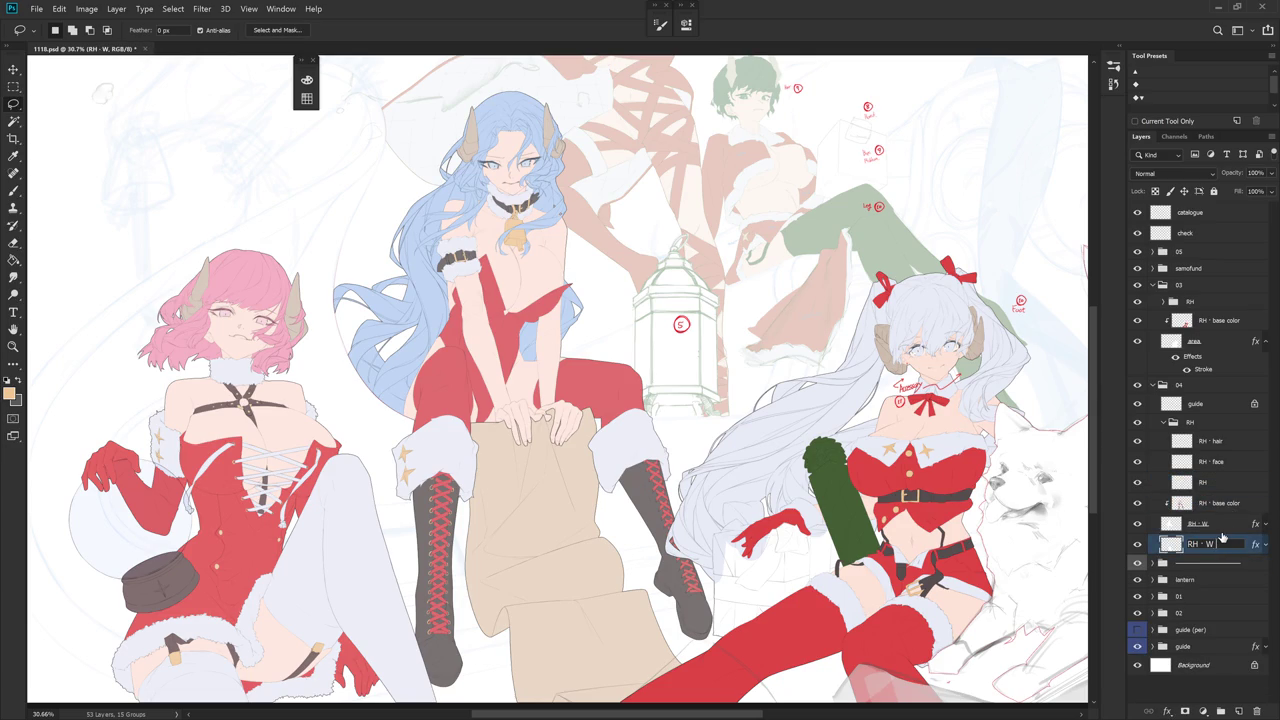
key(ctrl+v)
key(Return)
scroll(657, 460, down, 1)
key(b)
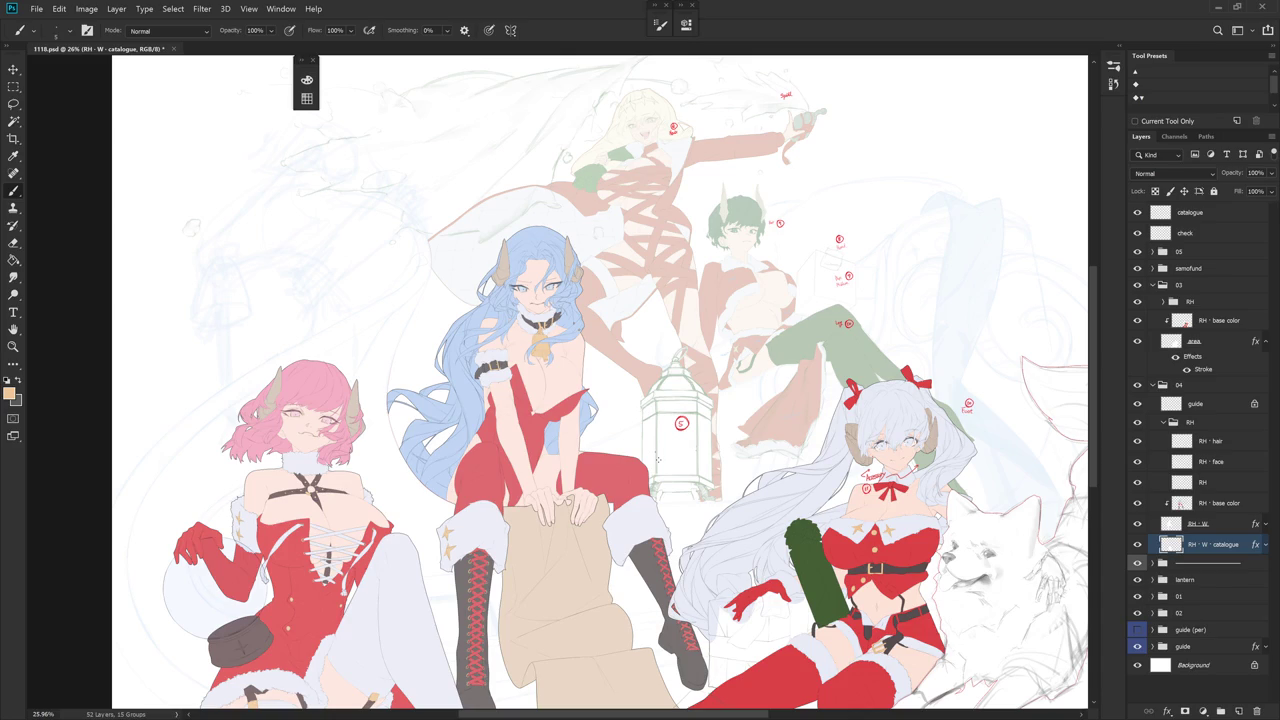
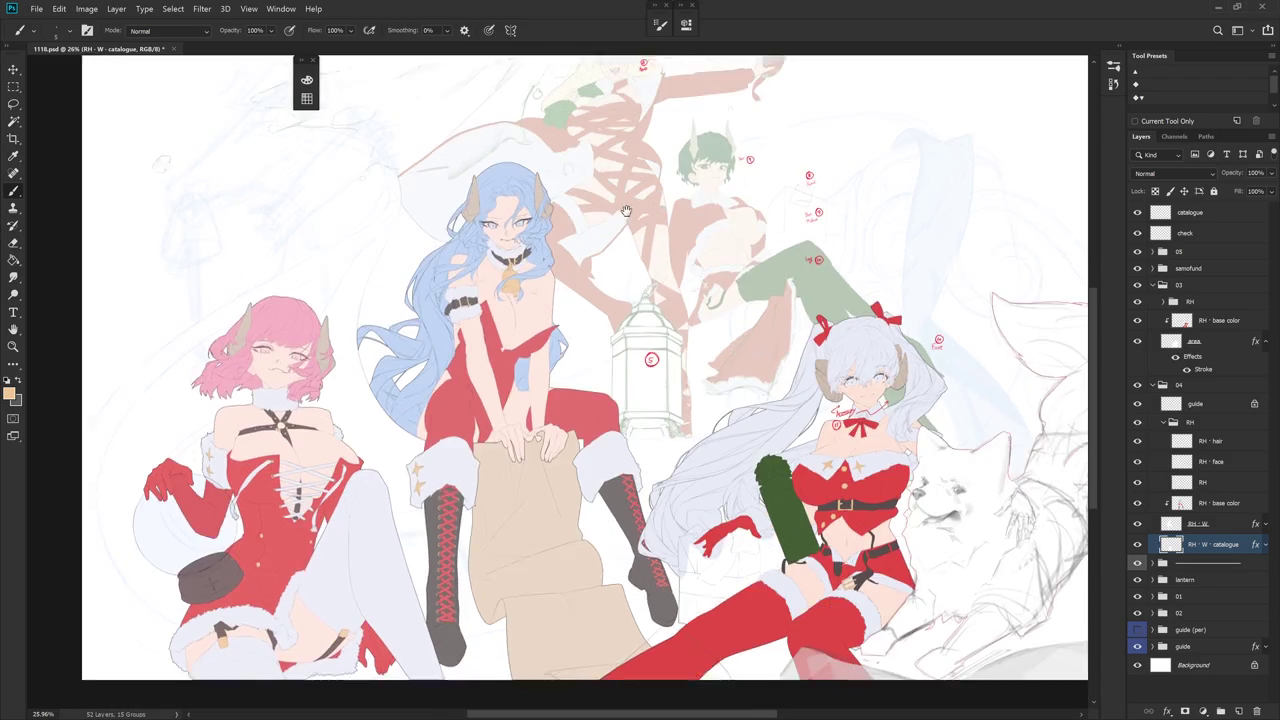
- Select the RH - hair layer and toggle its visibility off and on to check it
drag(660, 280, 595, 215)
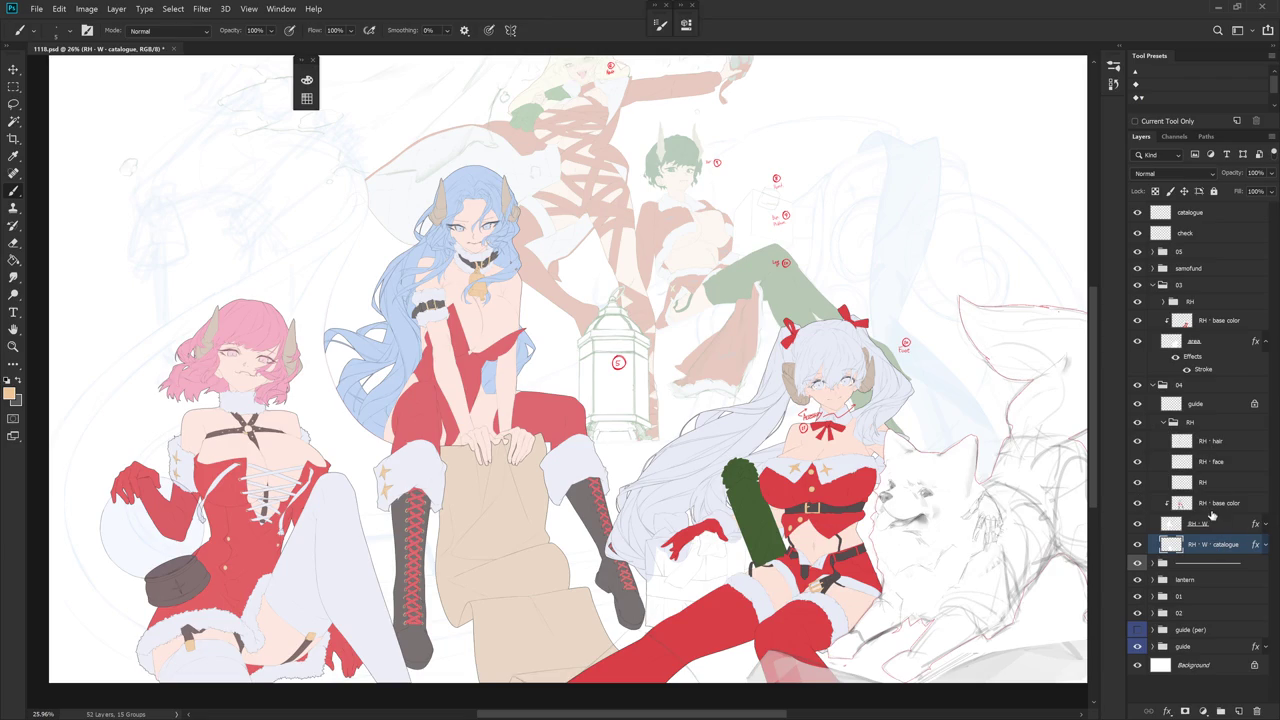
click(1222, 447)
click(1143, 446)
click(1143, 446)
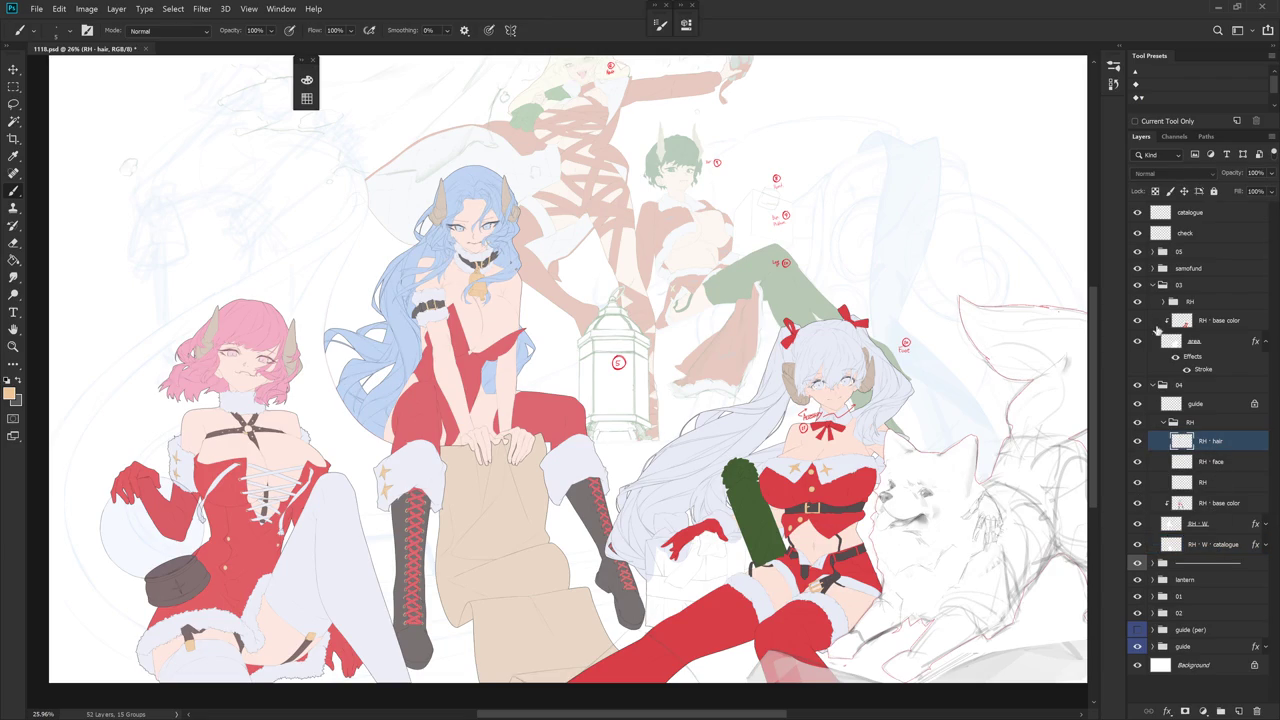
- Expand group 05, inspect and collapse its RH subgroup, then select RH · face in 04
click(1155, 252)
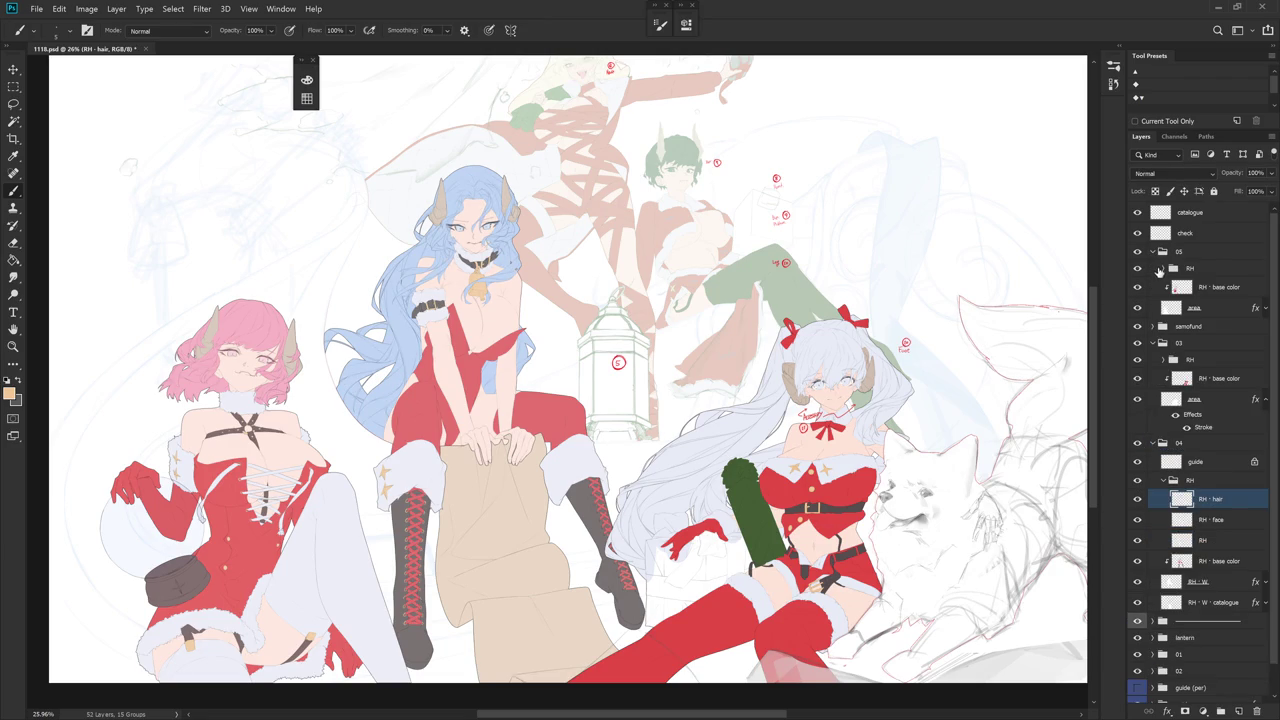
click(1160, 269)
click(1161, 269)
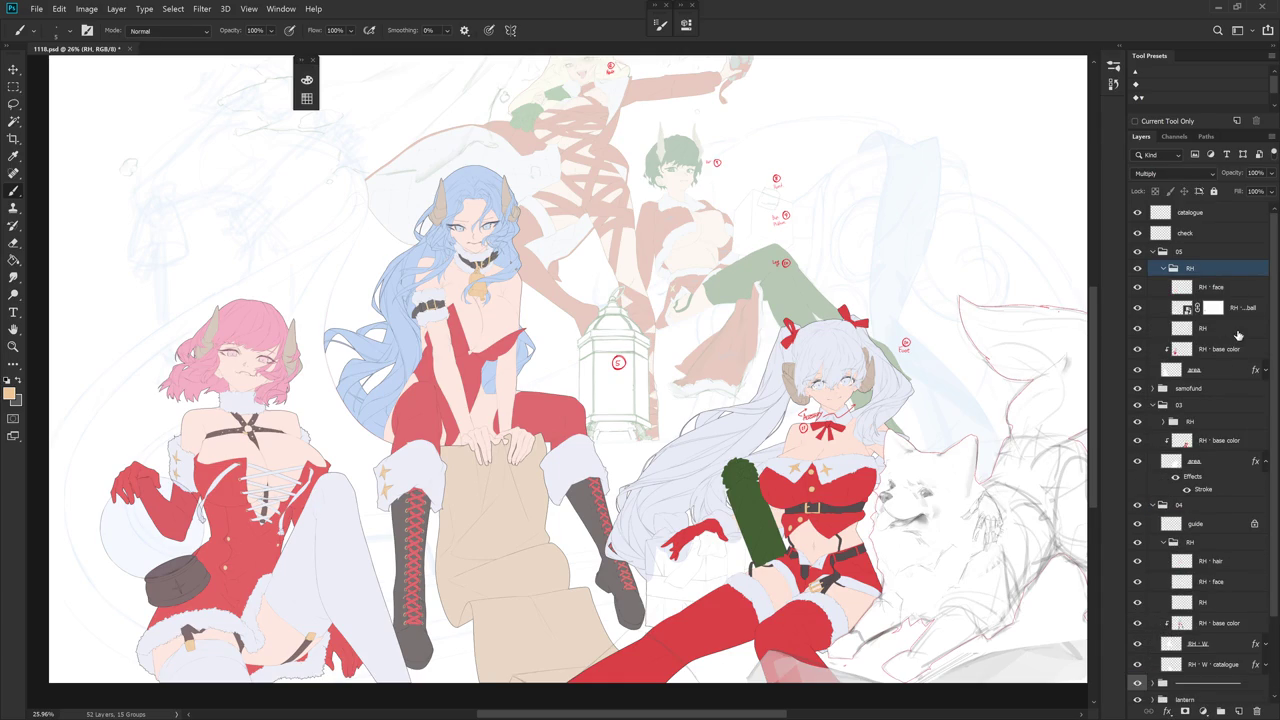
click(1239, 332)
click(1166, 269)
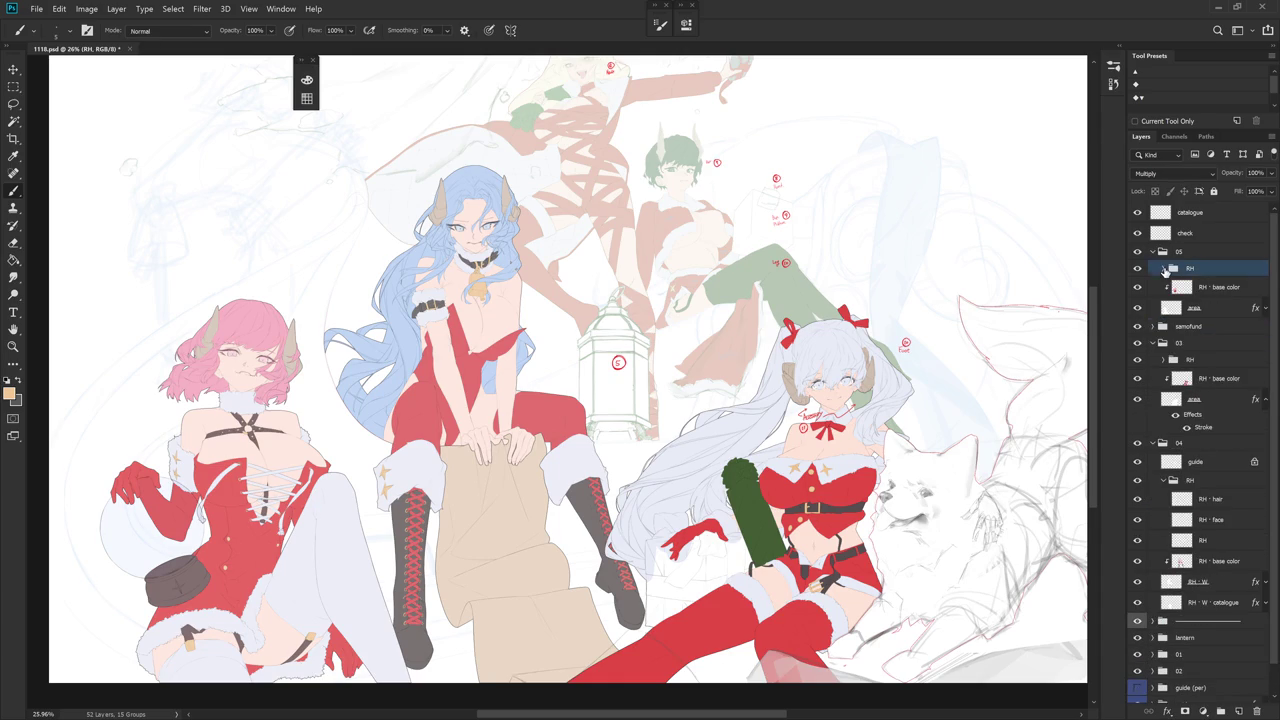
click(1215, 519)
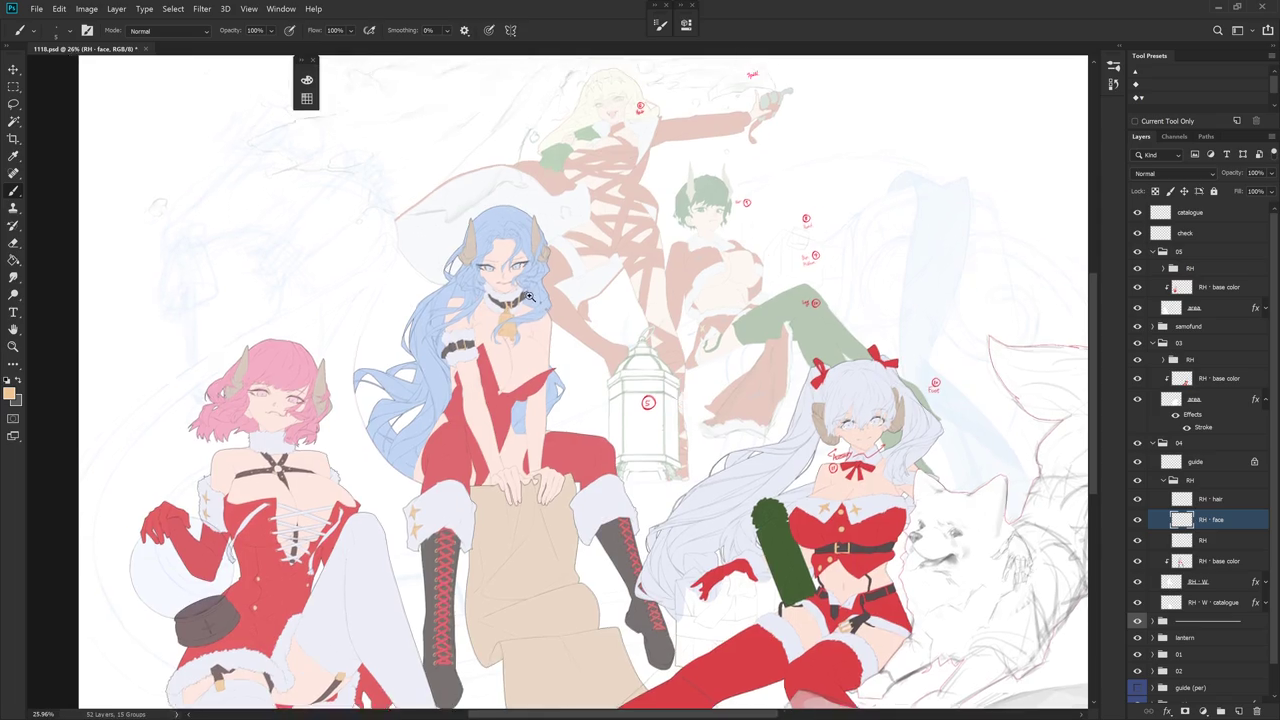
drag(435, 198, 607, 325)
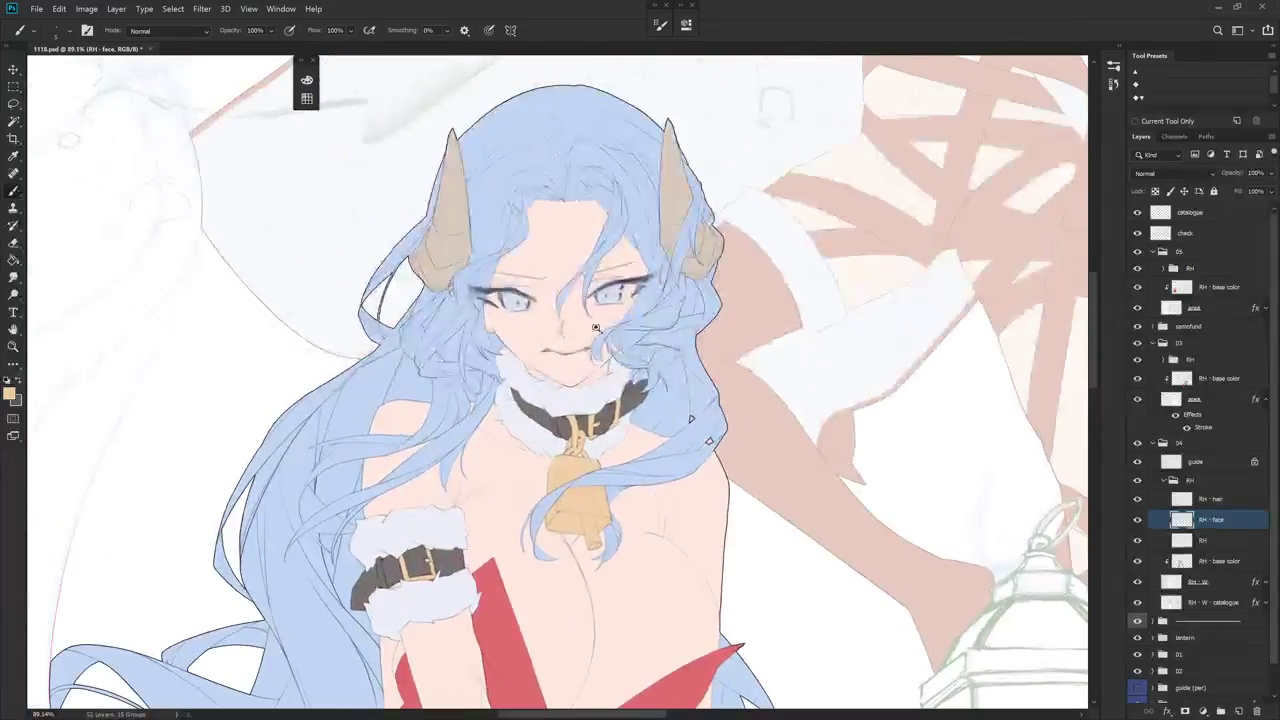
scroll(607, 325, down, 3)
scroll(607, 325, down, 2)
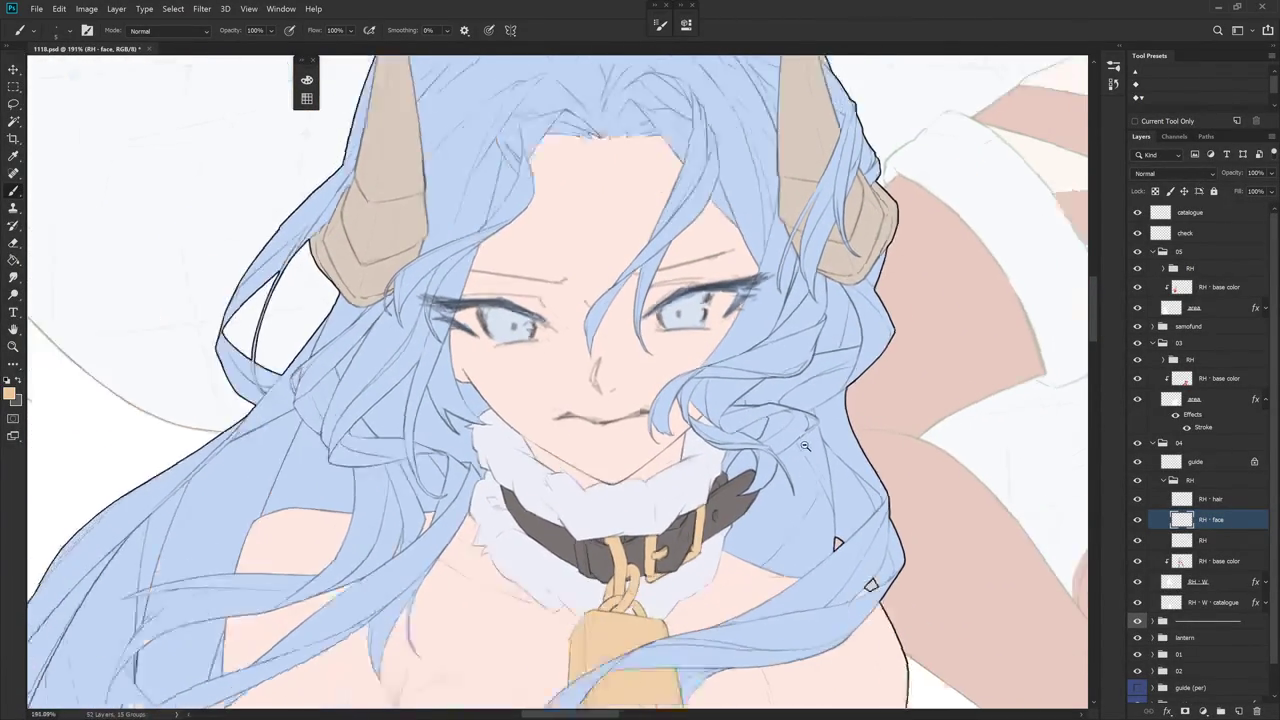
scroll(840, 445, up, 1)
scroll(840, 445, right, 2)
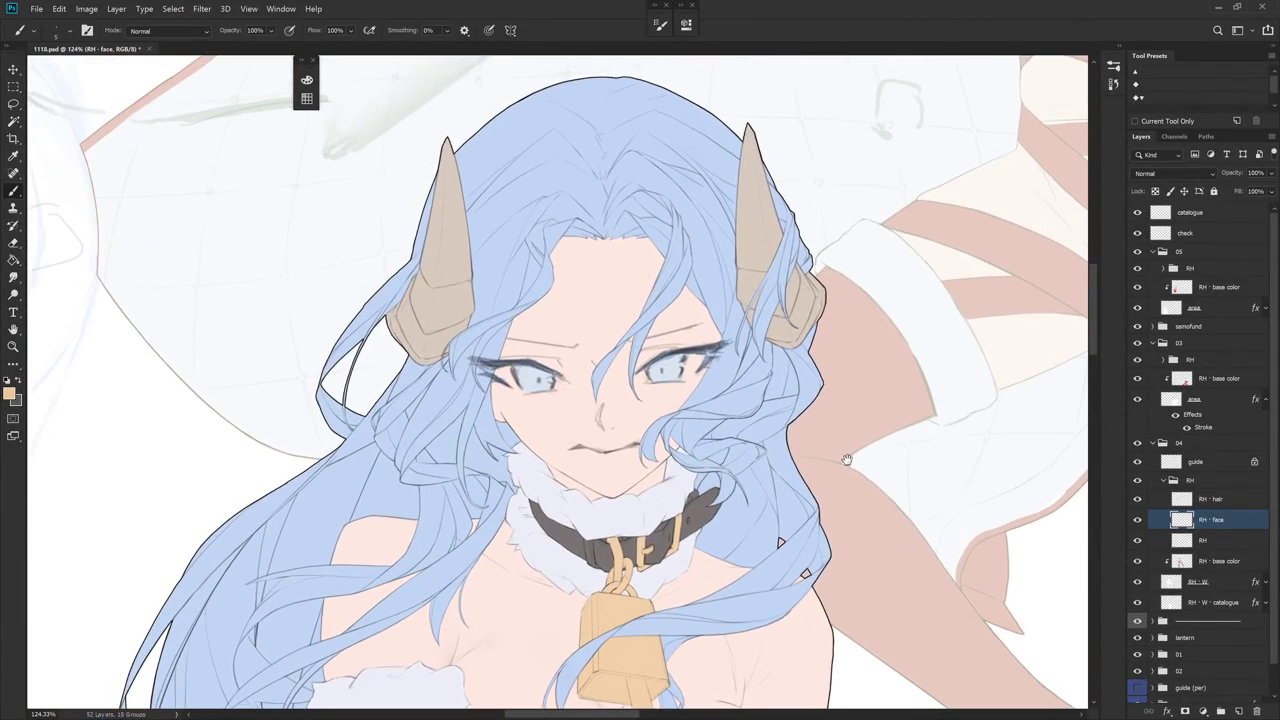
drag(875, 457, 862, 417)
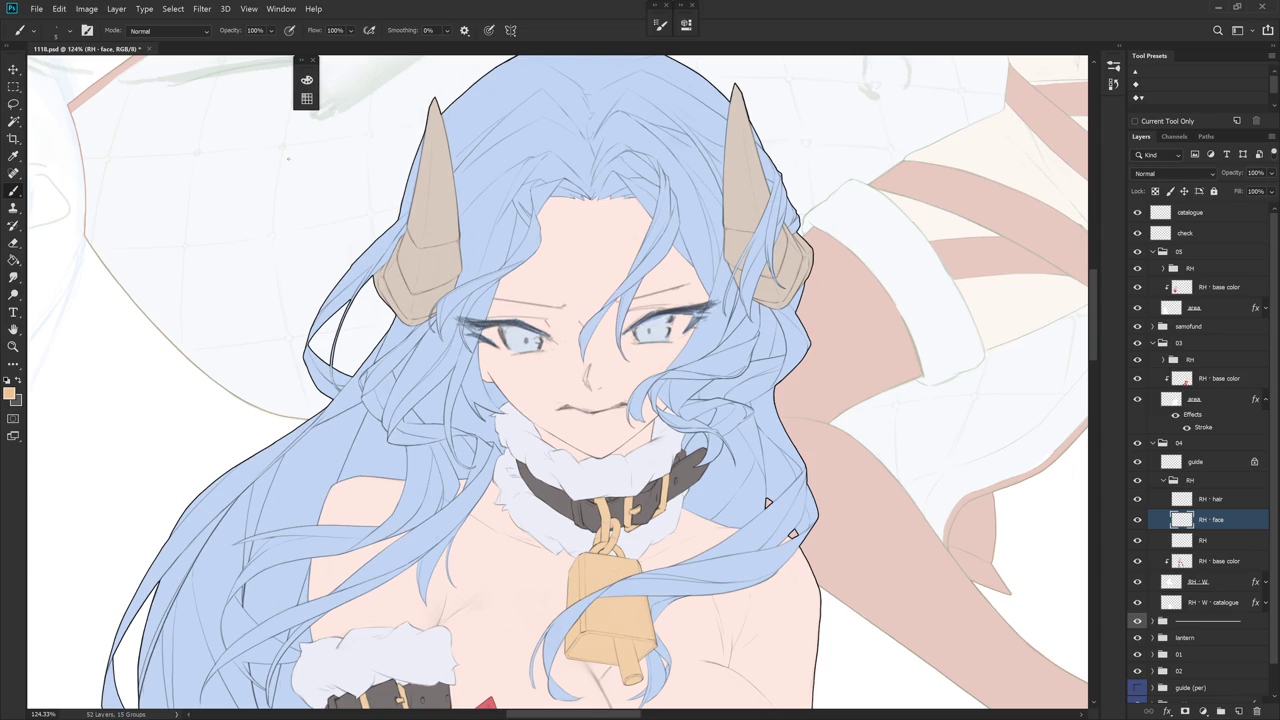
scroll(760, 320, down, 3)
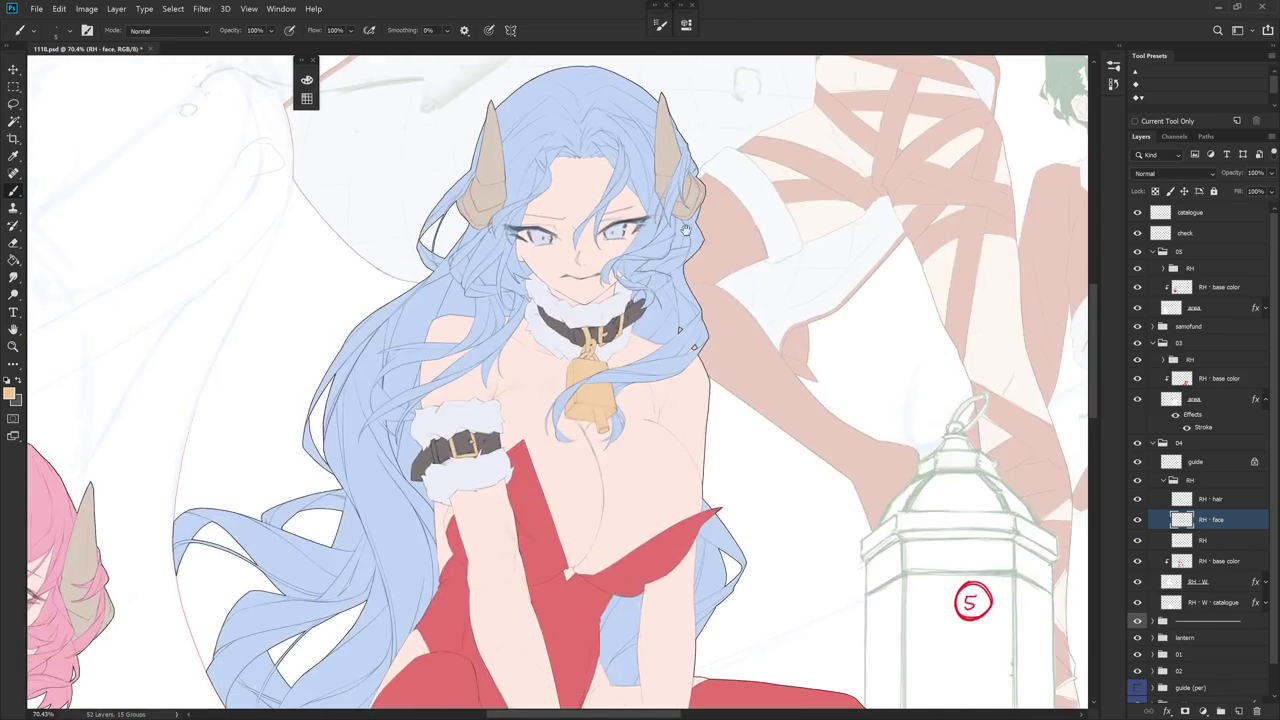
scroll(698, 308, down, 3)
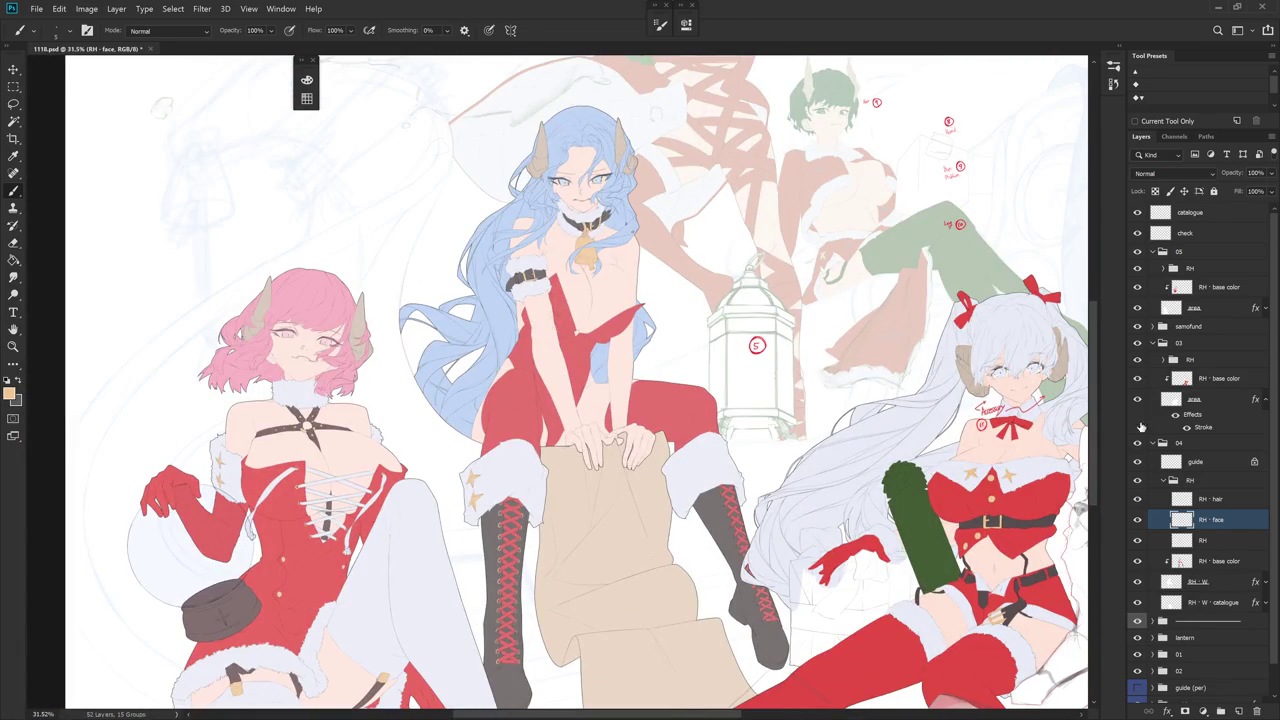
- Select RH · base color in group 05 and eyedrop the dress red as foreground colour
click(1205, 562)
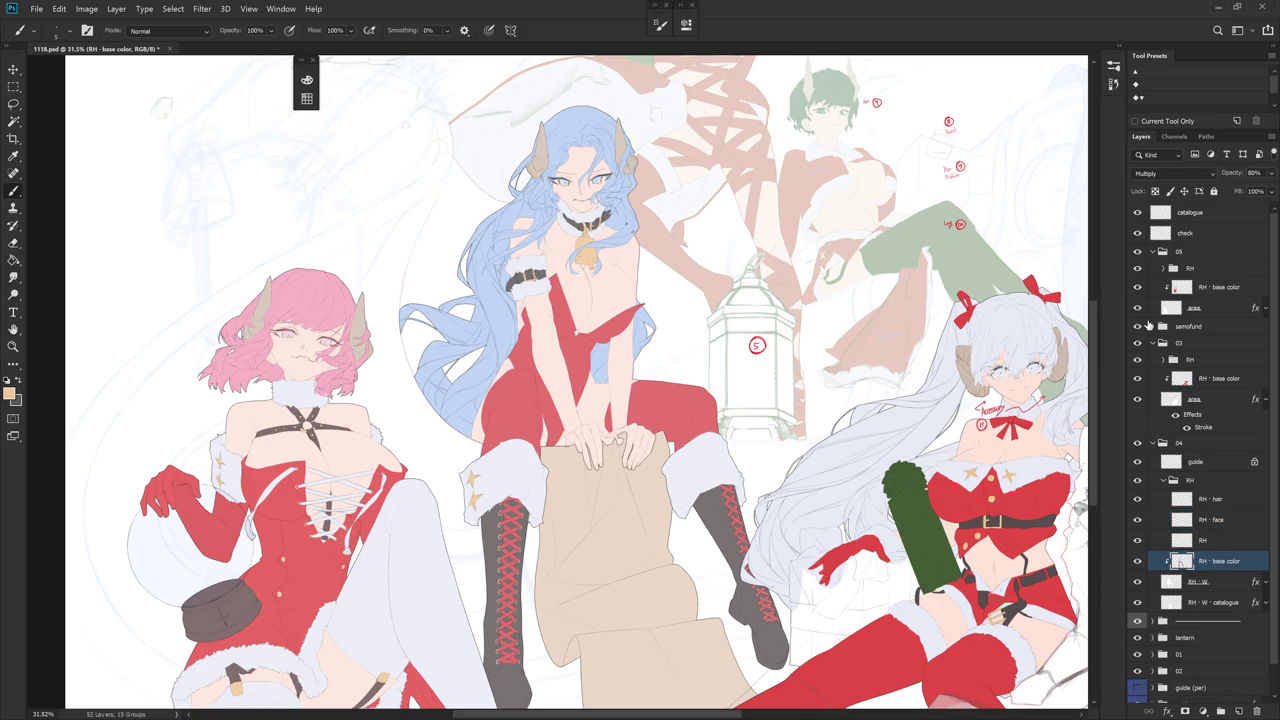
click(1207, 290)
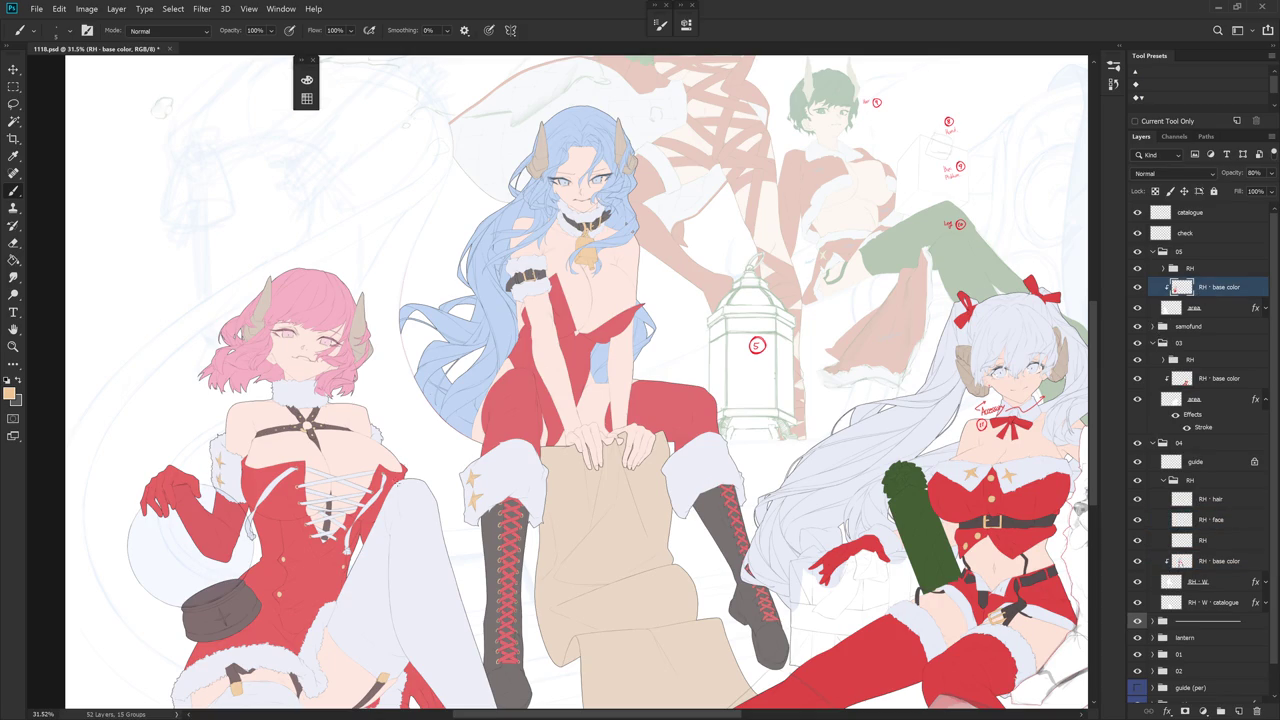
alt+click(313, 569)
click(10, 393)
key(Escape)
- Collapse group 03, solo RH - base color, and release its clipping mask from RH - W
click(1153, 343)
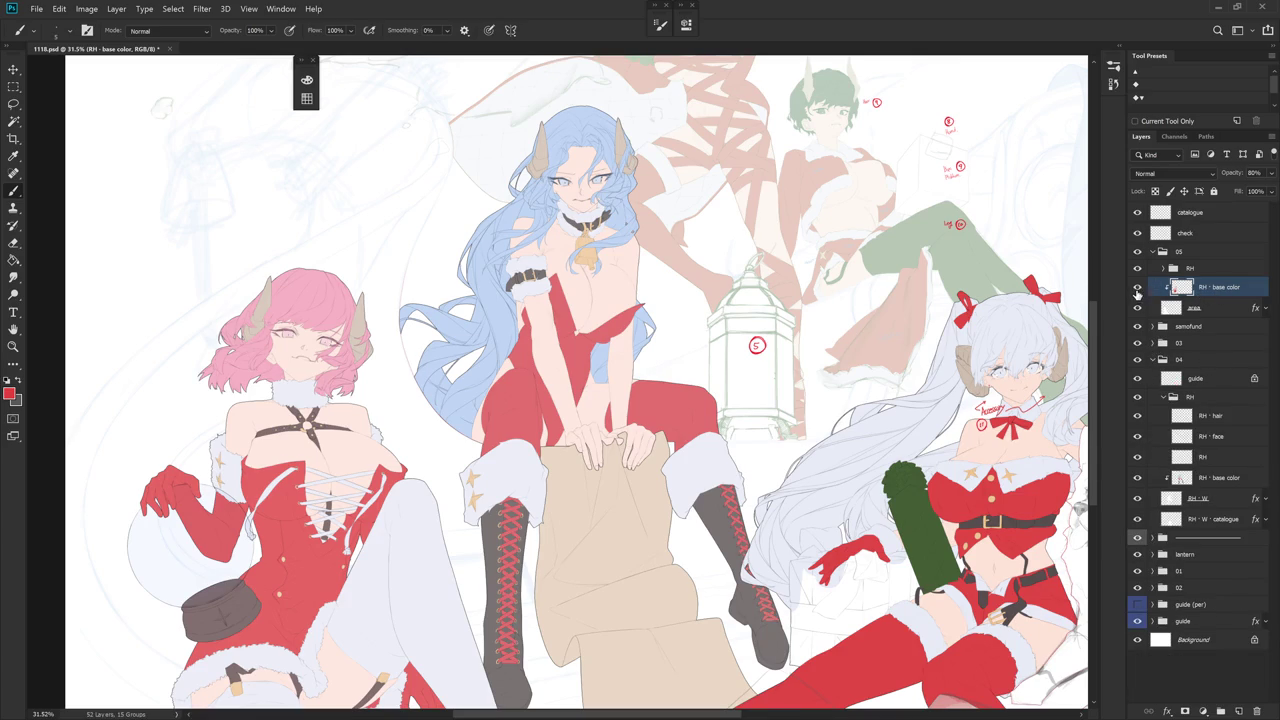
alt+click(1137, 478)
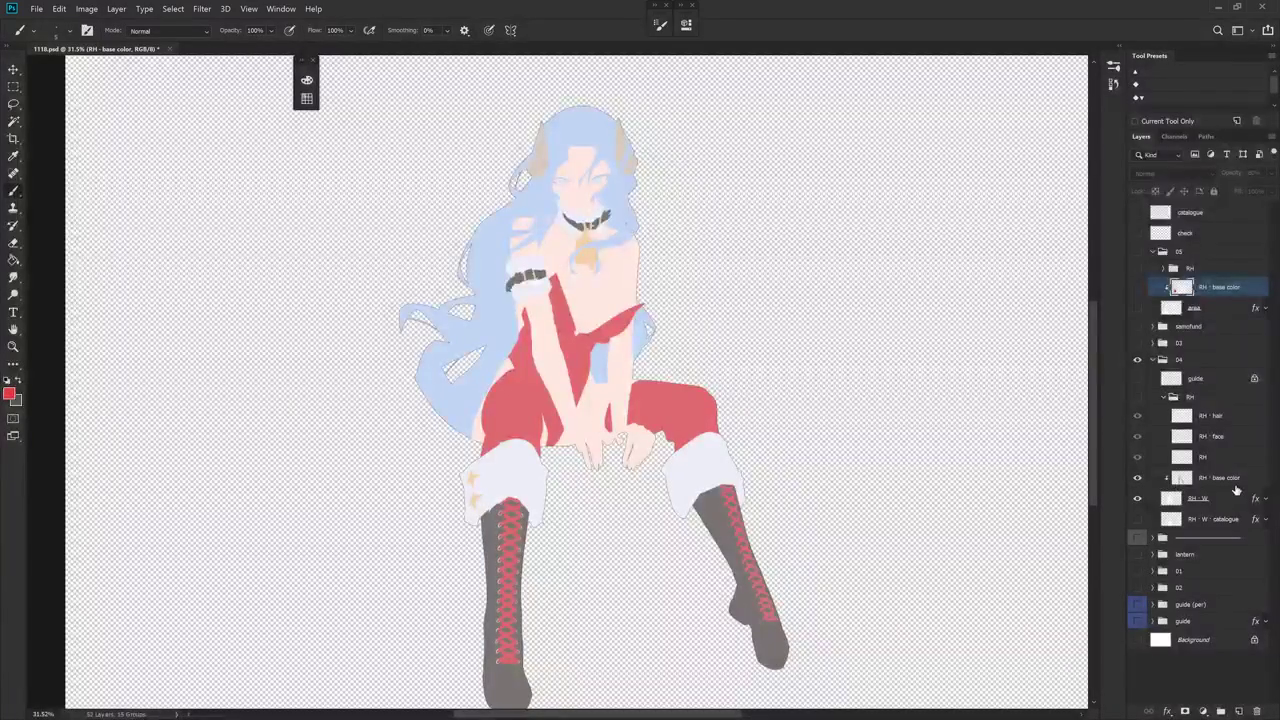
click(1230, 480)
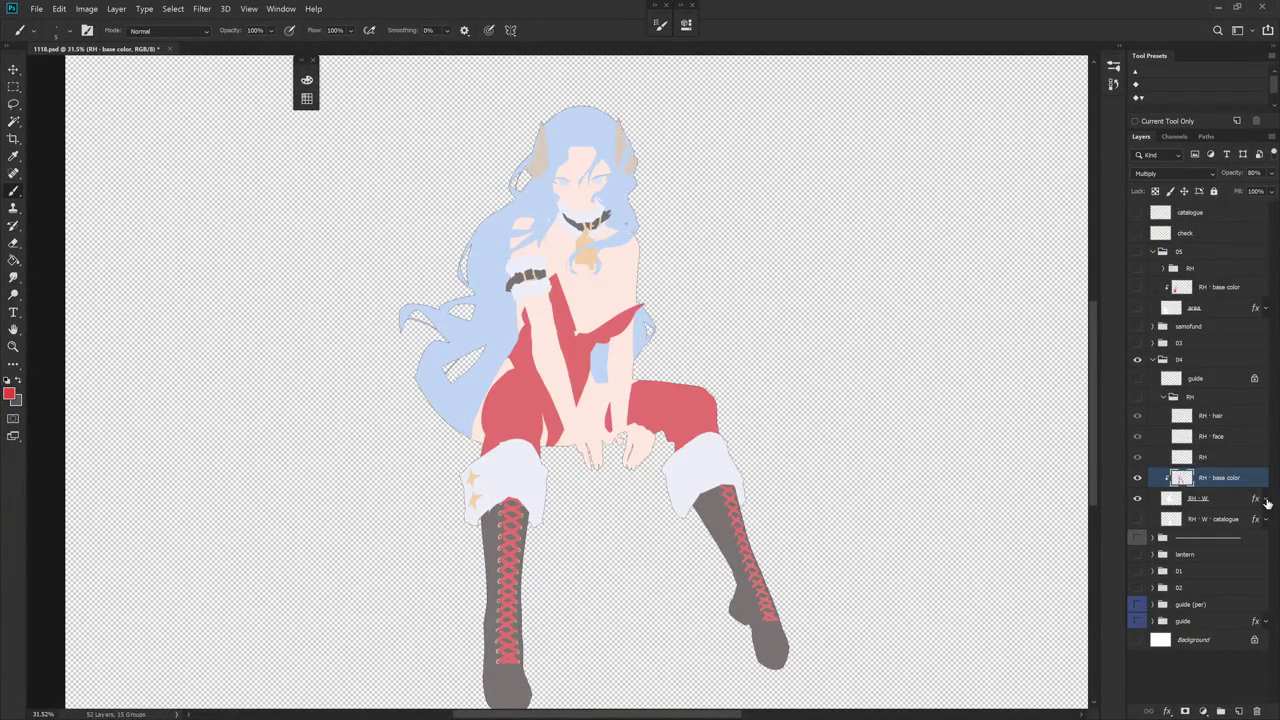
click(1266, 499)
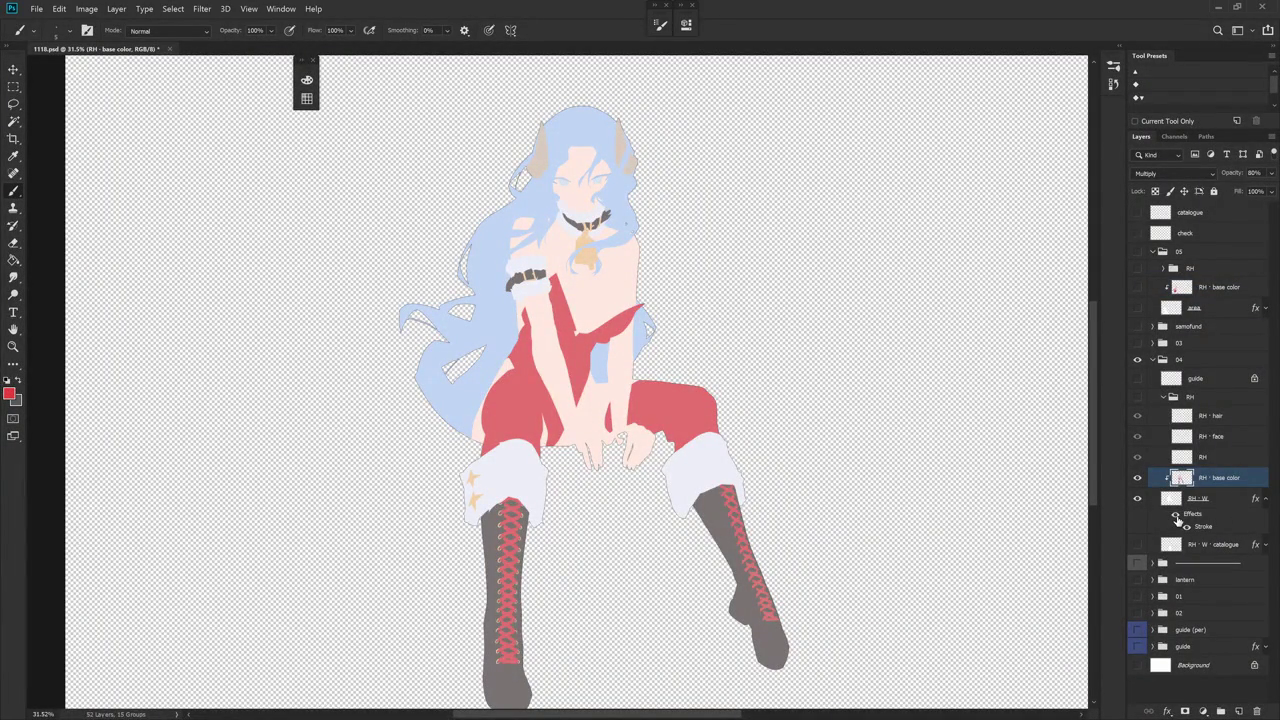
alt+click(1138, 479)
alt+click(1240, 488)
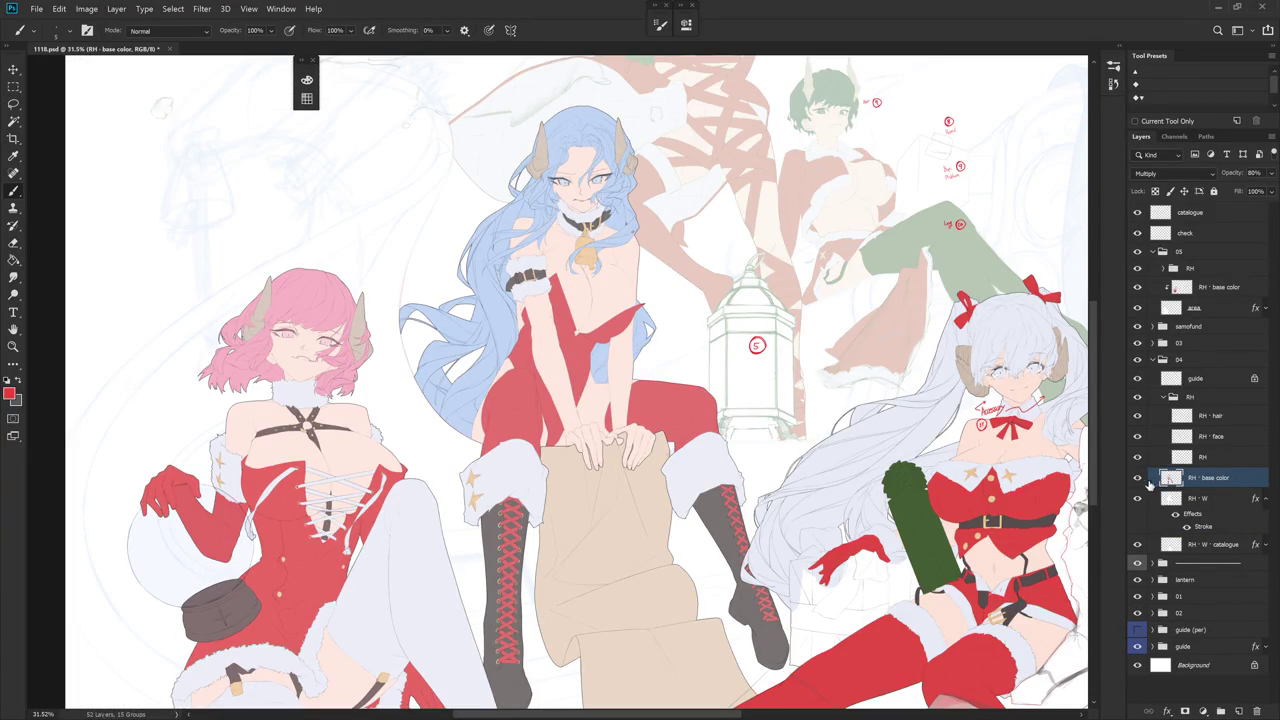
alt+click(1138, 479)
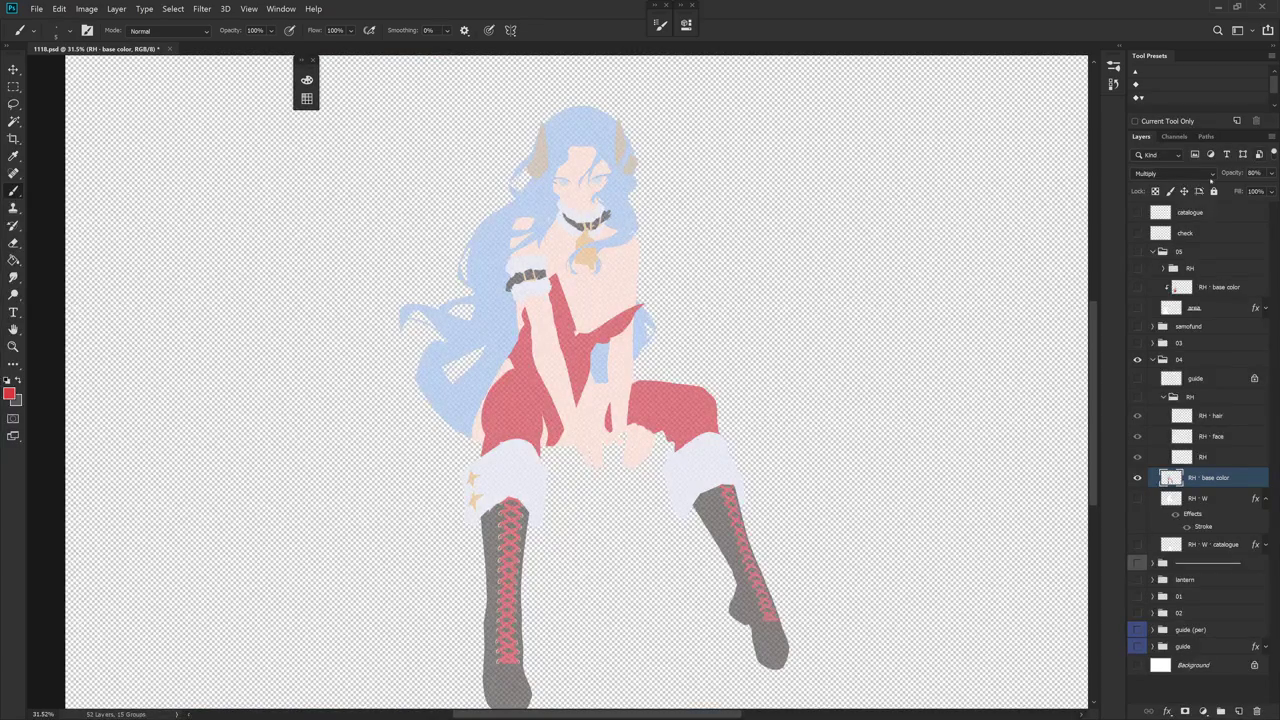
alt+click(1138, 479)
click(1271, 173)
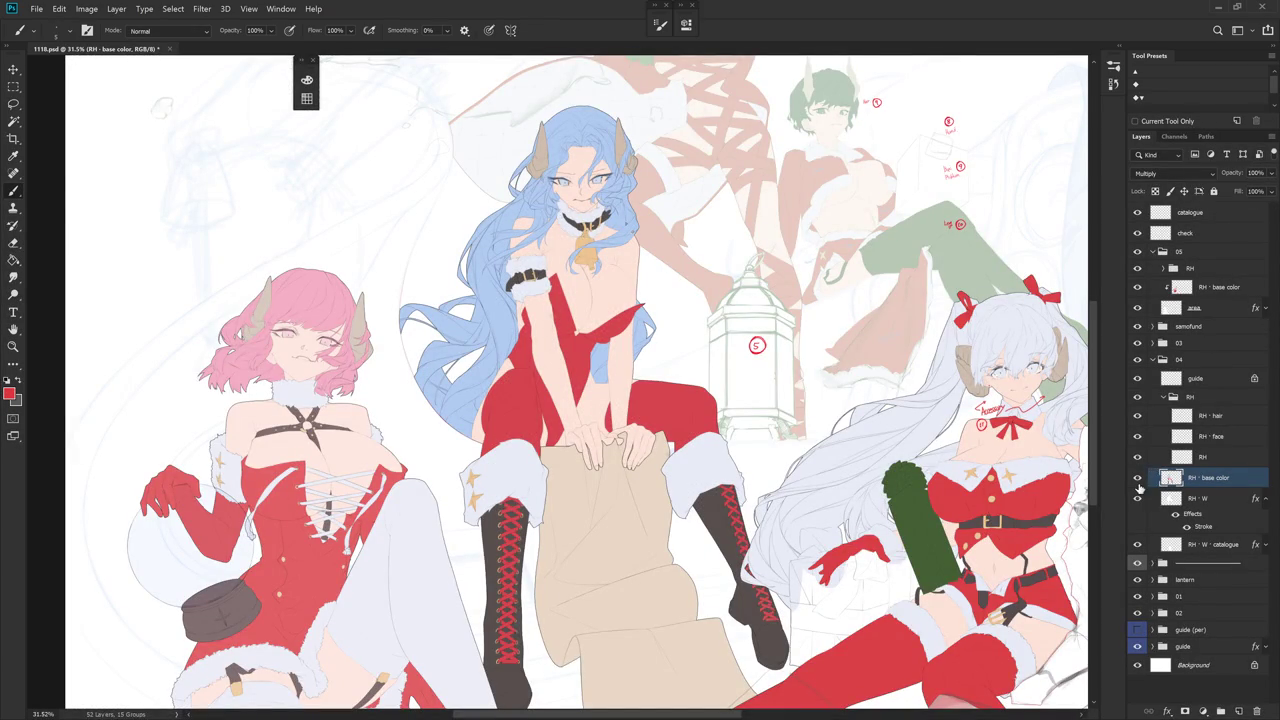
alt+click(1137, 481)
- Apply Replace Color to the base layer, sampling the dress red and setting a new result red
click(116, 8)
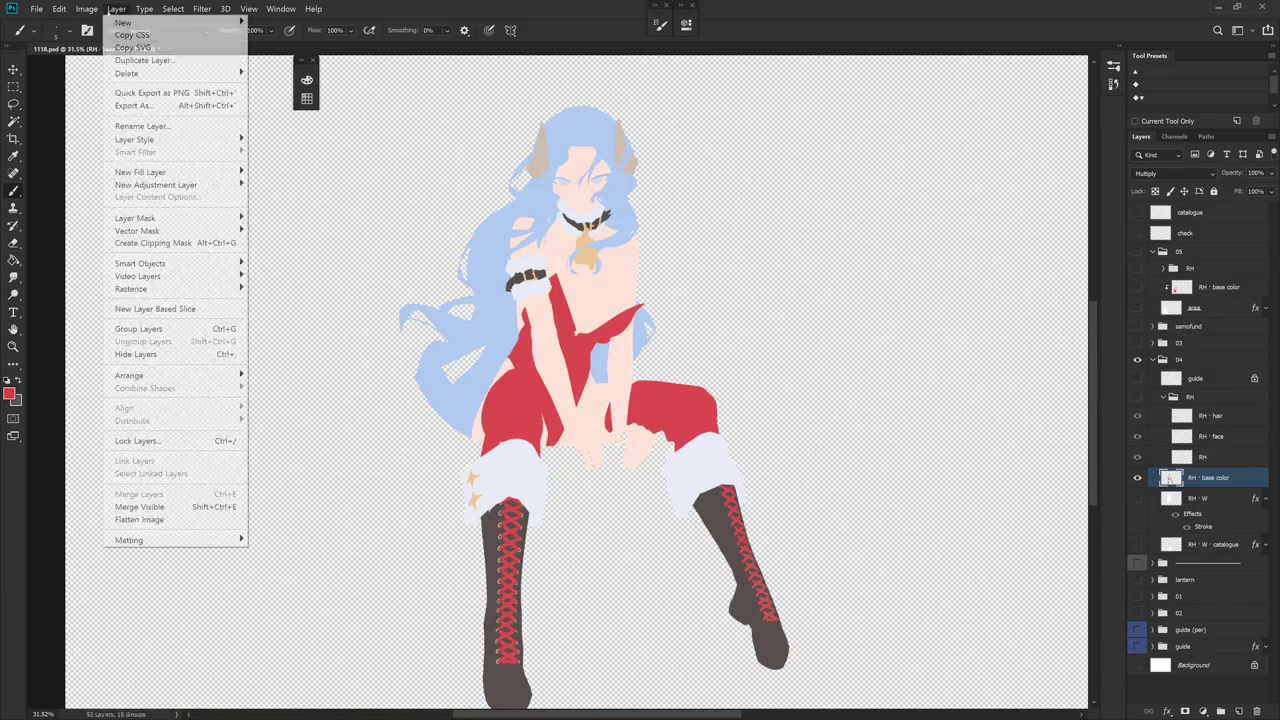
click(280, 326)
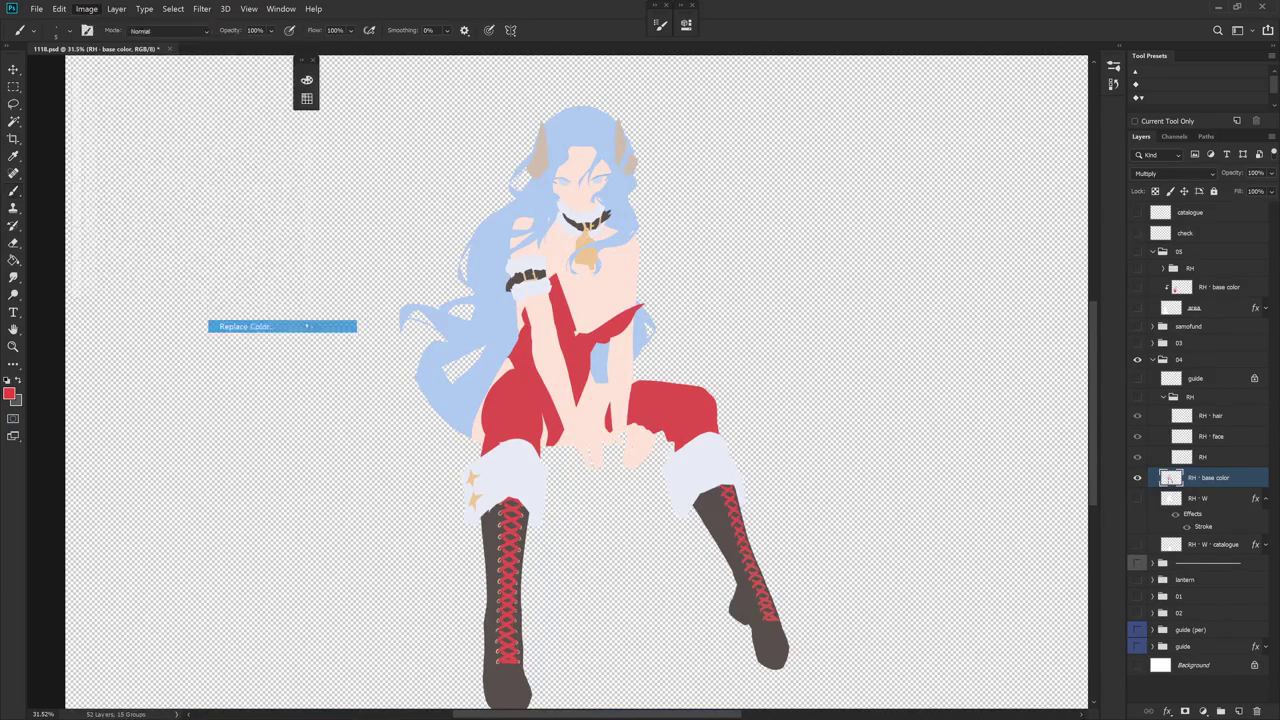
click(578, 358)
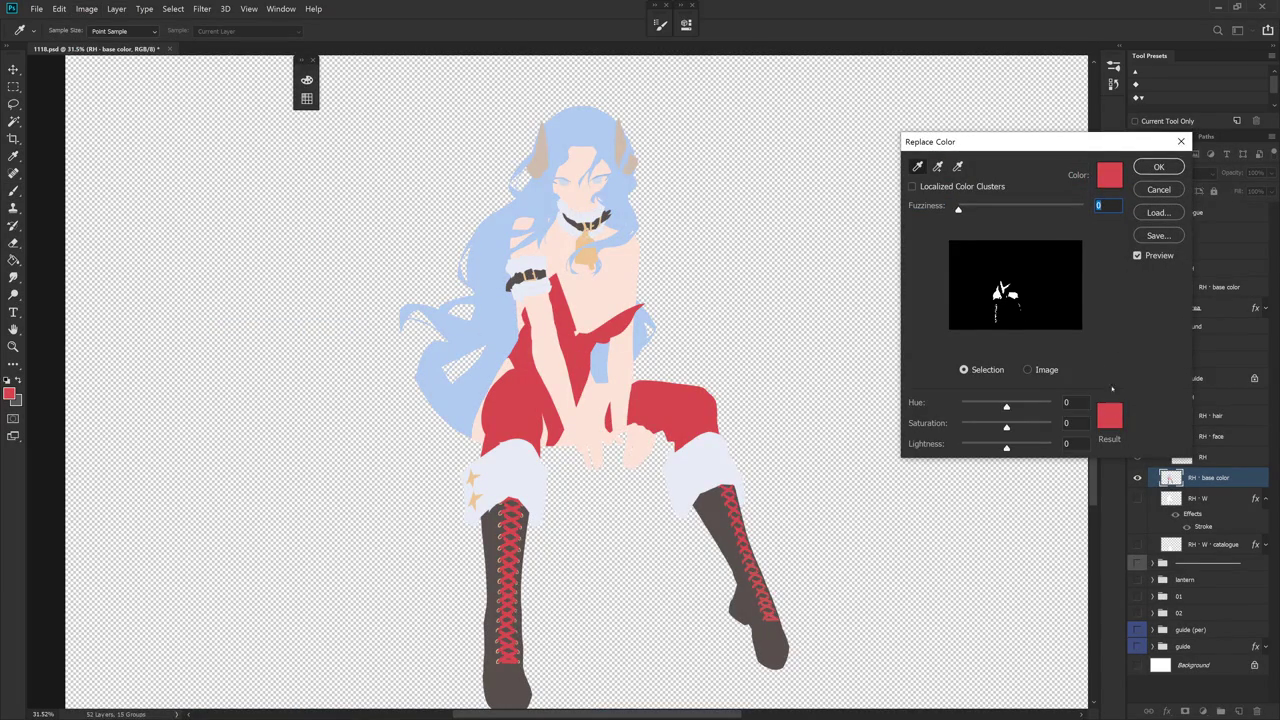
click(1105, 425)
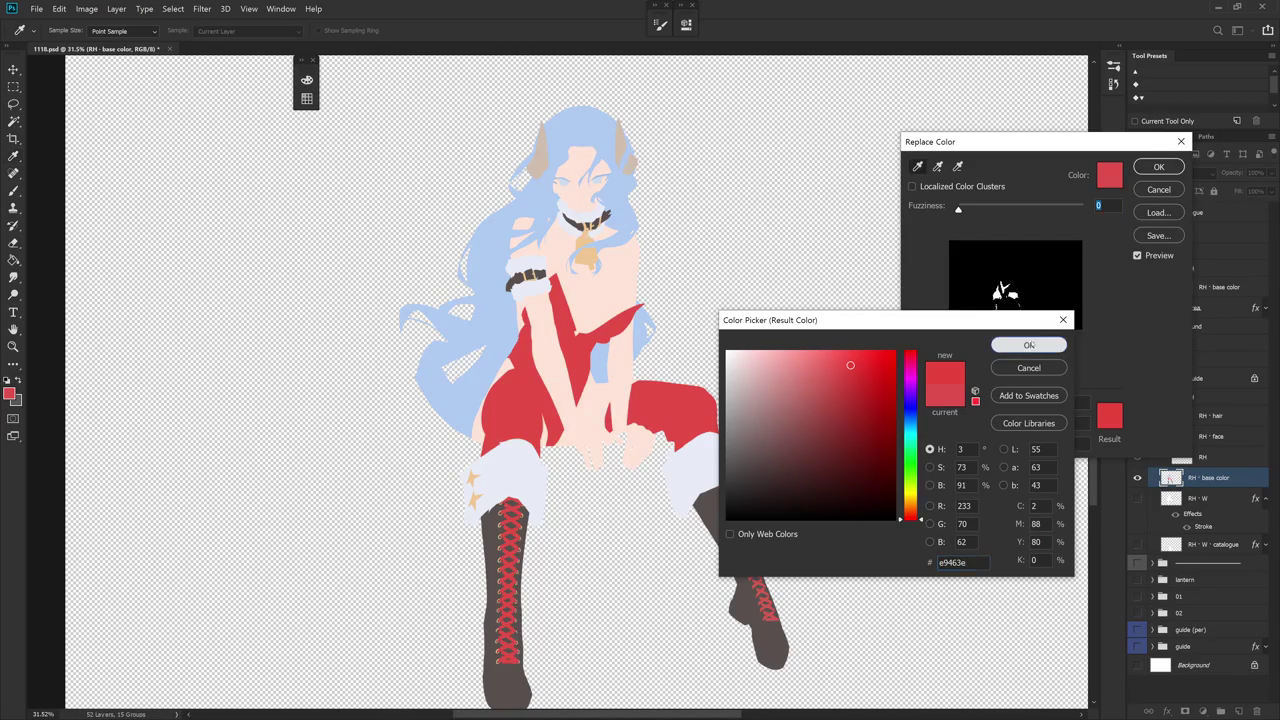
click(1032, 344)
click(1150, 171)
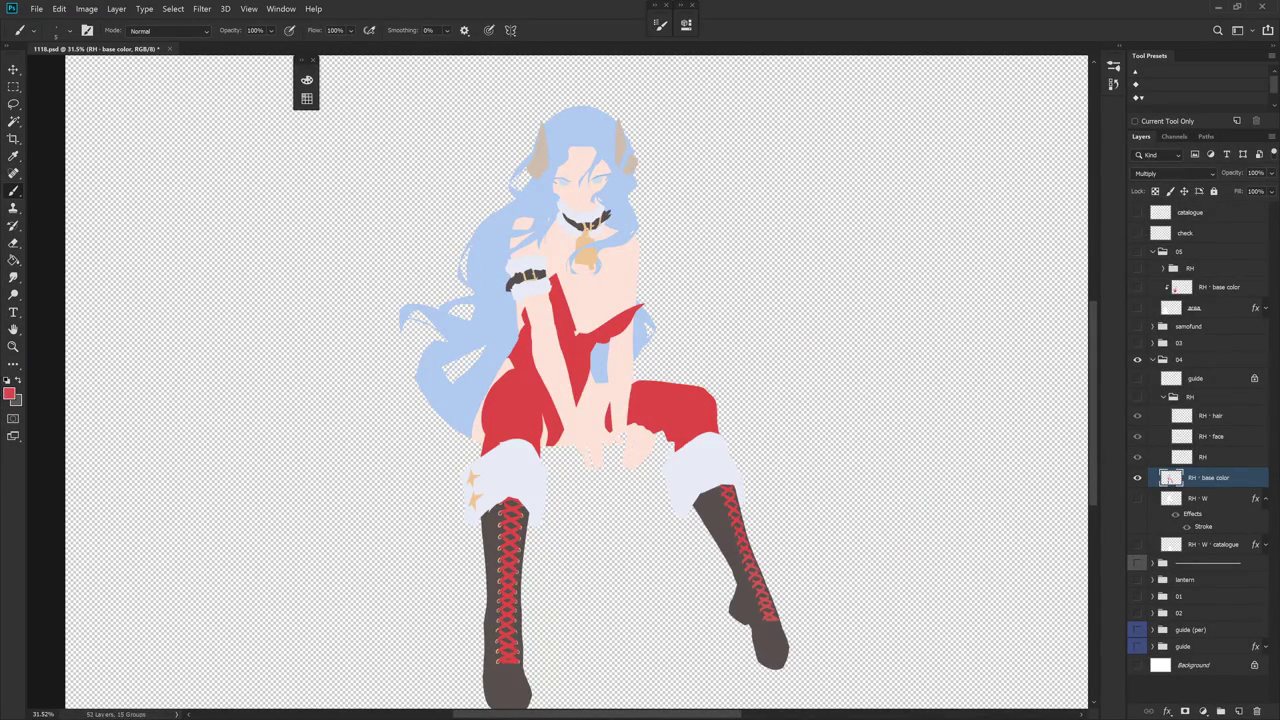
- Retune the foreground to a brighter, more saturated red via hex values e0674f and e0594f
click(9, 393)
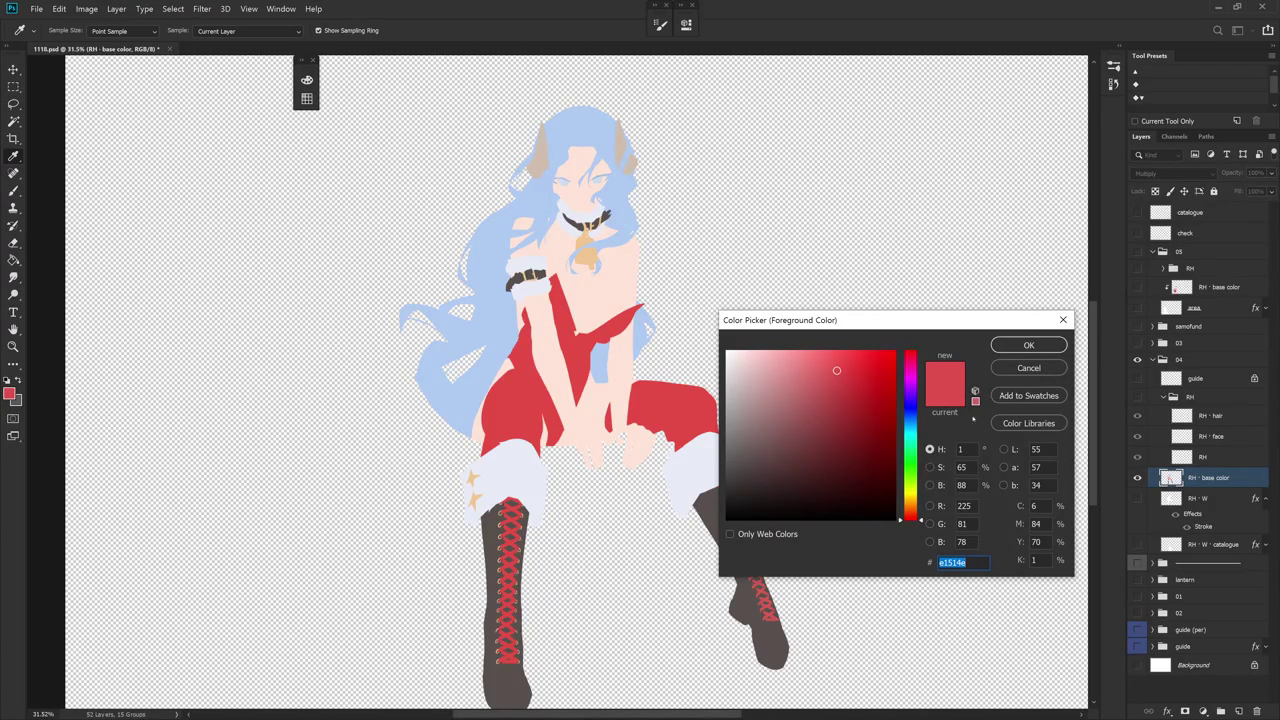
click(961, 449)
click(1029, 346)
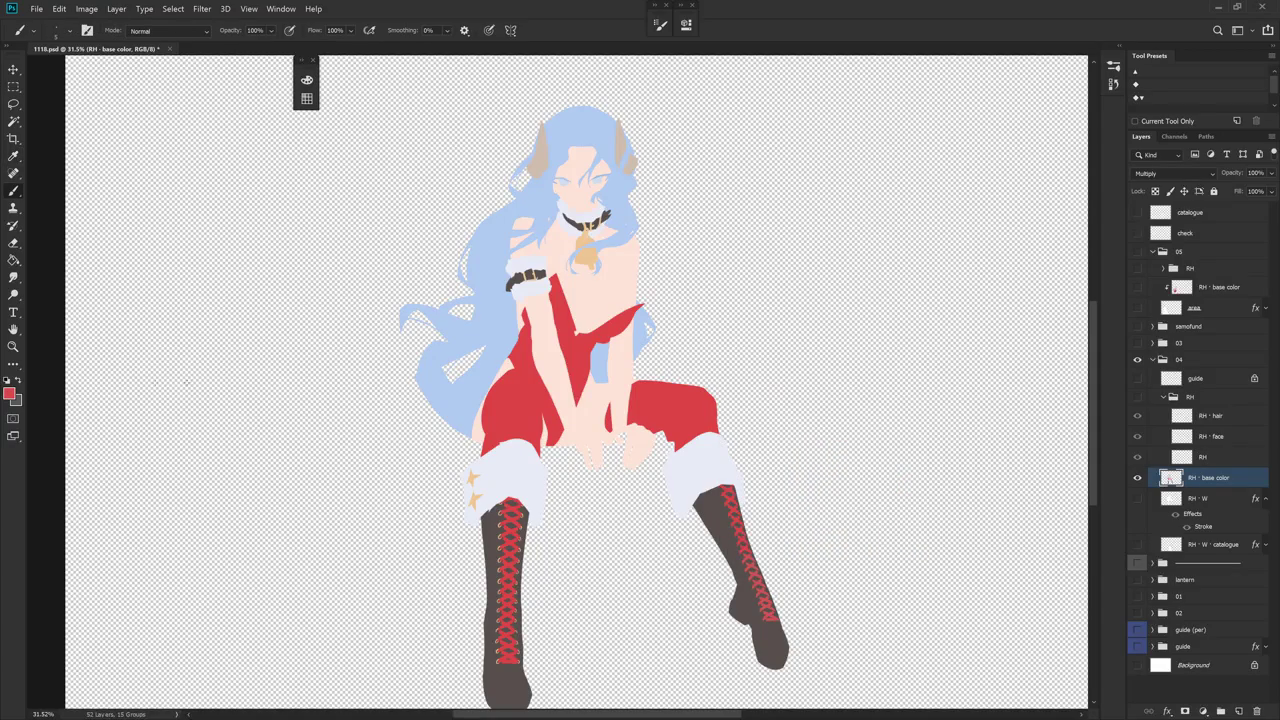
click(9, 393)
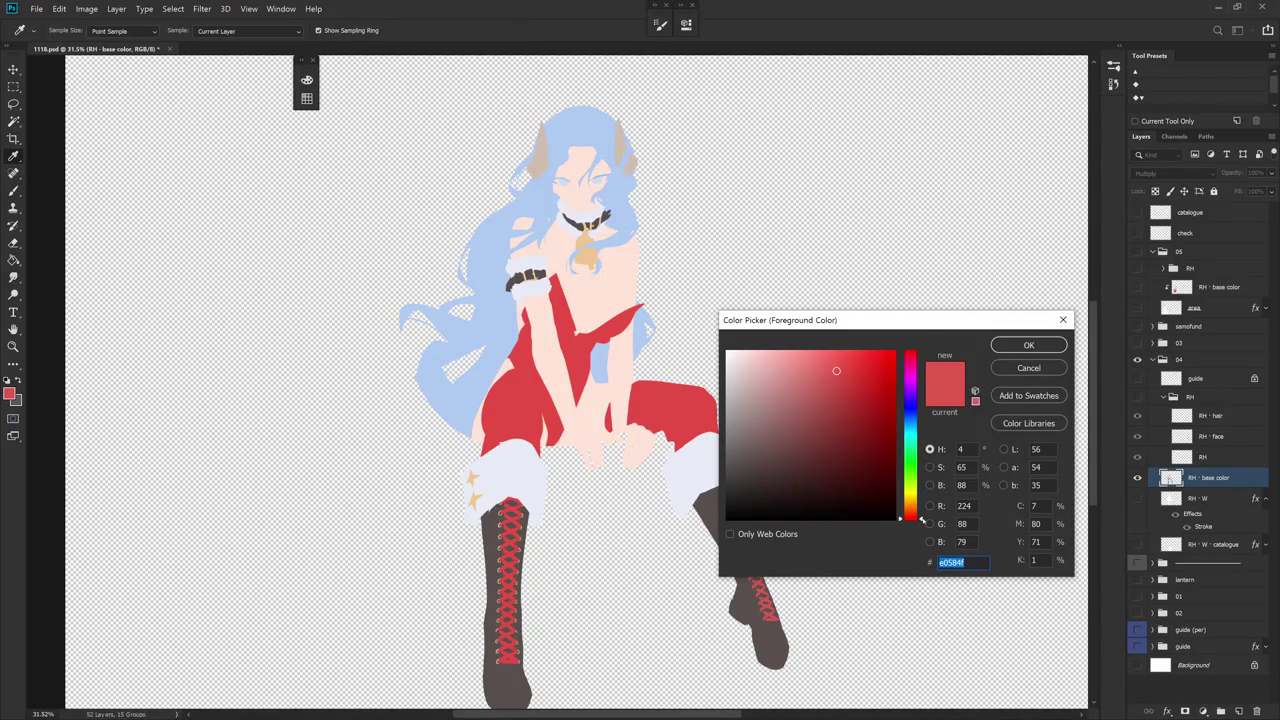
text(e0674f)
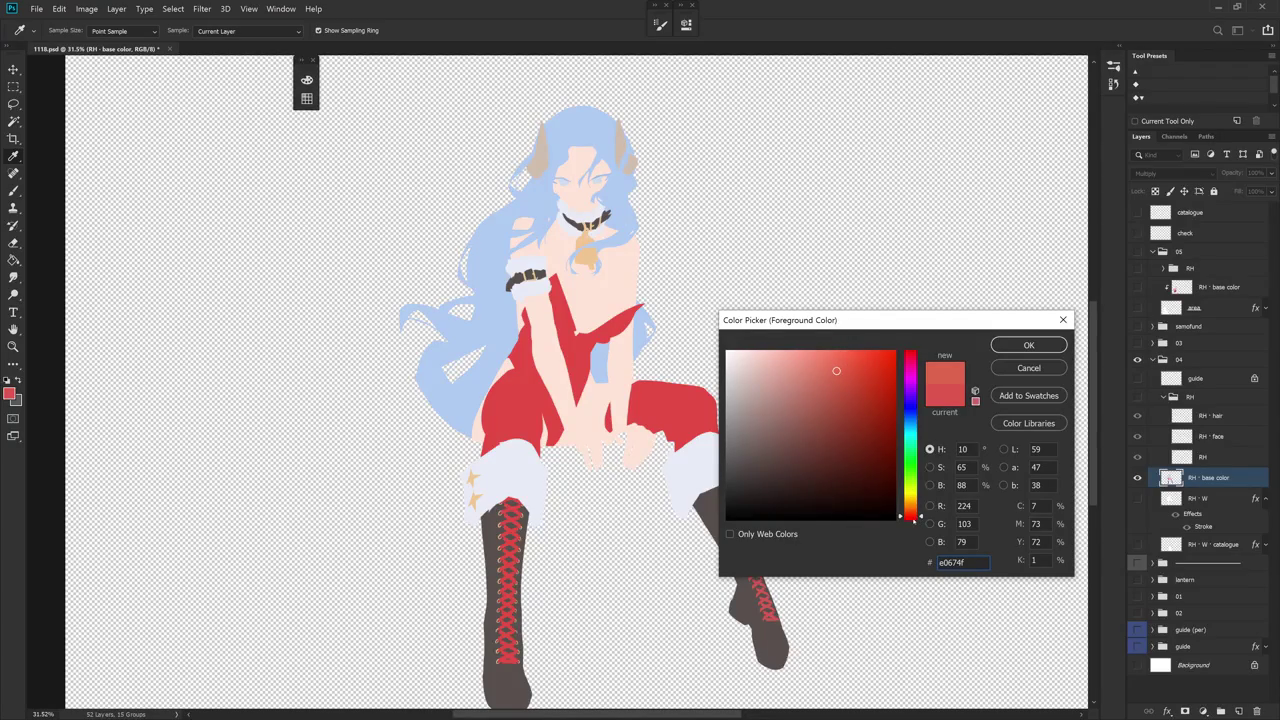
text(e0594f)
click(850, 365)
click(1021, 350)
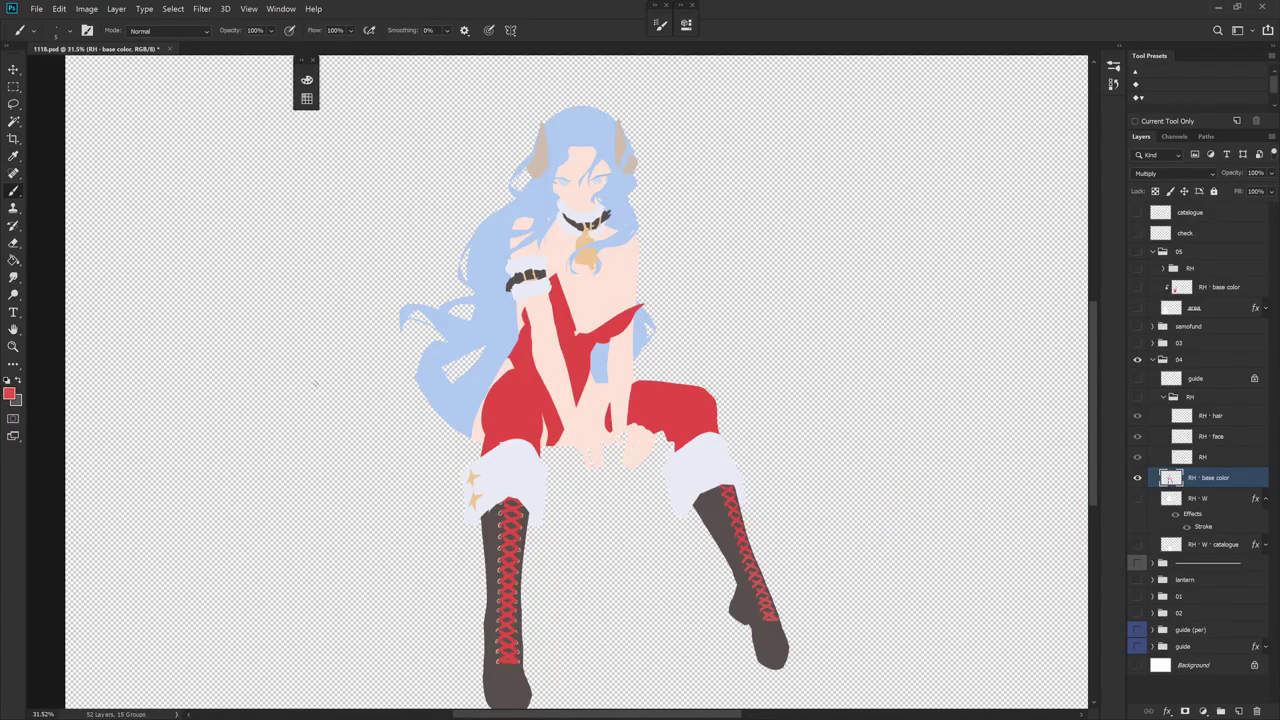
click(10, 393)
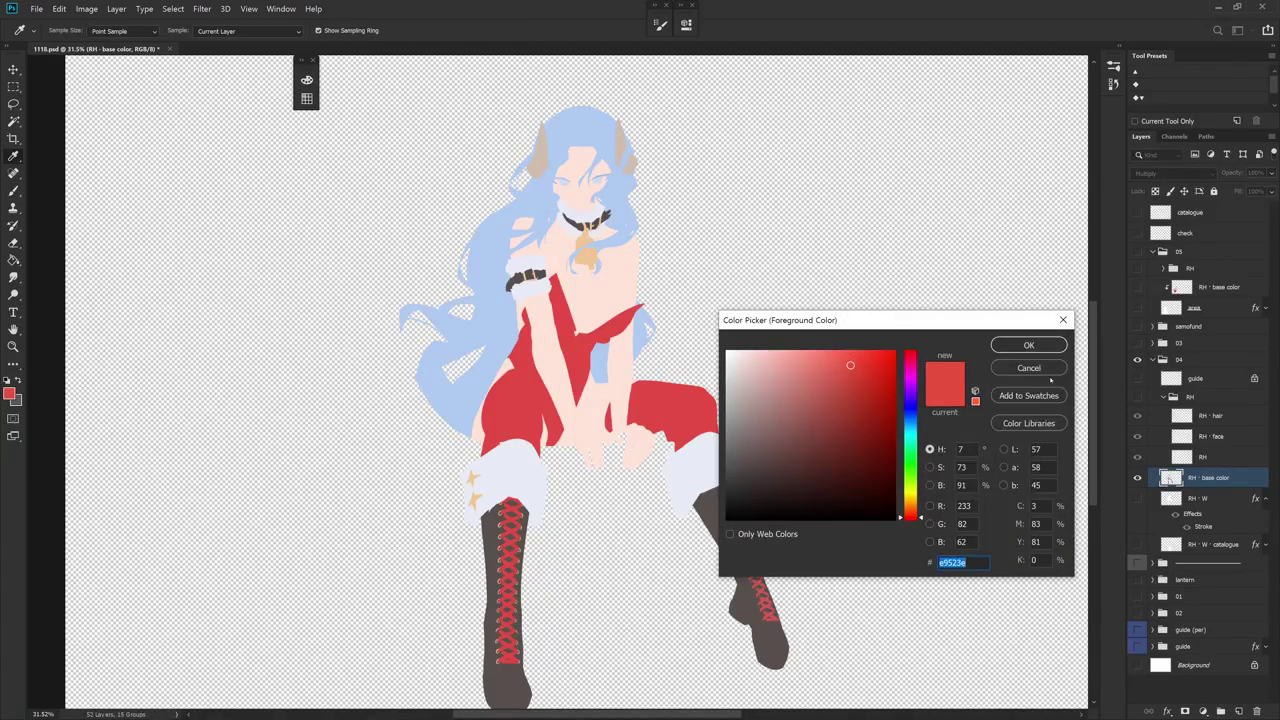
click(1025, 367)
- Apply a second Replace Color to the dress red, compare in History, then hide History
click(87, 9)
mouse_move(106, 43)
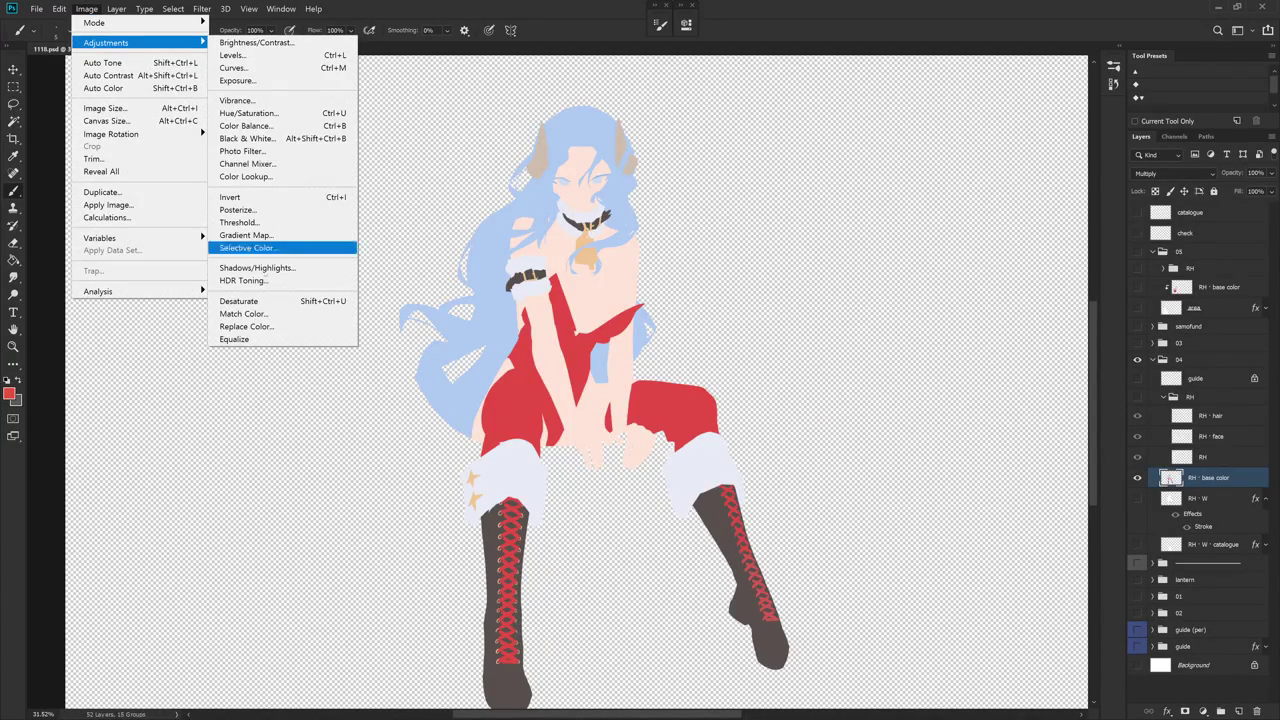
click(246, 326)
click(520, 410)
click(1109, 415)
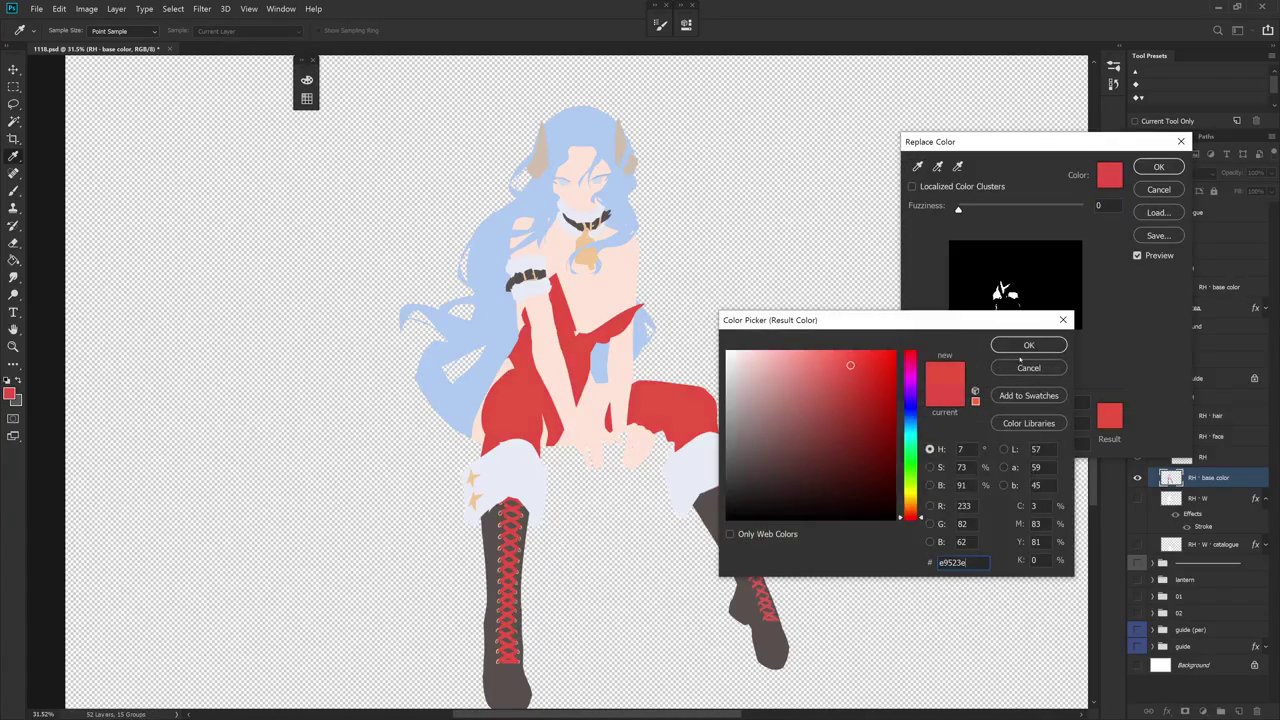
click(1027, 343)
click(1158, 167)
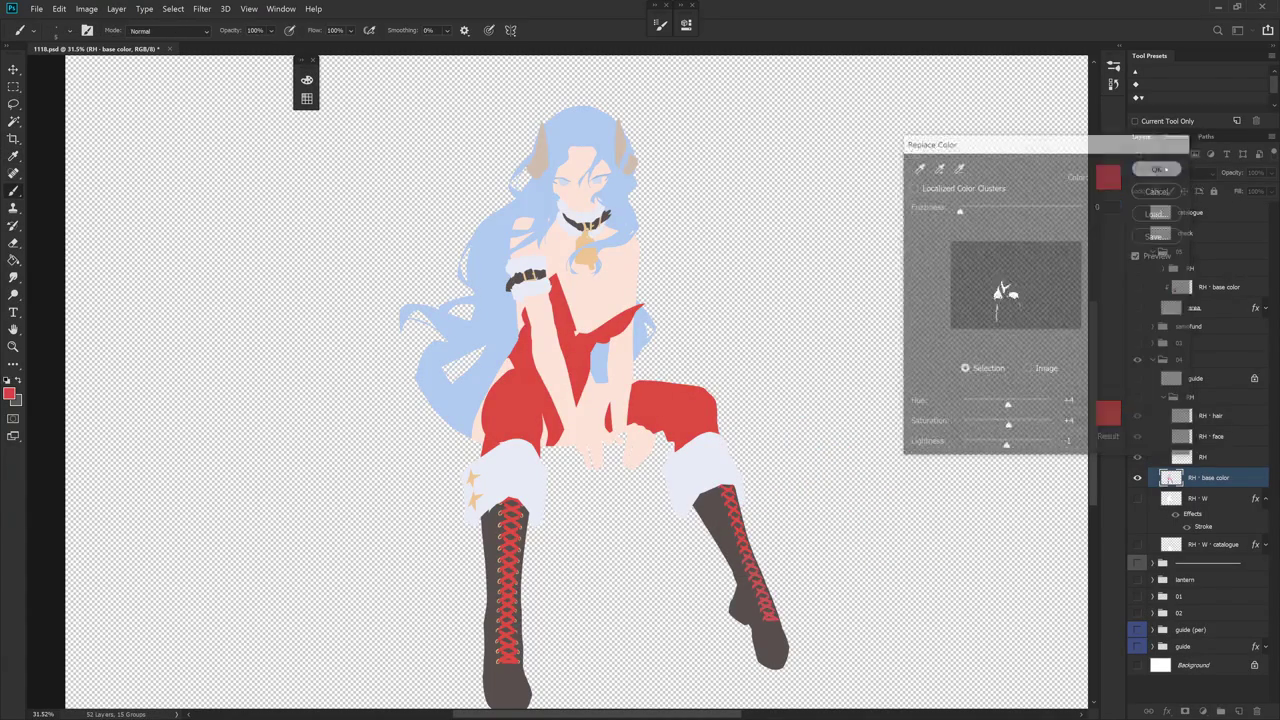
click(1113, 84)
click(1051, 665)
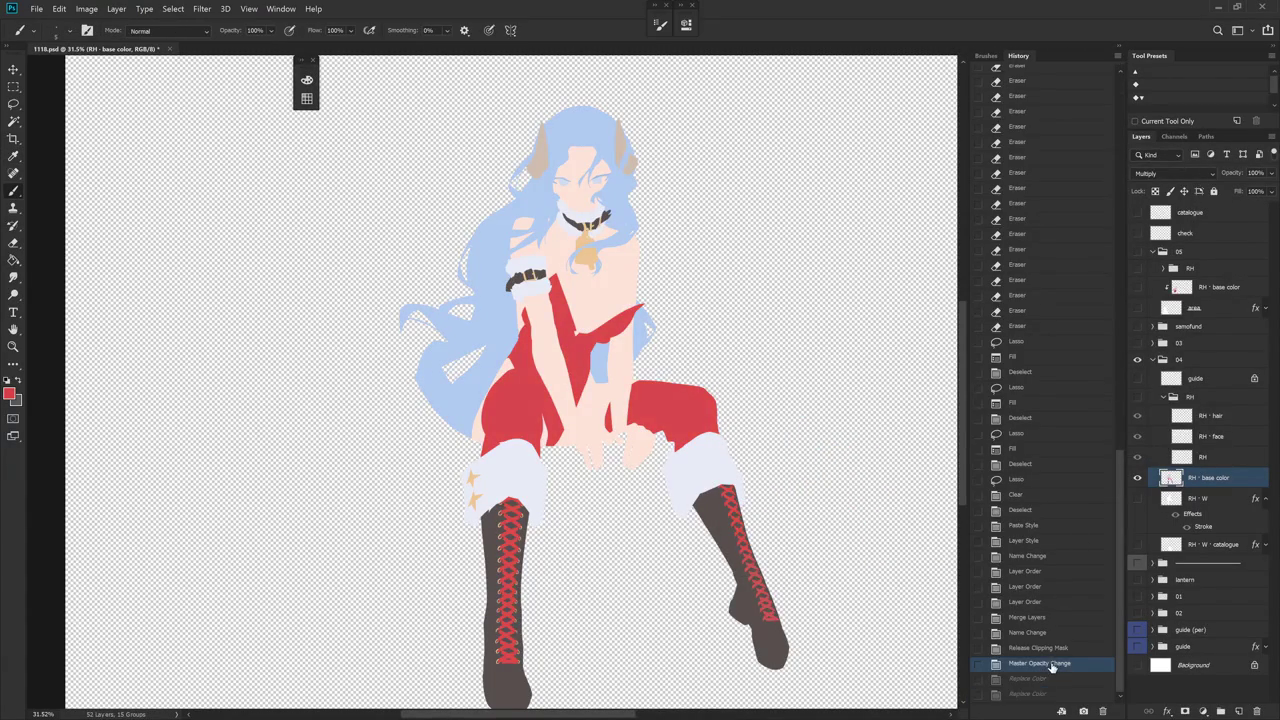
click(1040, 695)
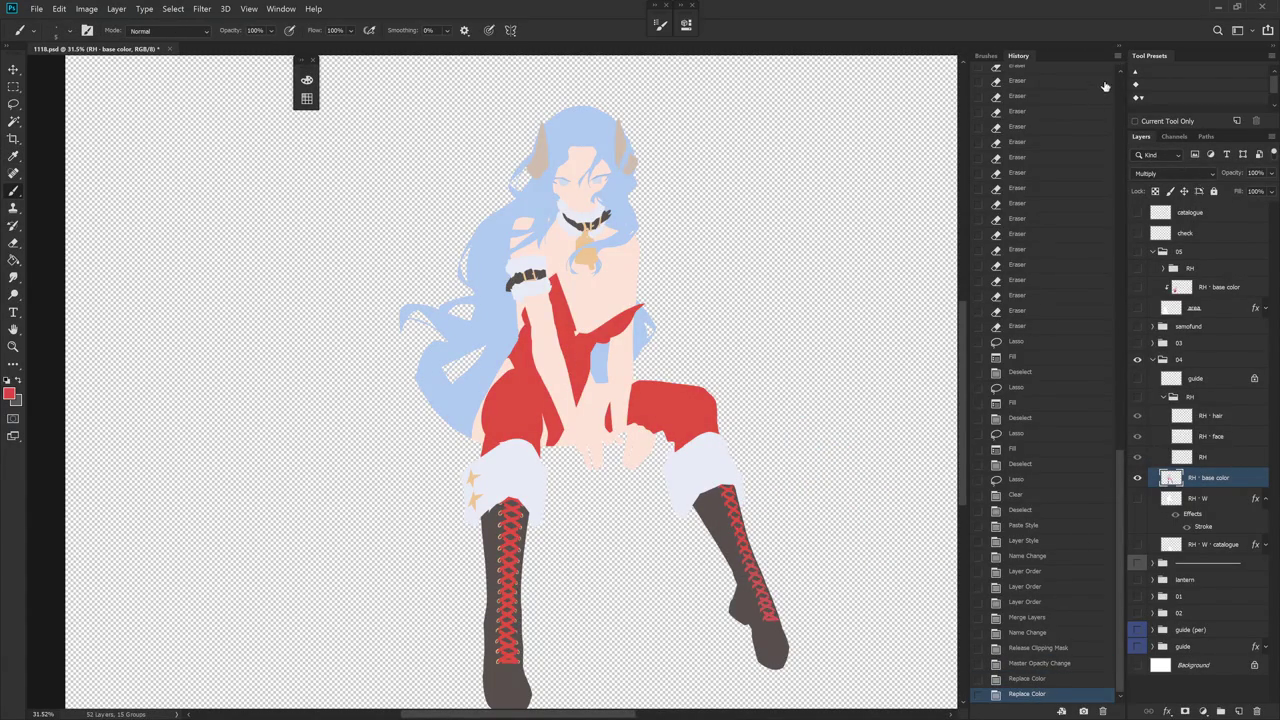
click(1120, 52)
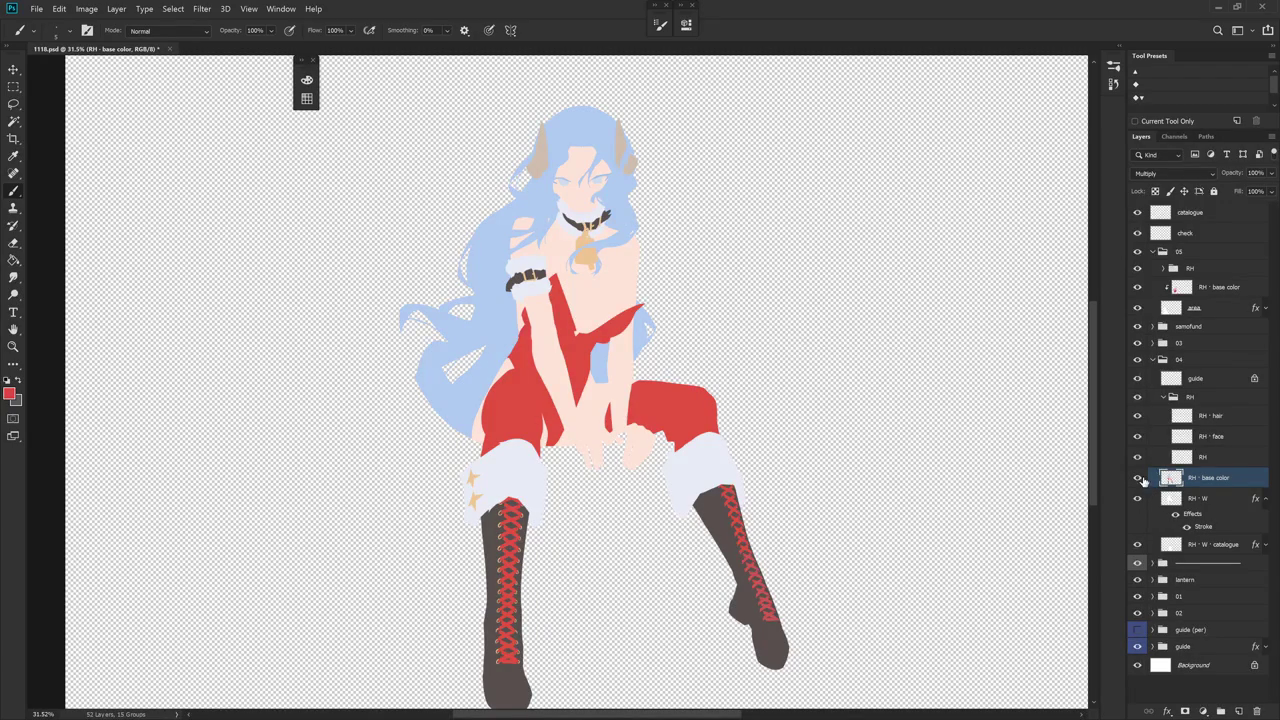
- Keep the base layer at Normal 100% after undoing 80% opacity, then solo group 05's RH · base color
alt+click(1137, 478)
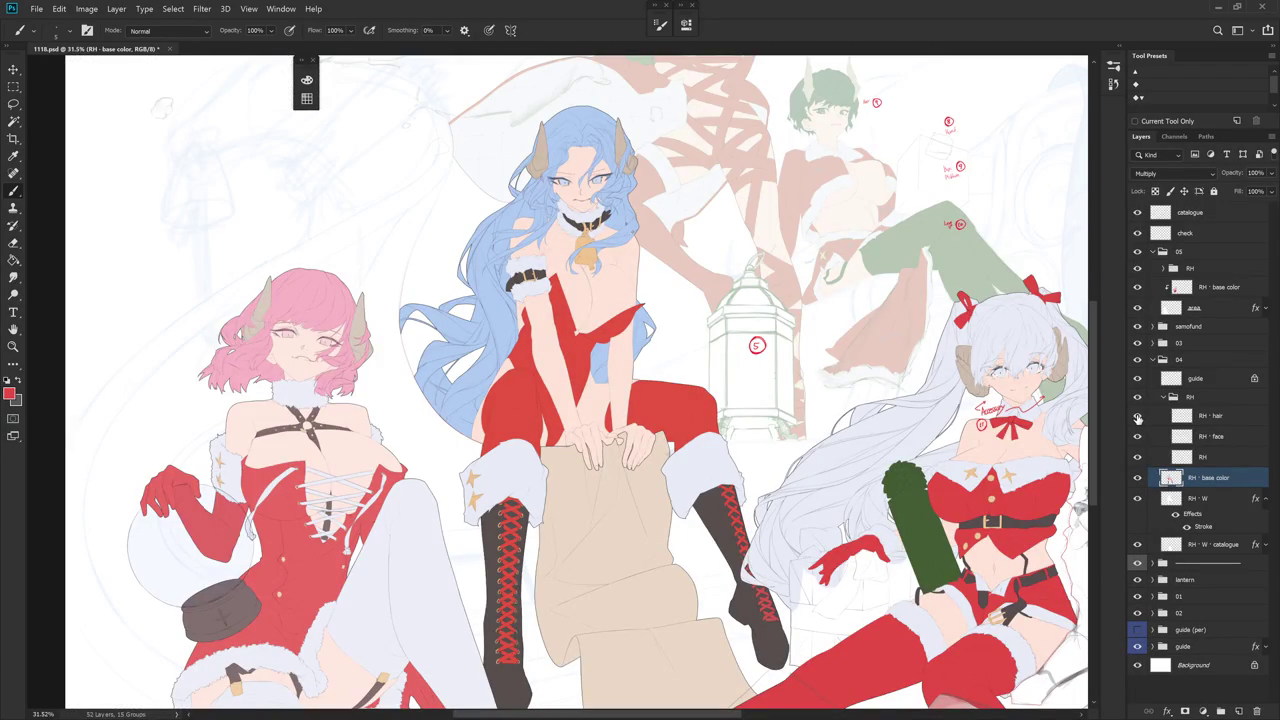
text(80)
key(Return)
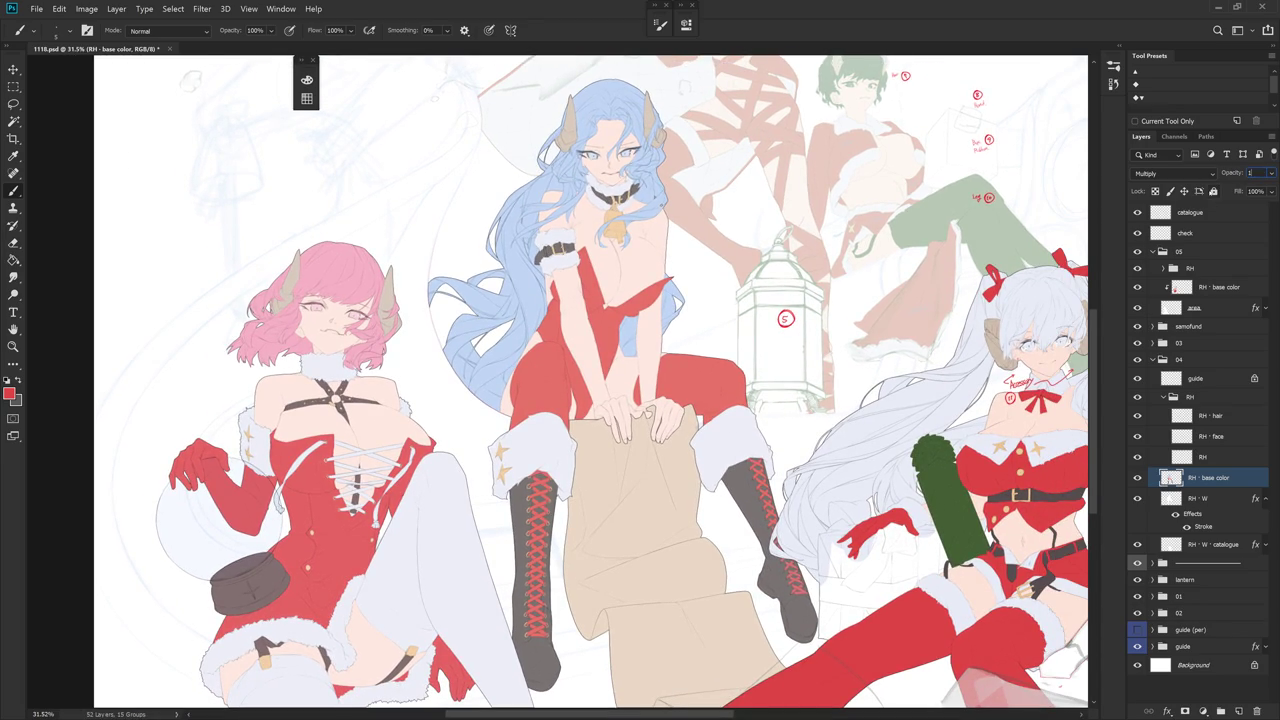
key(ctrl+z)
key(ctrl+z)
click(1197, 288)
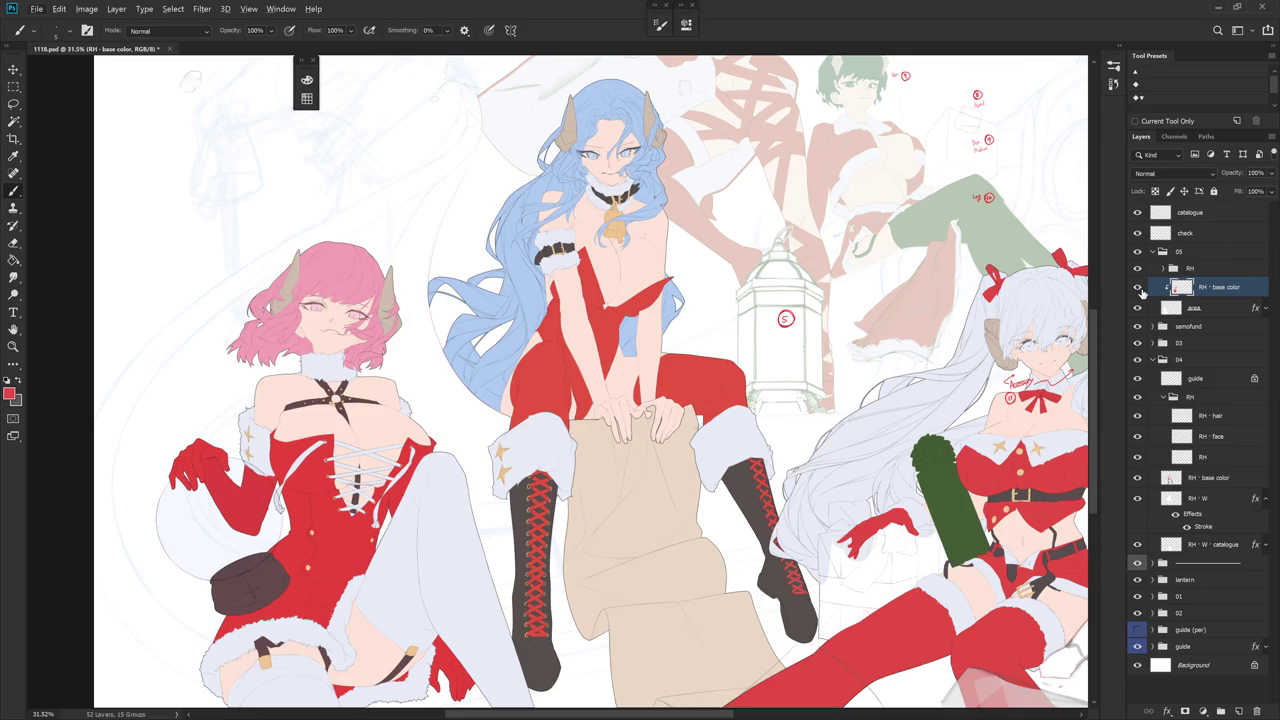
alt+click(1137, 288)
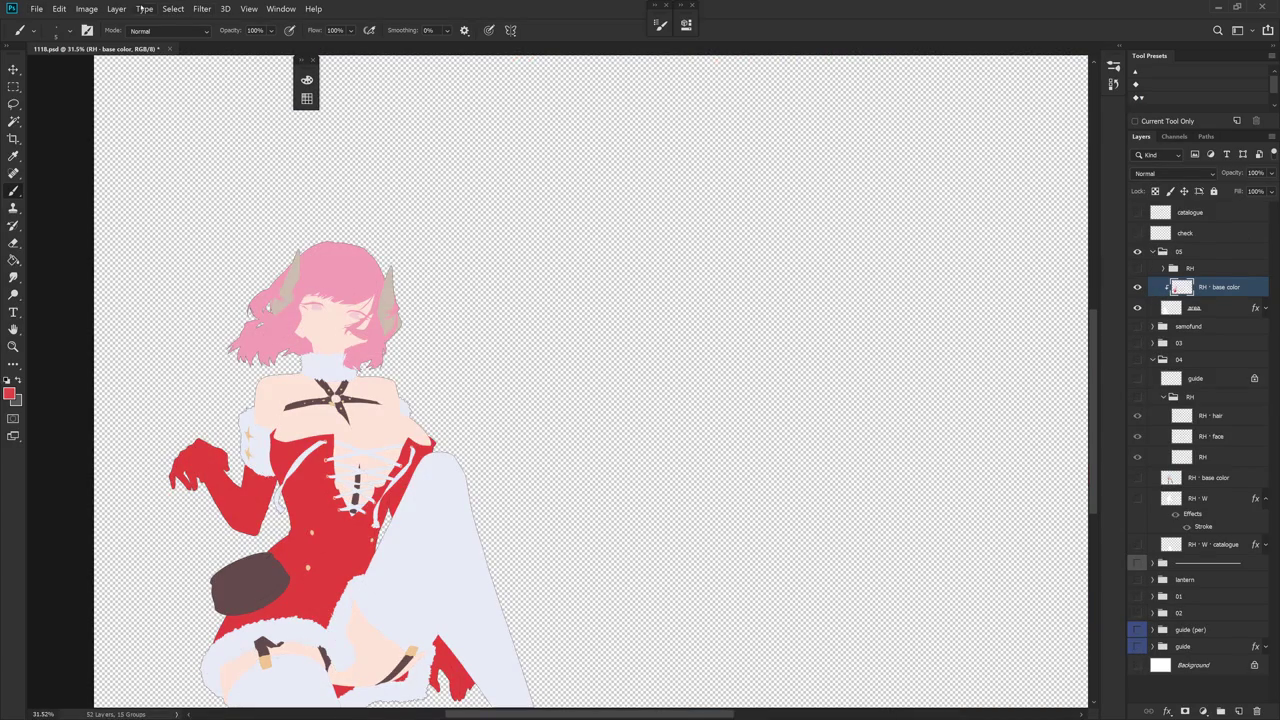
- Replace Color the pink-haired girl's red dress with a new result colour, then show all layers
click(118, 9)
mouse_move(106, 42)
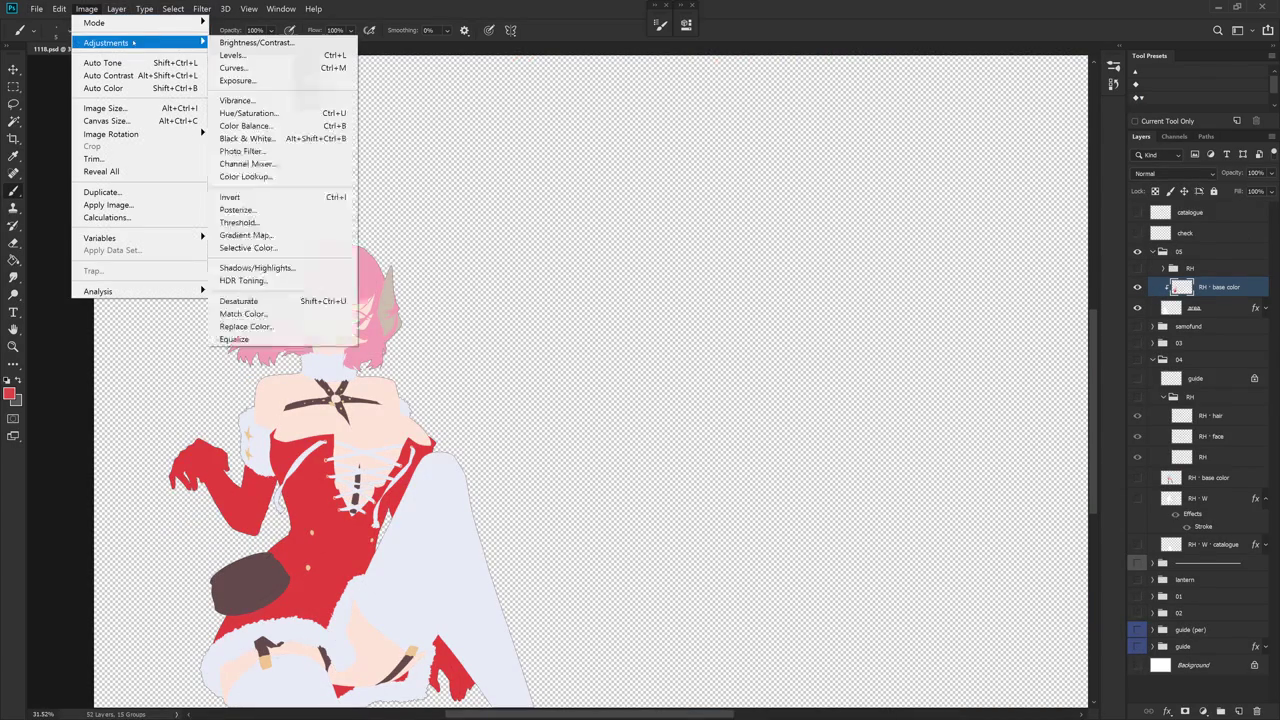
click(270, 326)
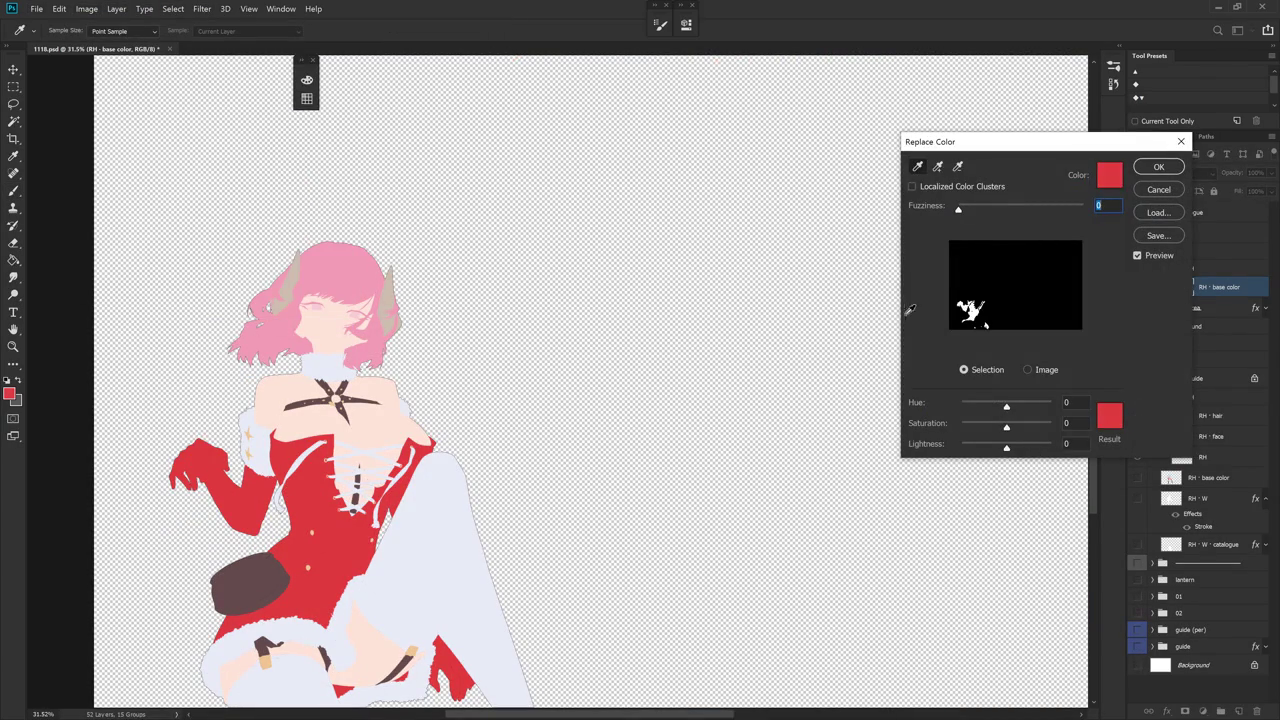
click(1109, 432)
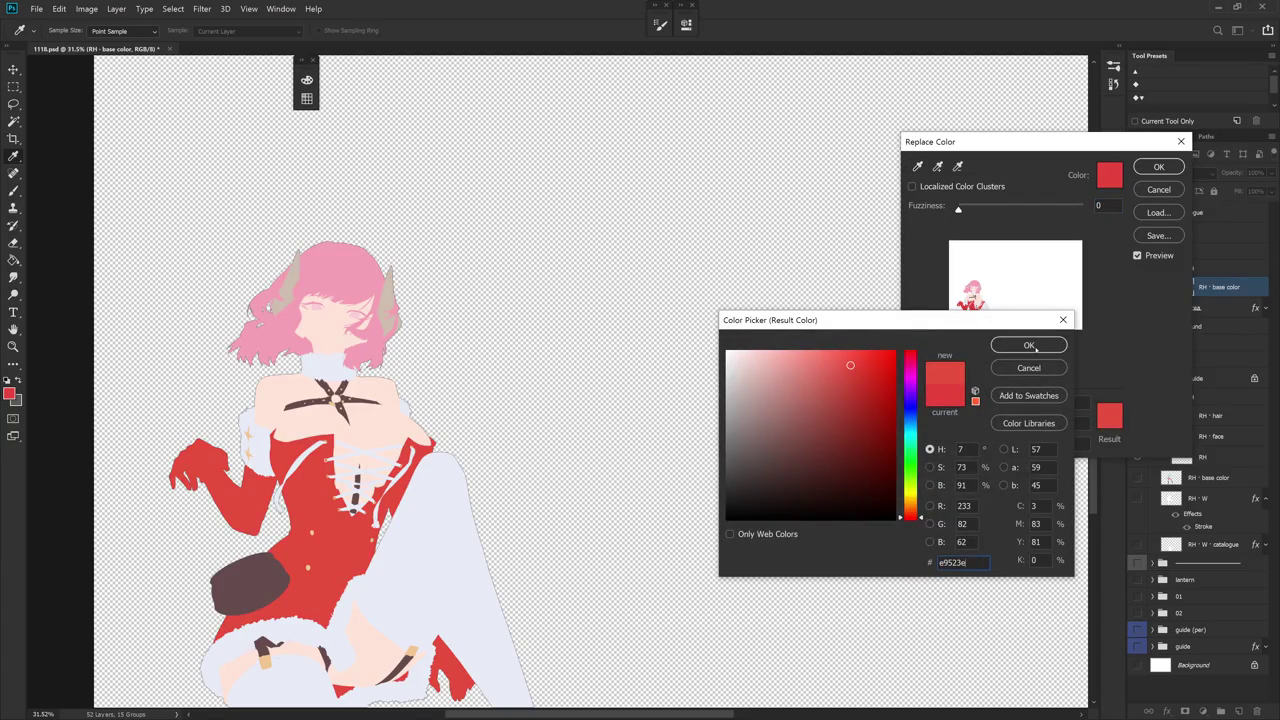
click(1030, 346)
click(1158, 166)
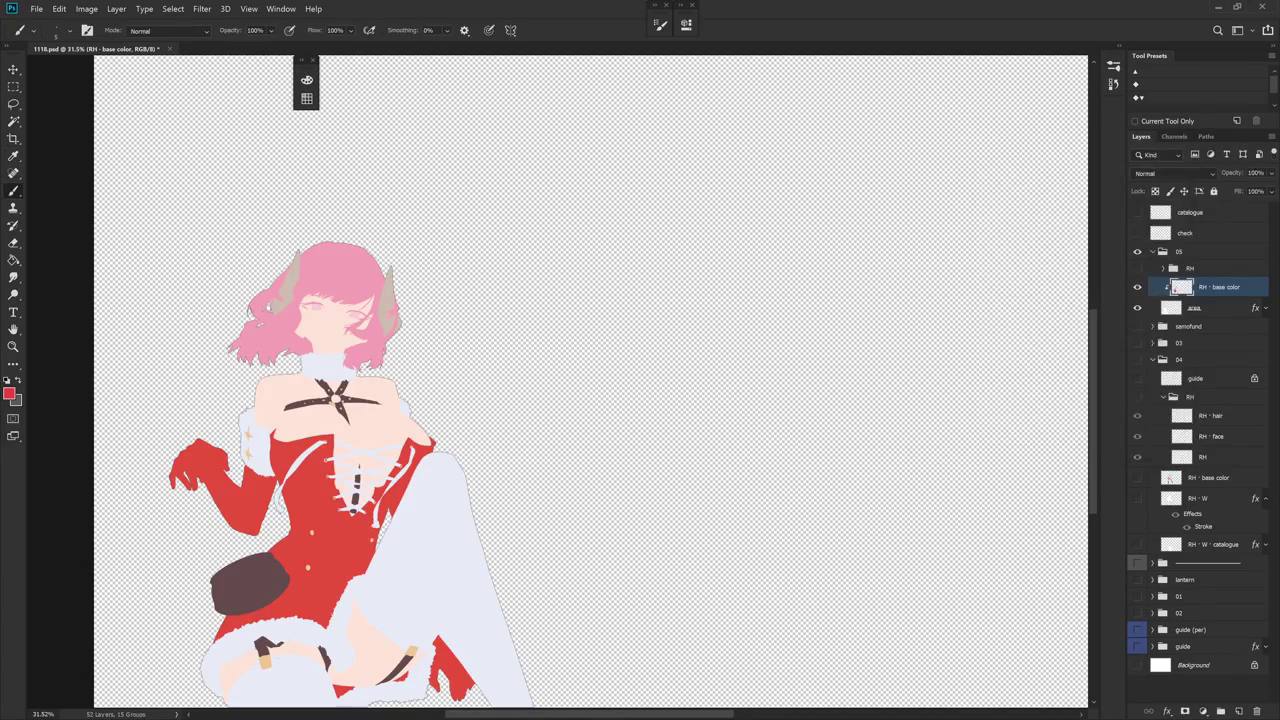
alt+click(1137, 288)
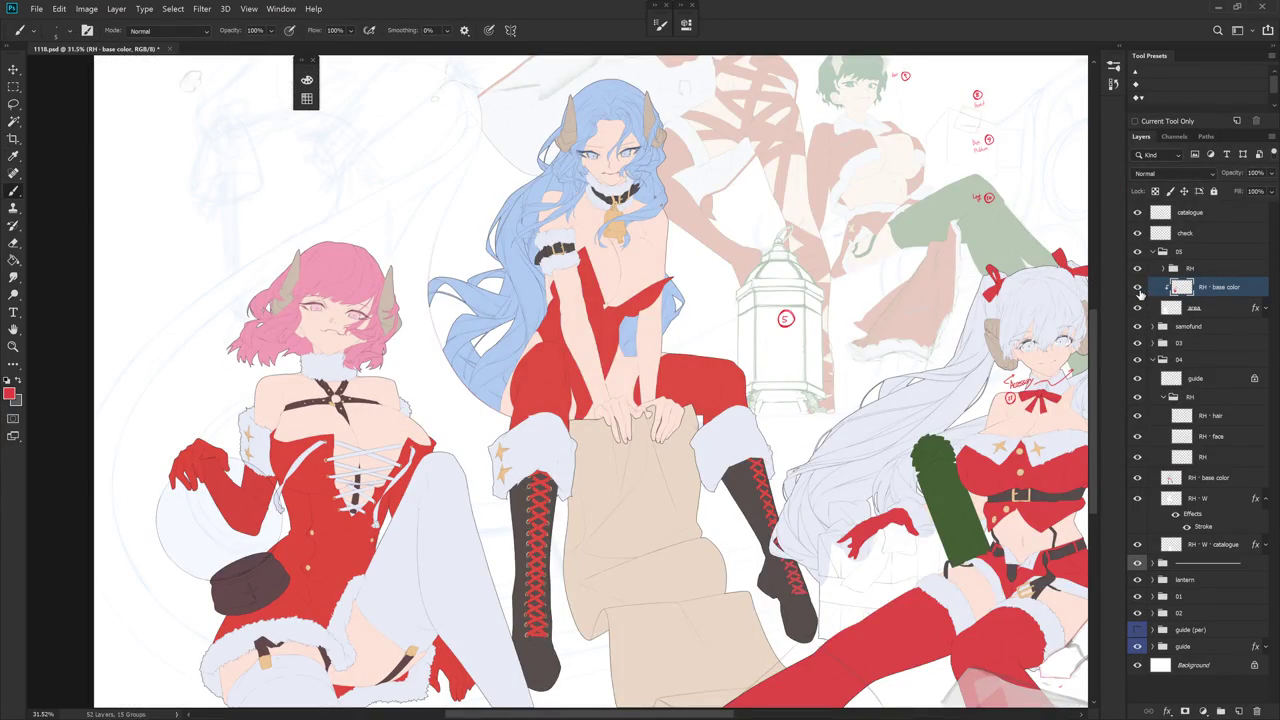
- Sample a dark brown from the pink-haired girl as the foreground colour
mouse_move(543, 410)
mouse_down()
mouse_move(524, 371)
mouse_move(490, 404)
mouse_up()
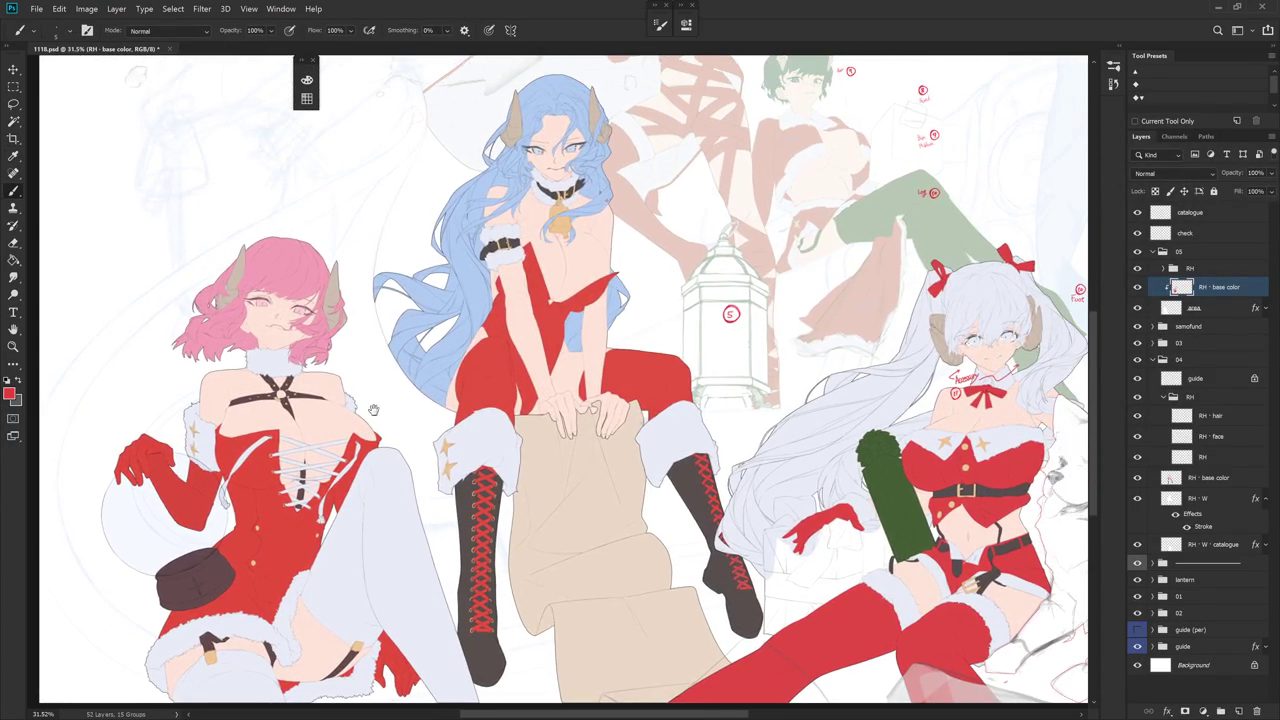
alt+click(248, 397)
click(13, 393)
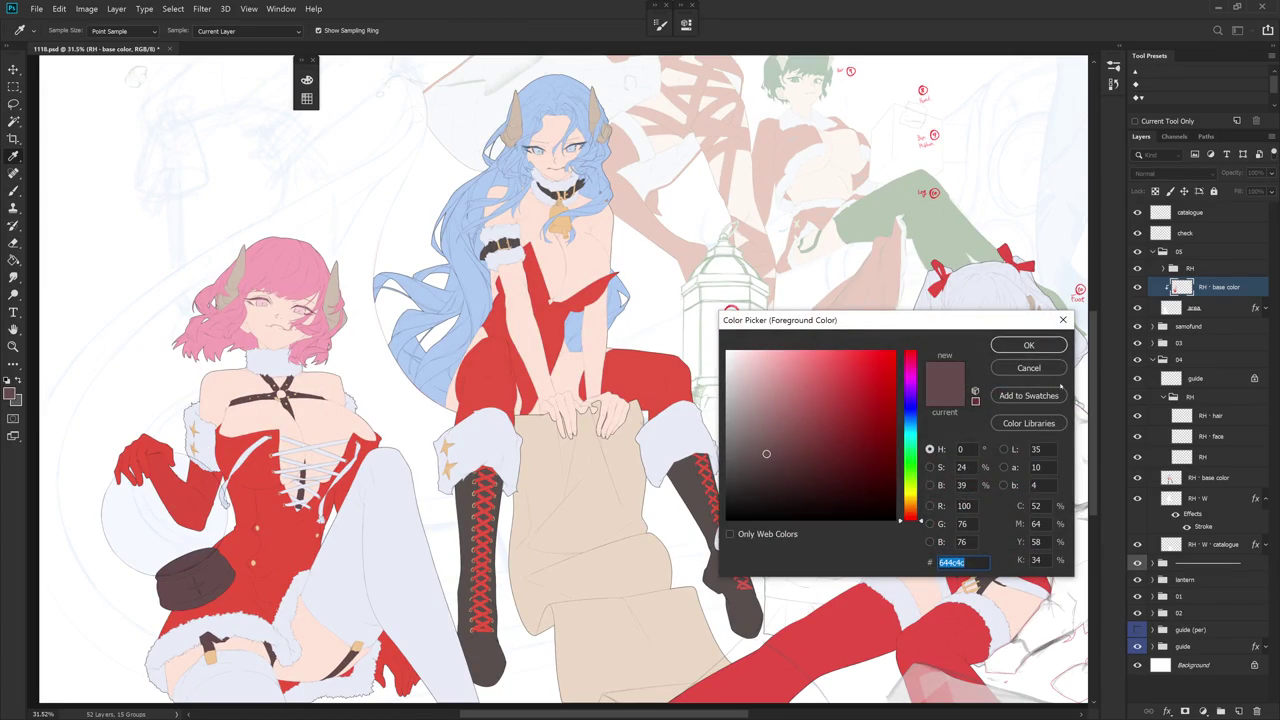
click(1030, 369)
- Recolour the blue-haired girl's boots via Replace Color (Hue -12, Saturation +8, Lightness +2), then show all
alt+click(1137, 477)
click(1202, 484)
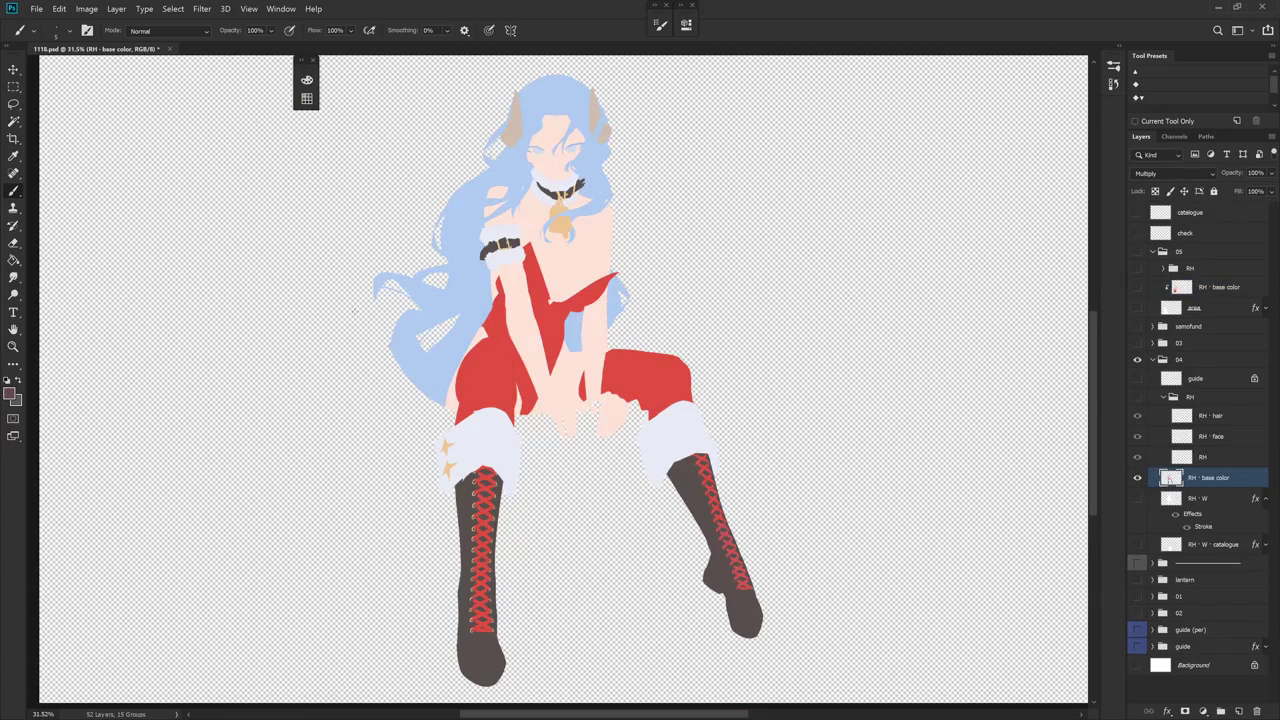
click(86, 8)
mouse_move(106, 42)
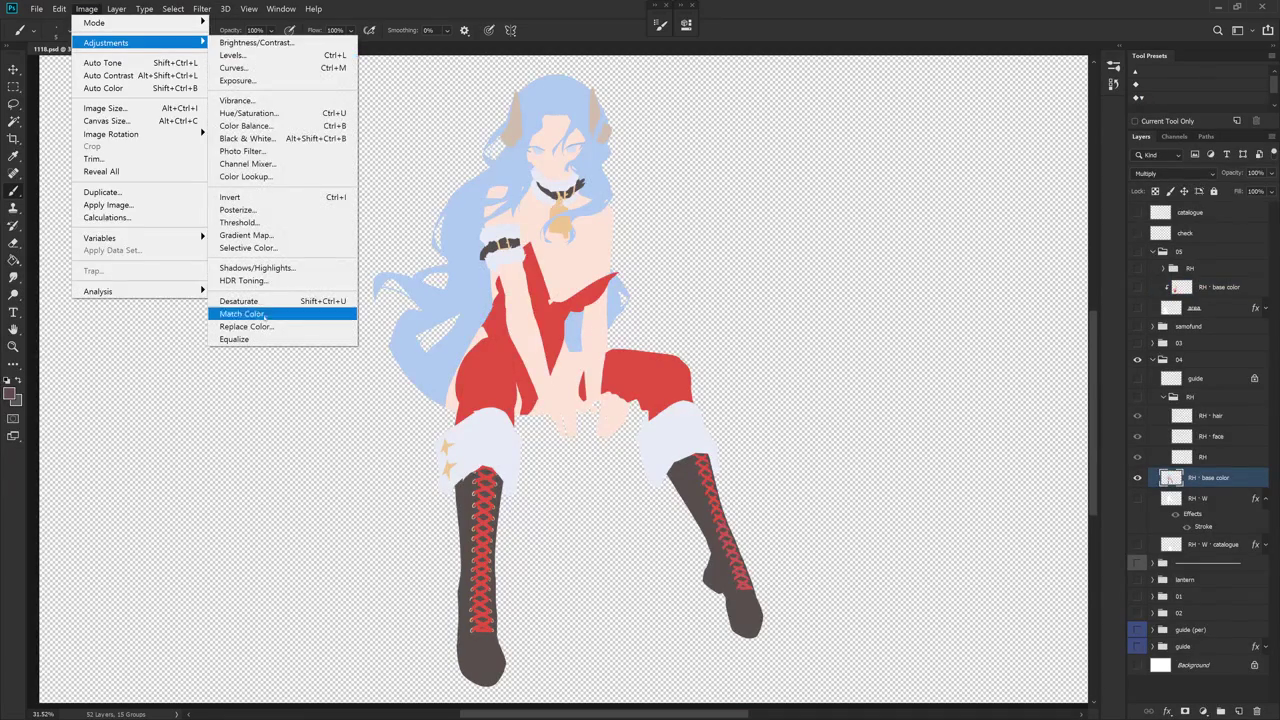
click(240, 327)
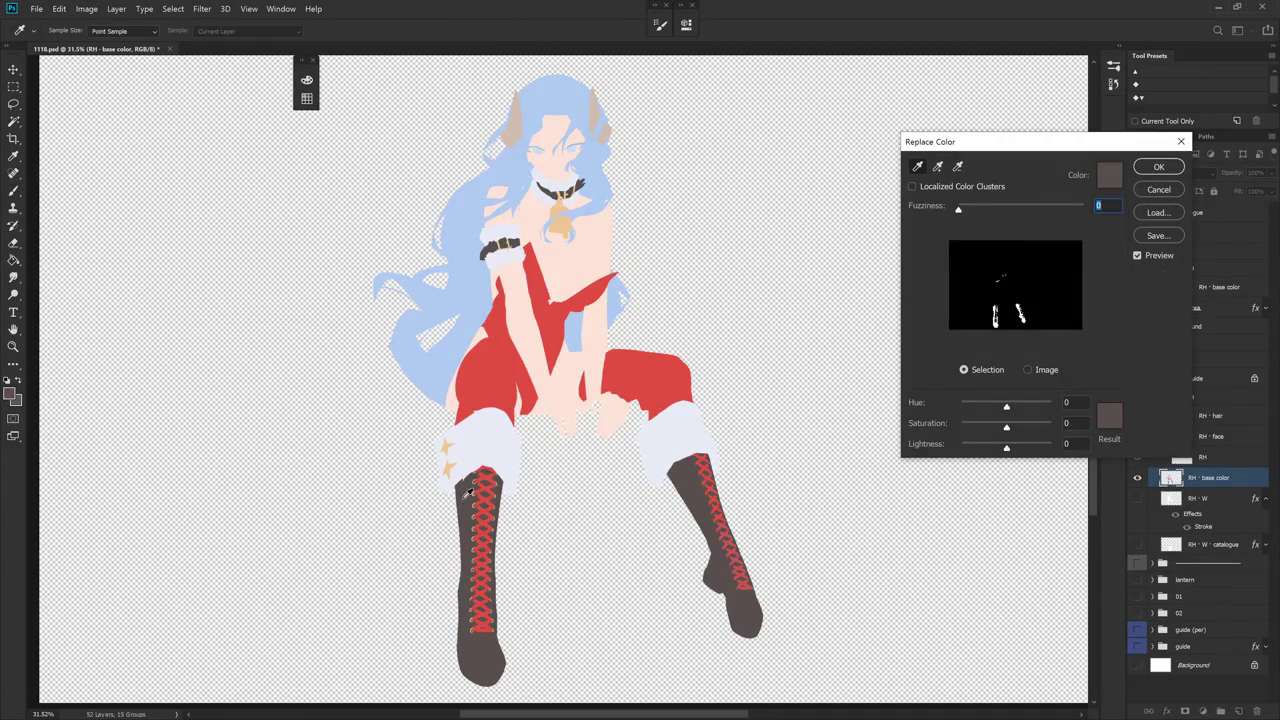
click(1110, 418)
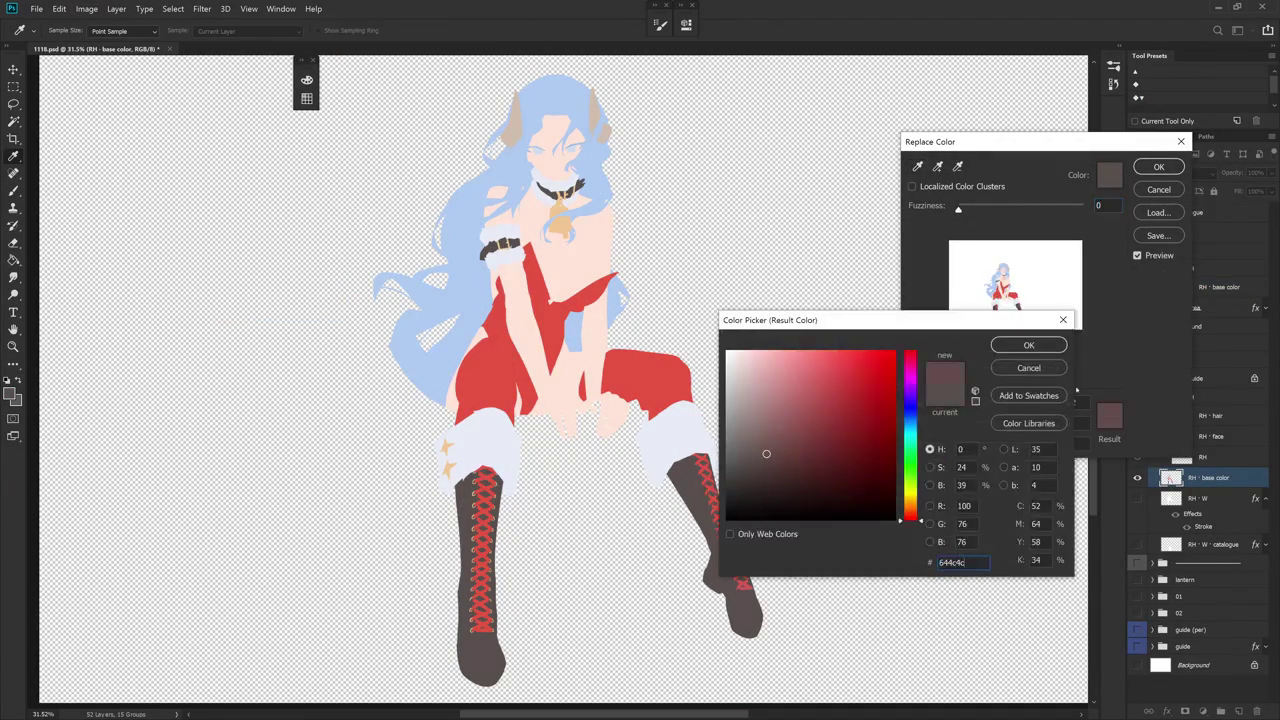
click(1029, 346)
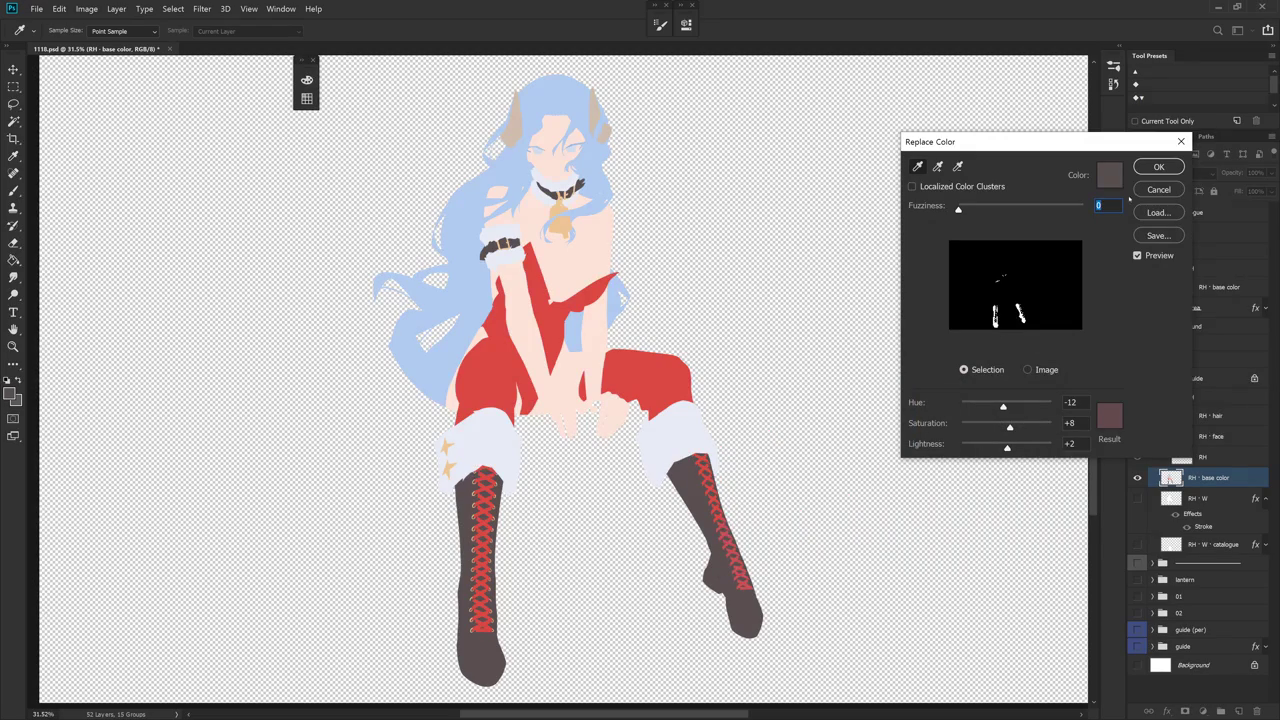
click(1162, 167)
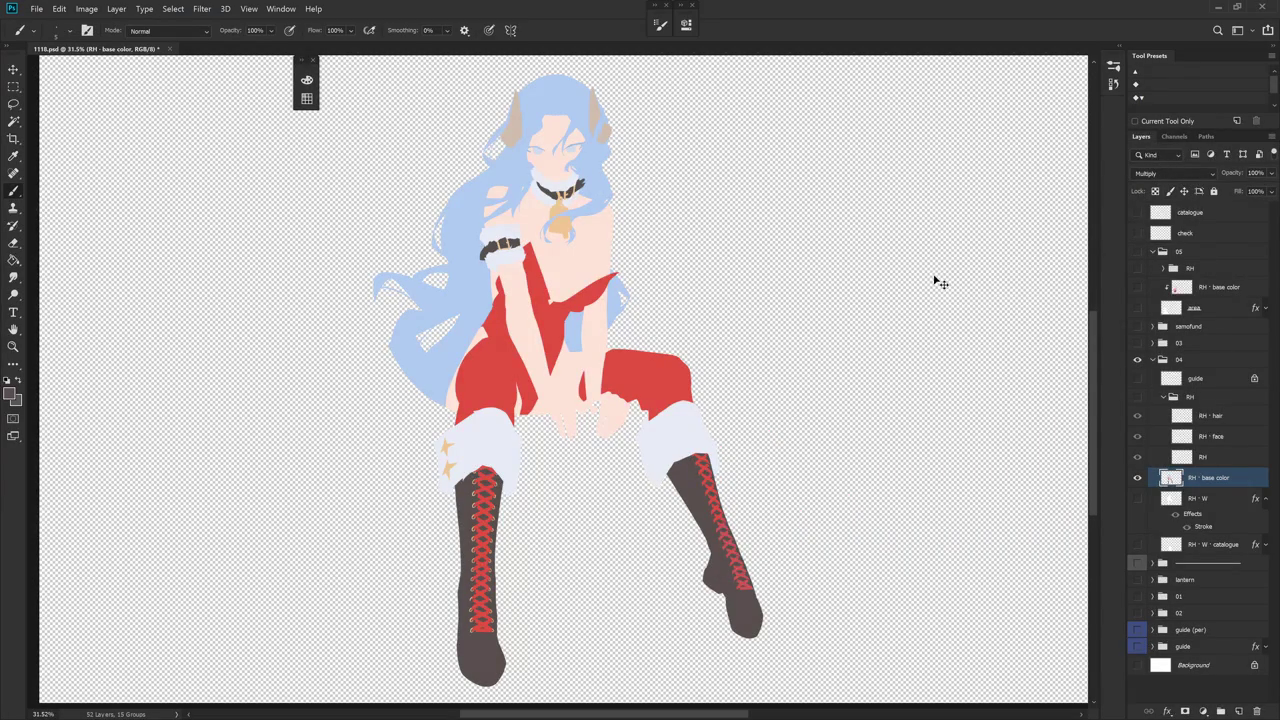
alt+click(1136, 478)
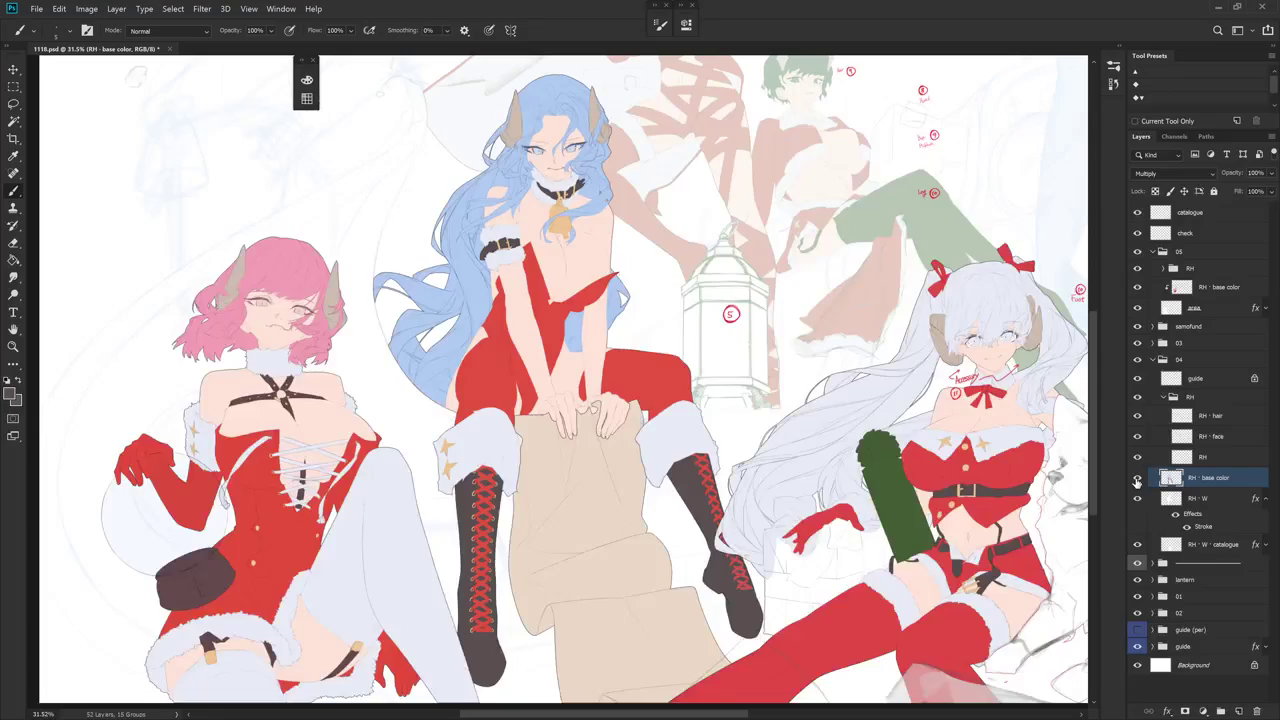
- Pan down the illustration and select the check layer
drag(750, 393, 762, 487)
scroll(762, 487, down, 2)
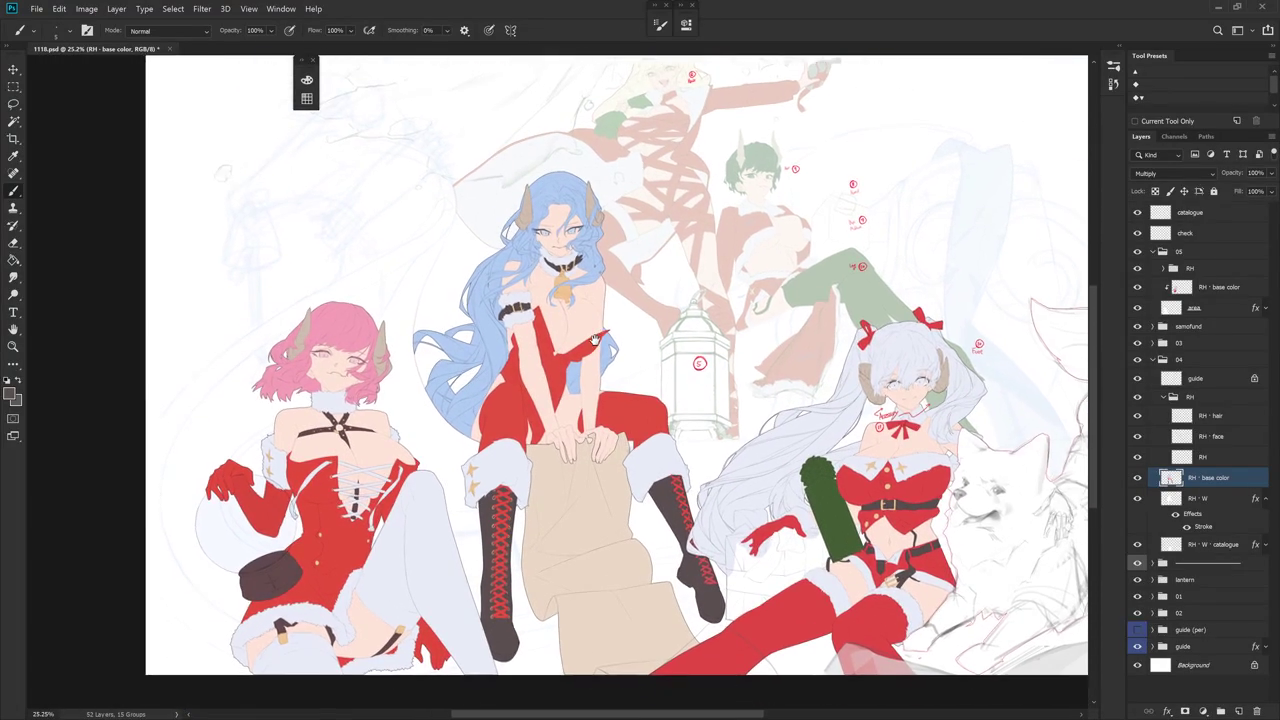
drag(591, 371, 579, 340)
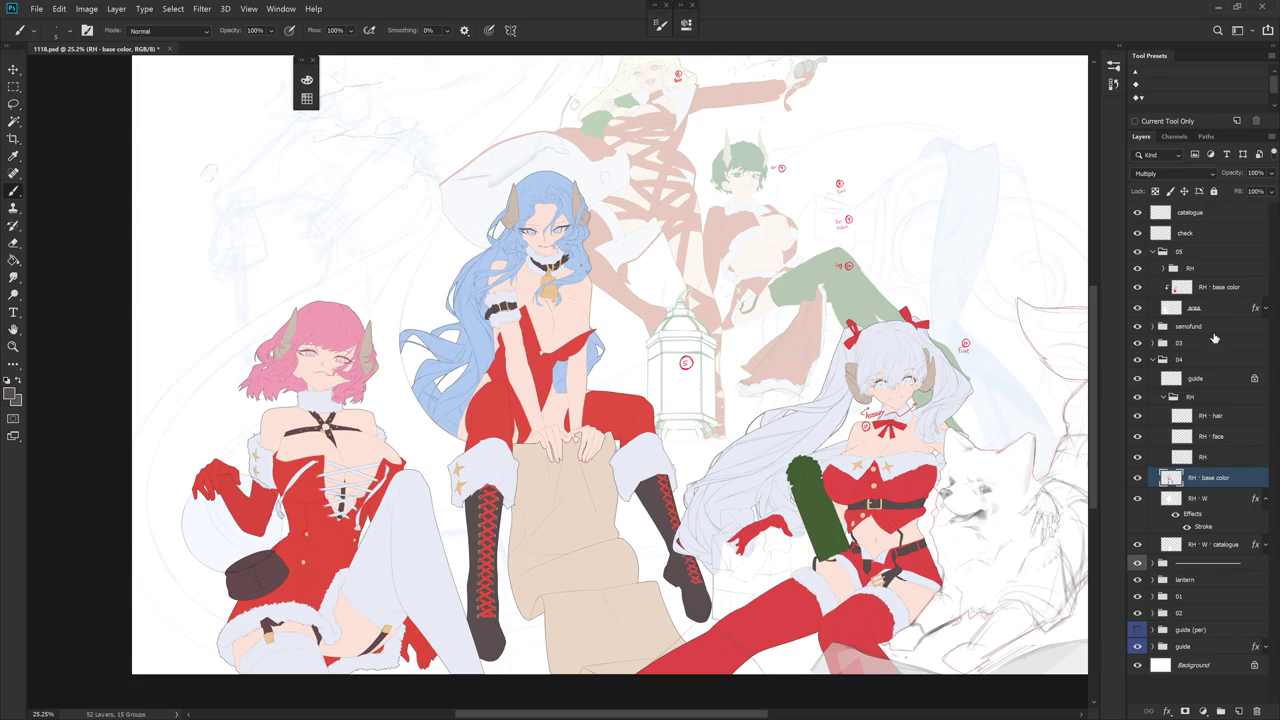
click(1218, 290)
click(1178, 235)
drag(901, 404, 702, 363)
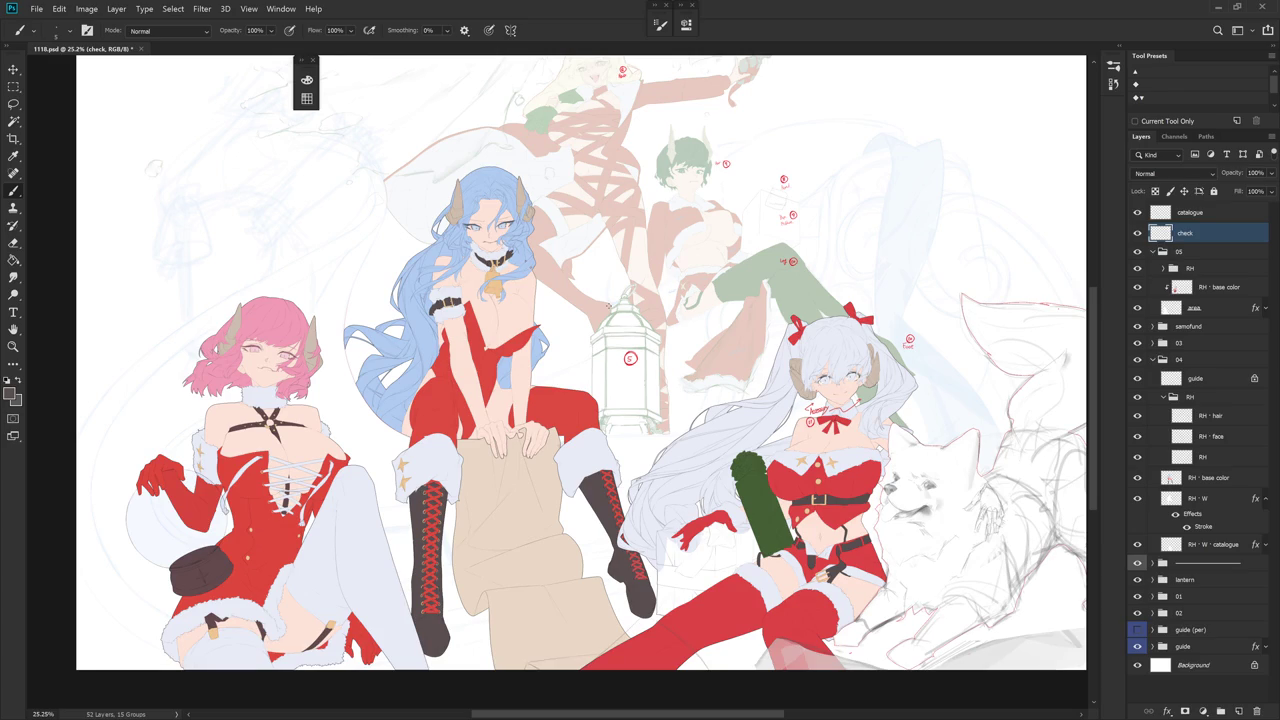
- Clip RH · base color into the blue-haired girl's RH group, collapse it, and select the guide layer
click(1207, 398)
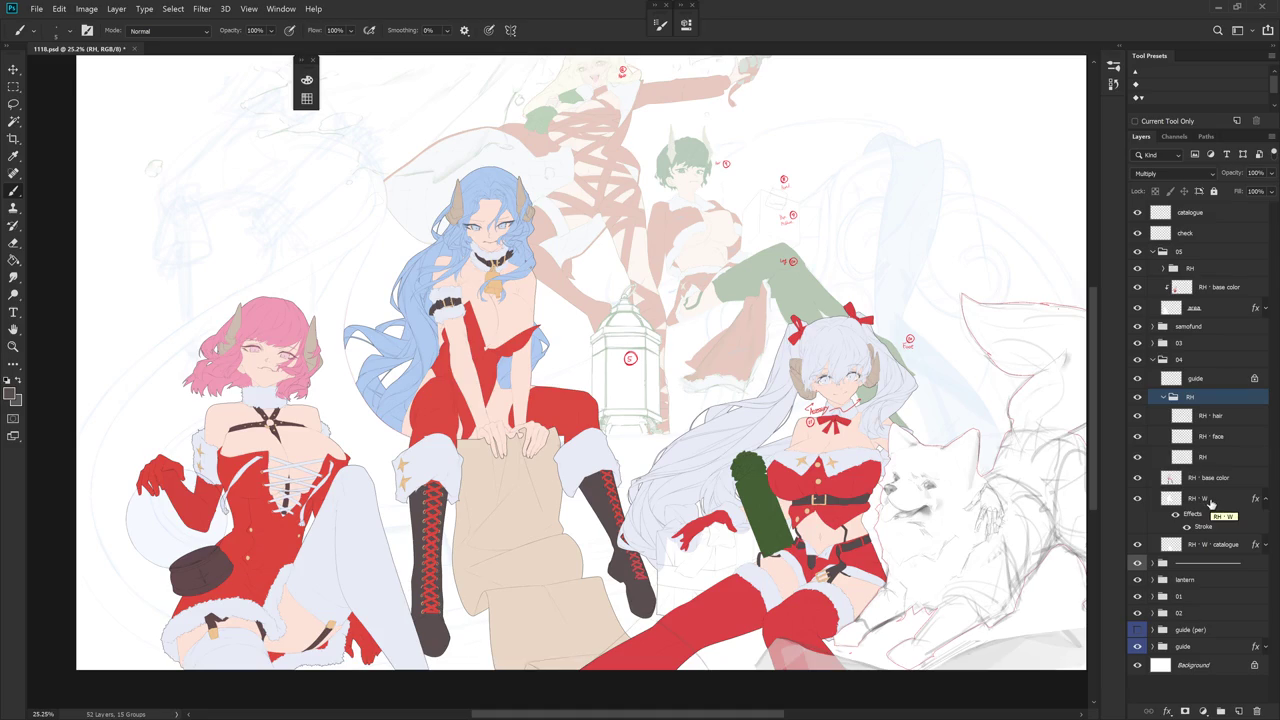
mouse_move(371, 321)
mouse_down()
mouse_move(549, 354)
mouse_move(575, 398)
mouse_move(565, 402)
mouse_up()
drag(1238, 488, 1238, 470)
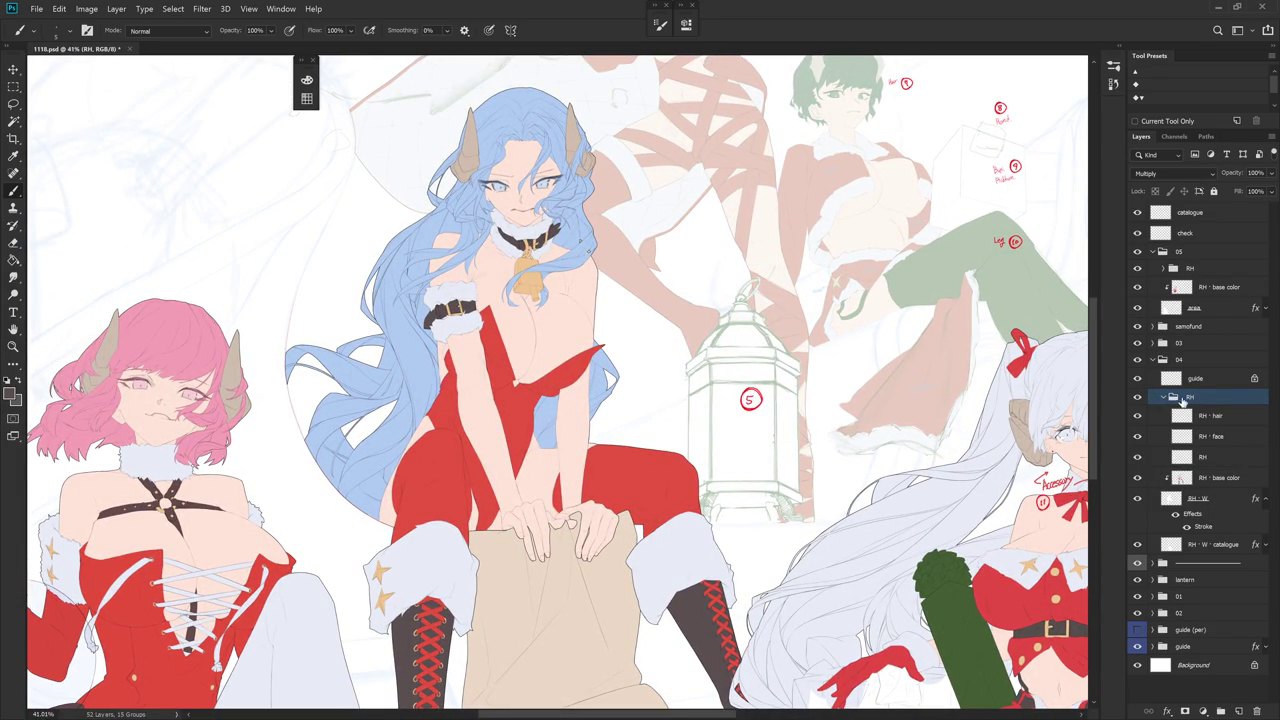
click(1164, 399)
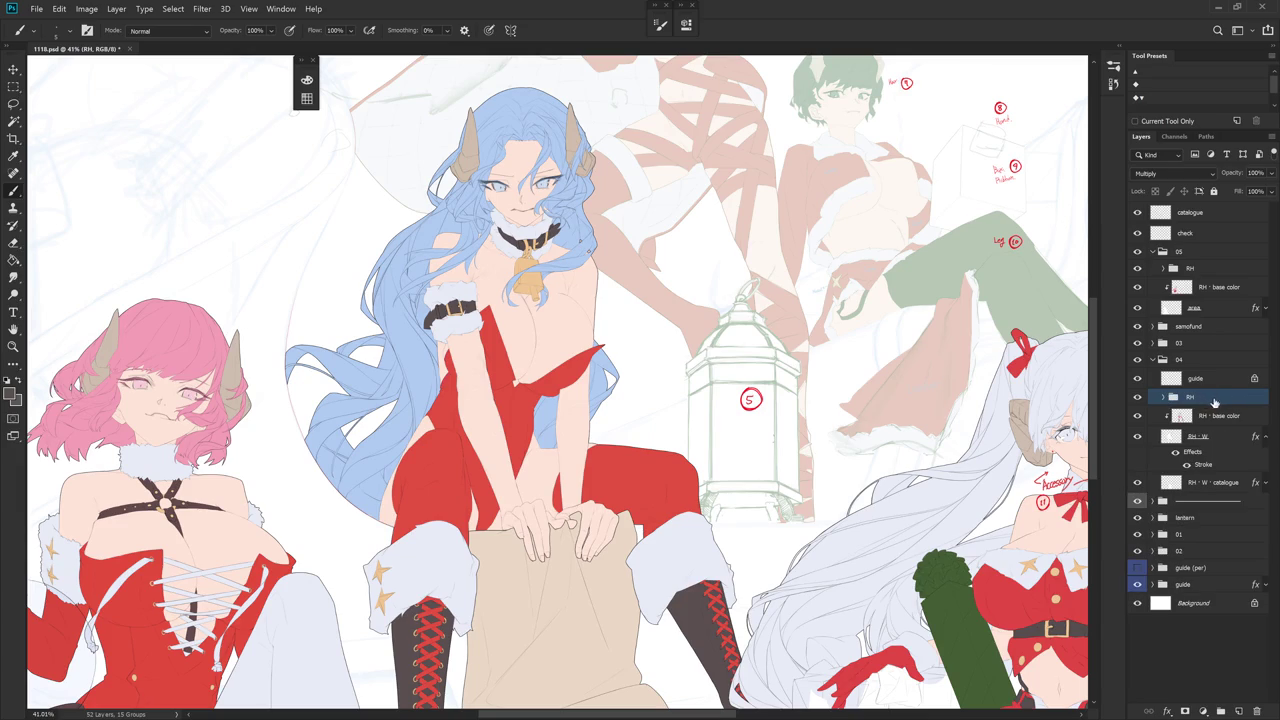
click(1227, 383)
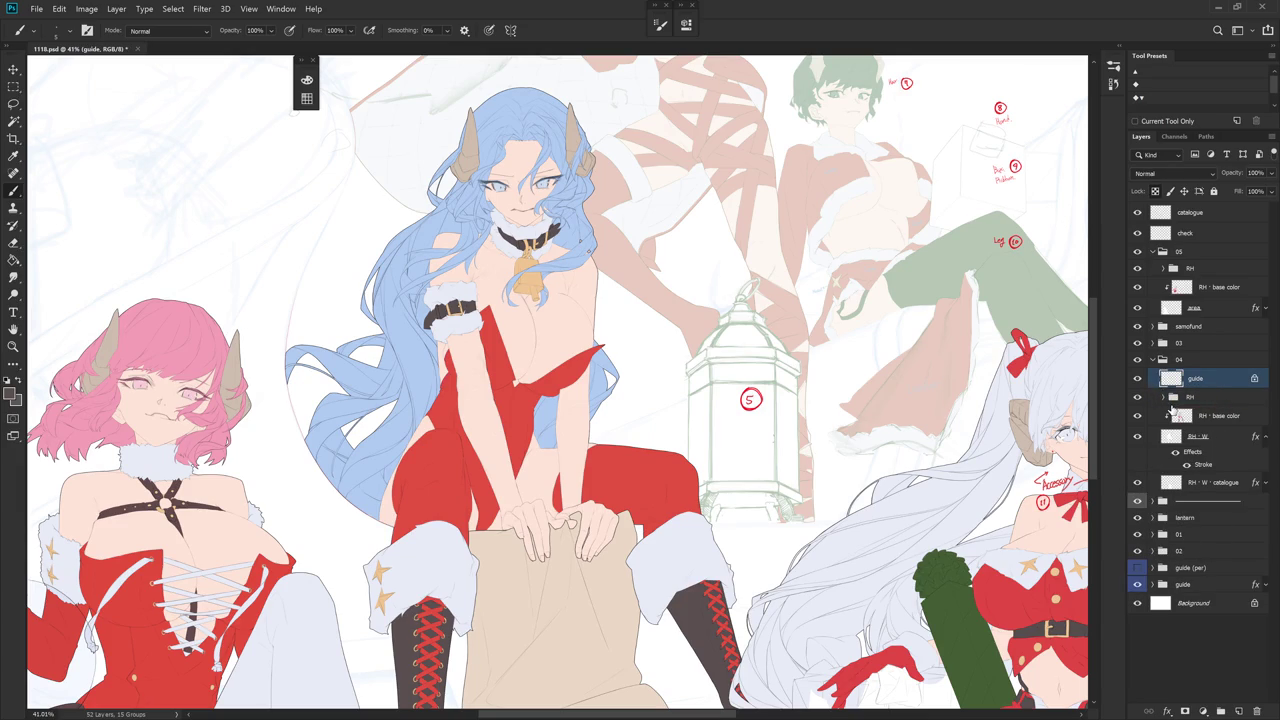
key(r)
drag(744, 507, 590, 484)
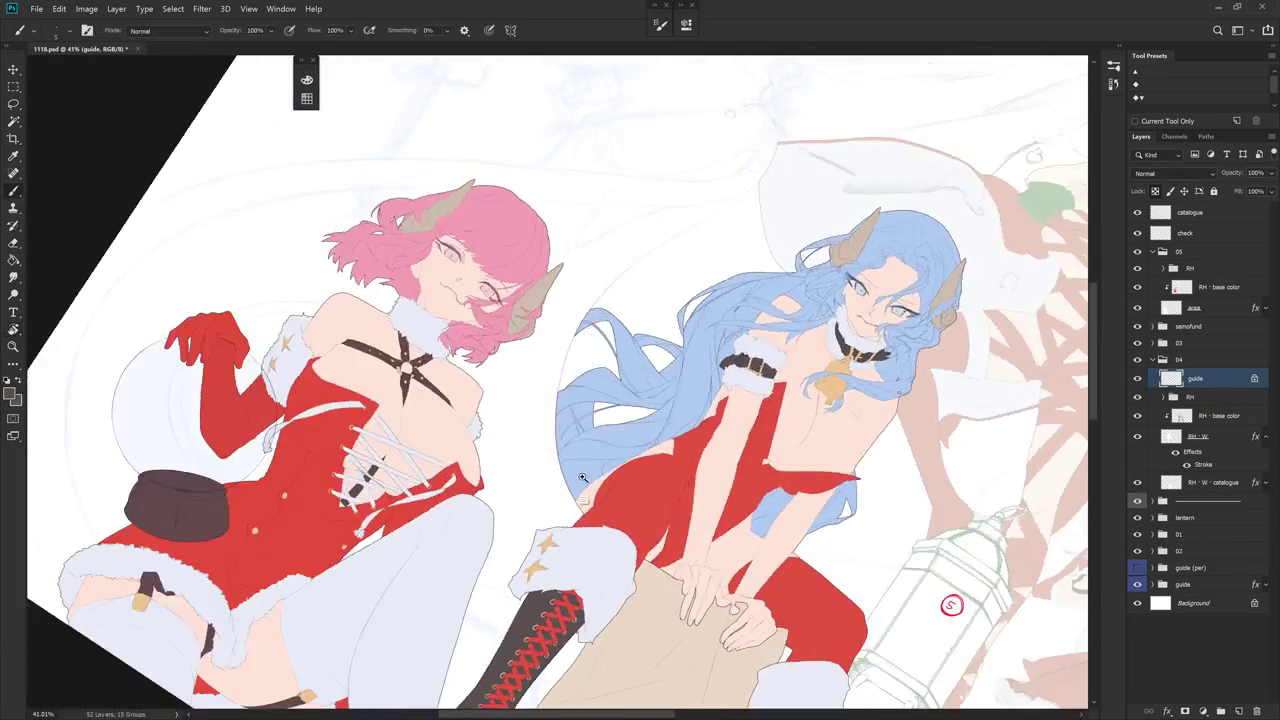
scroll(590, 484, up, 6)
click(1228, 418)
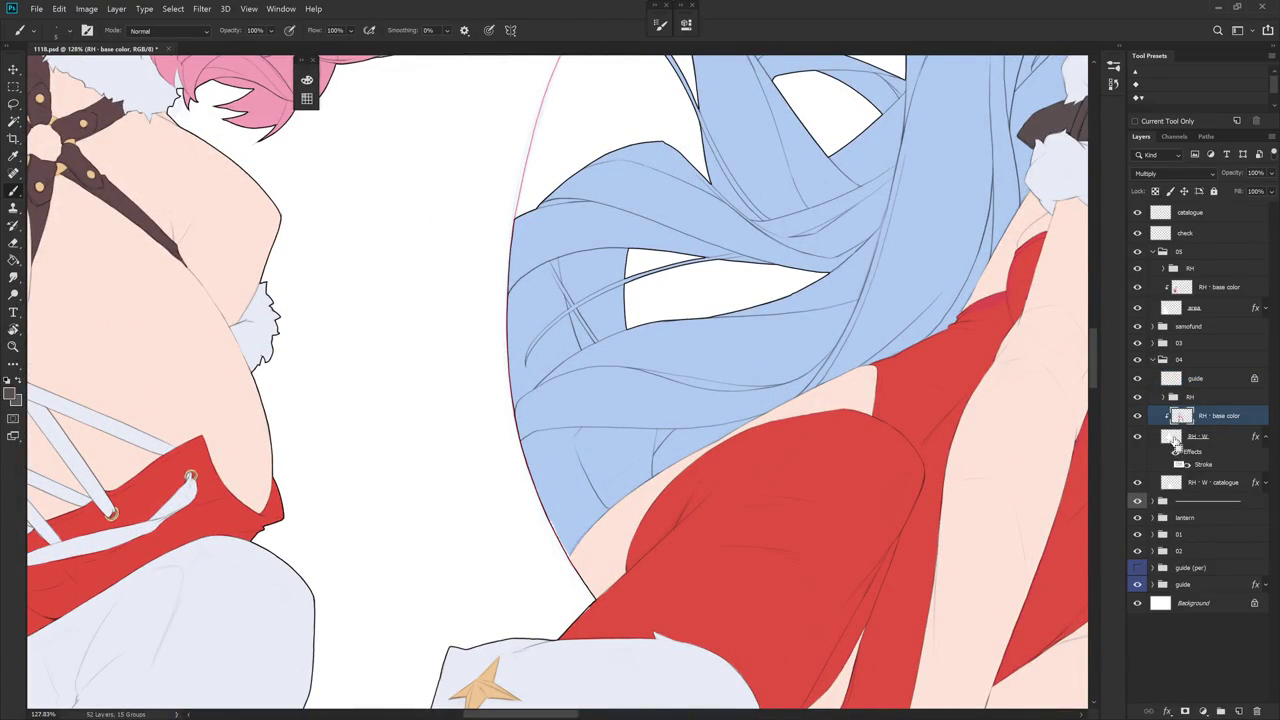
drag(1175, 443, 1176, 444)
alt+click(572, 511)
ctrl+click(1181, 416)
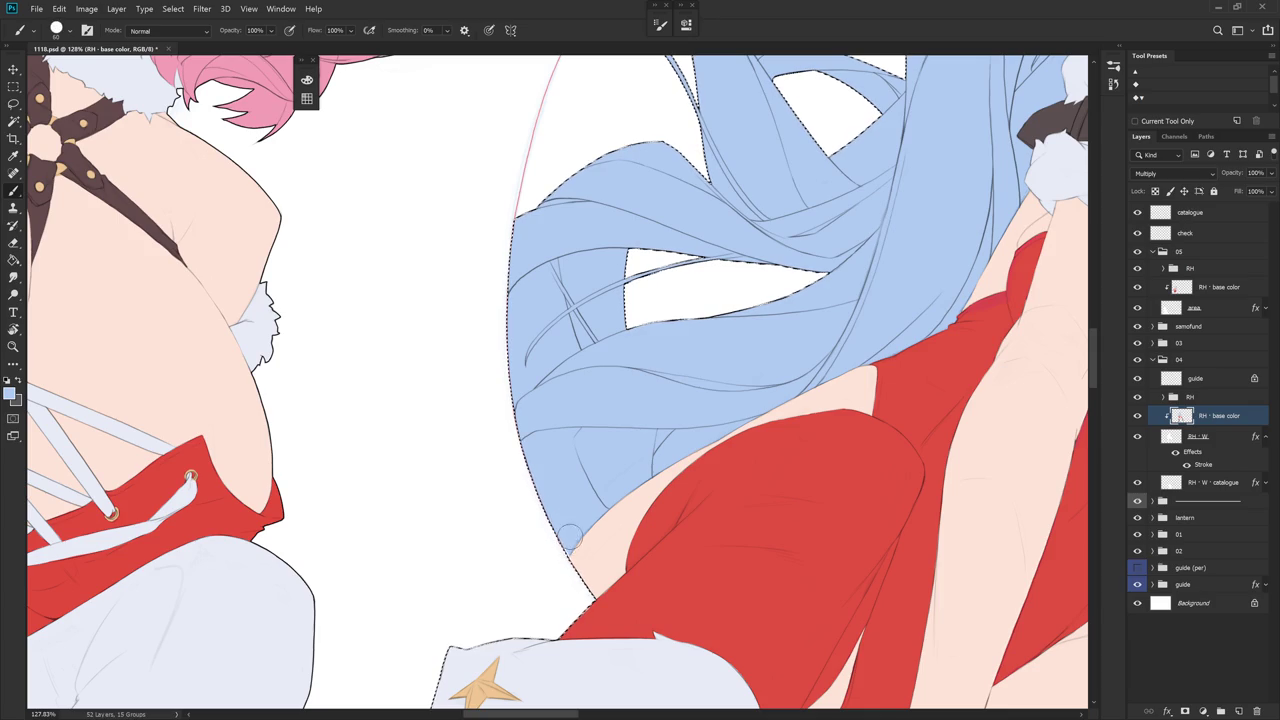
key(r)
drag(566, 556, 731, 426)
key(b)
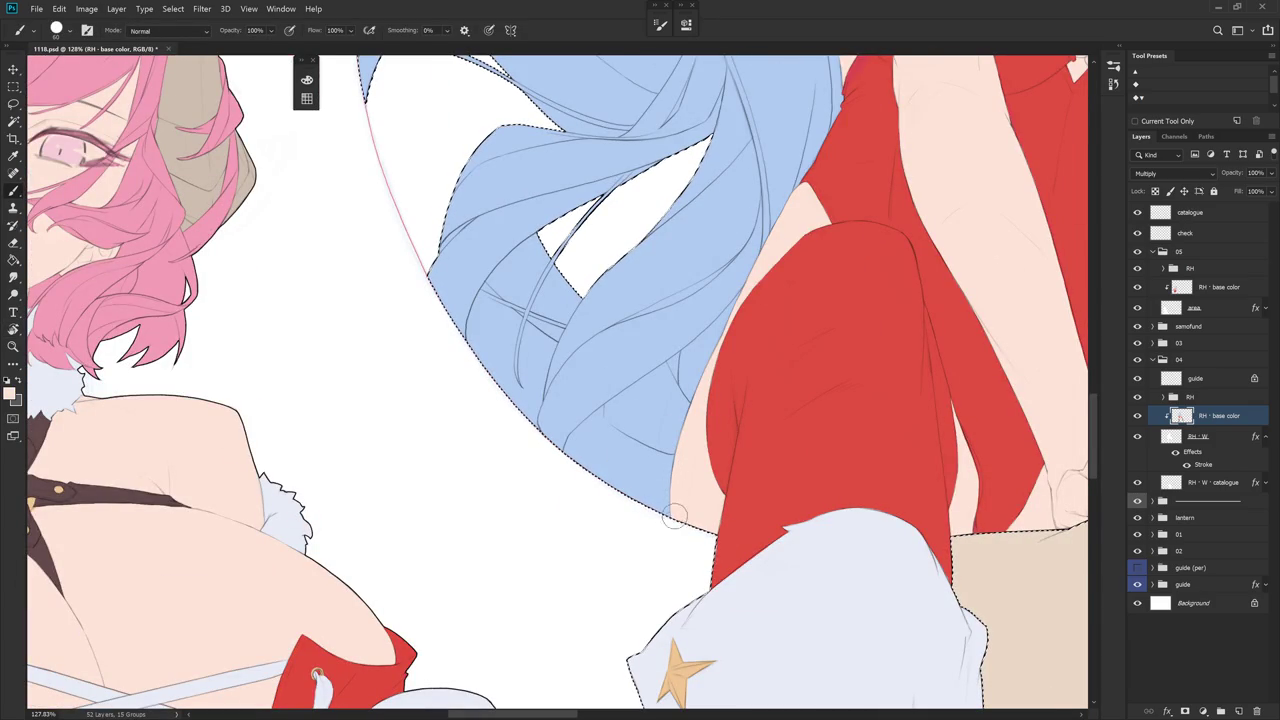
alt+click(713, 498)
alt+click(857, 433)
scroll(857, 433, down, 5)
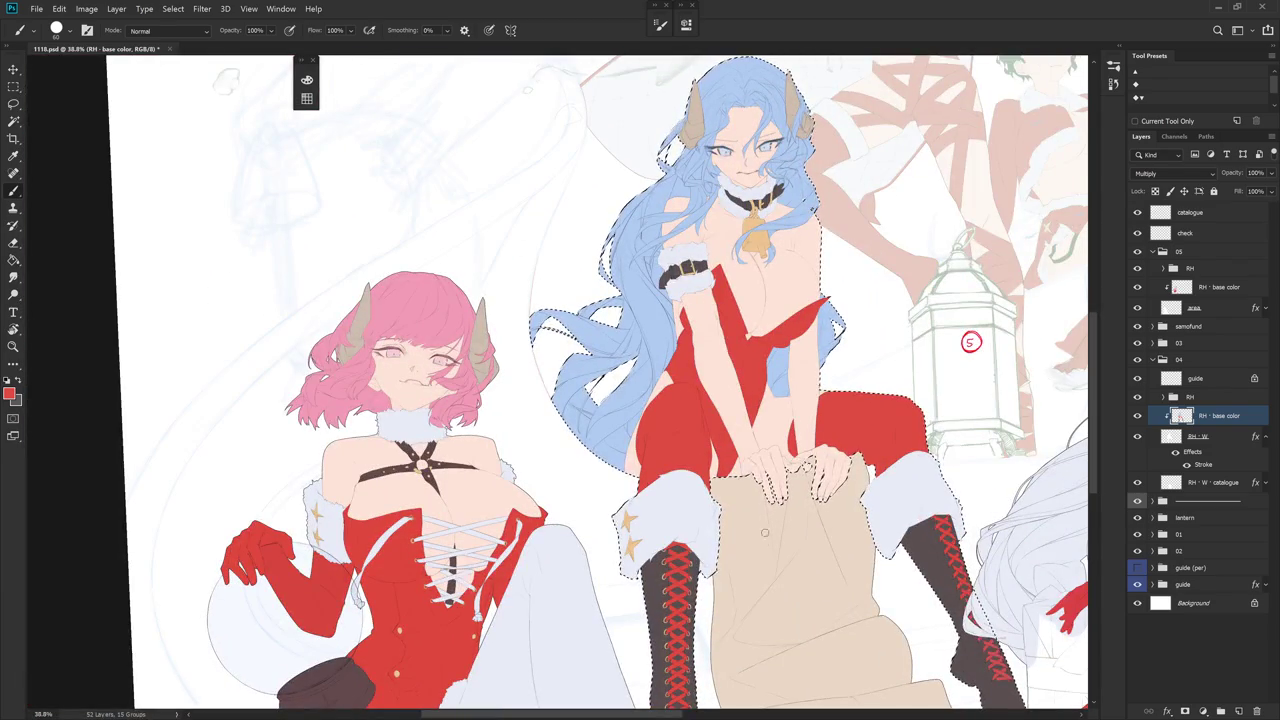
scroll(753, 444, up, 5)
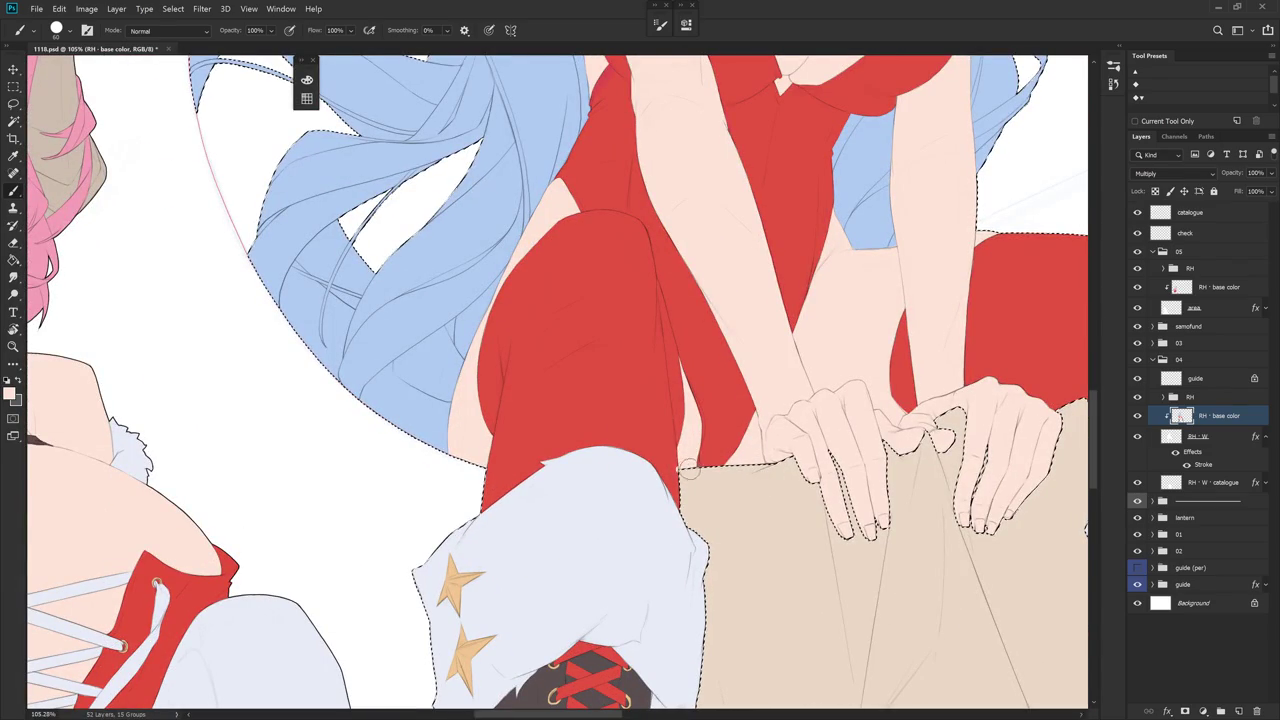
scroll(825, 533, down, 2)
scroll(825, 533, down, 1)
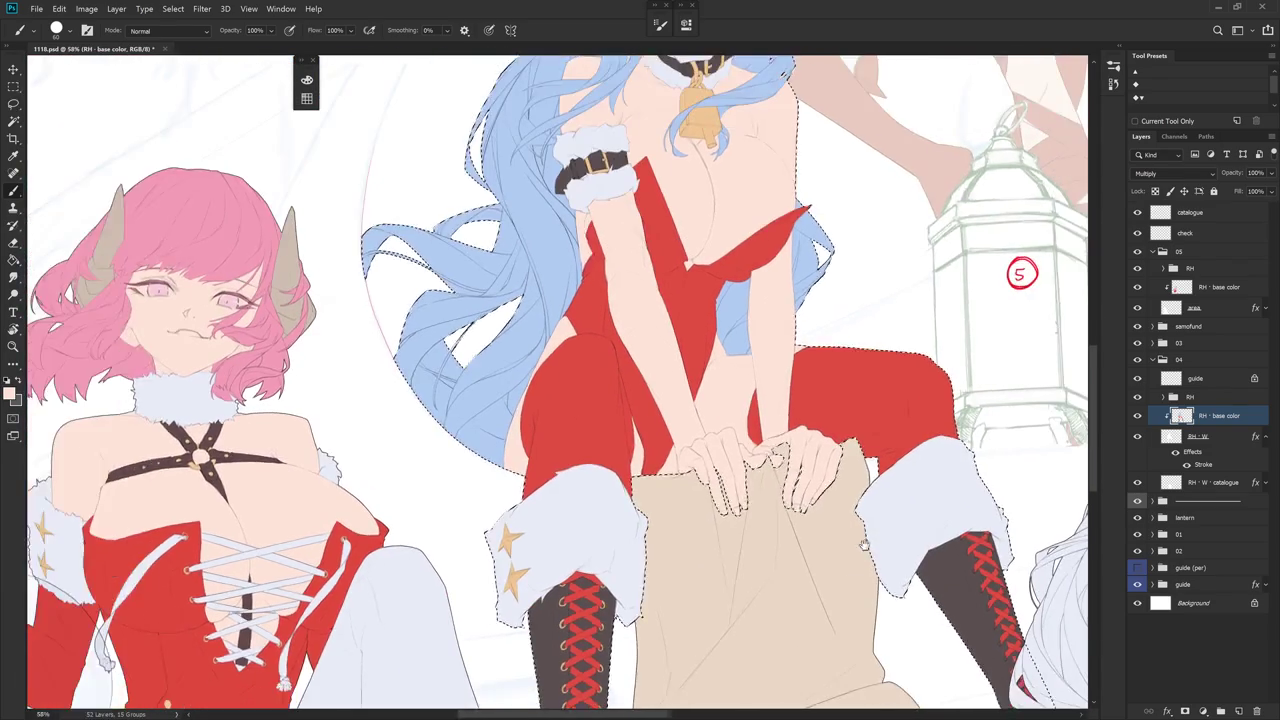
scroll(888, 509, right, 5)
scroll(888, 509, down, 2)
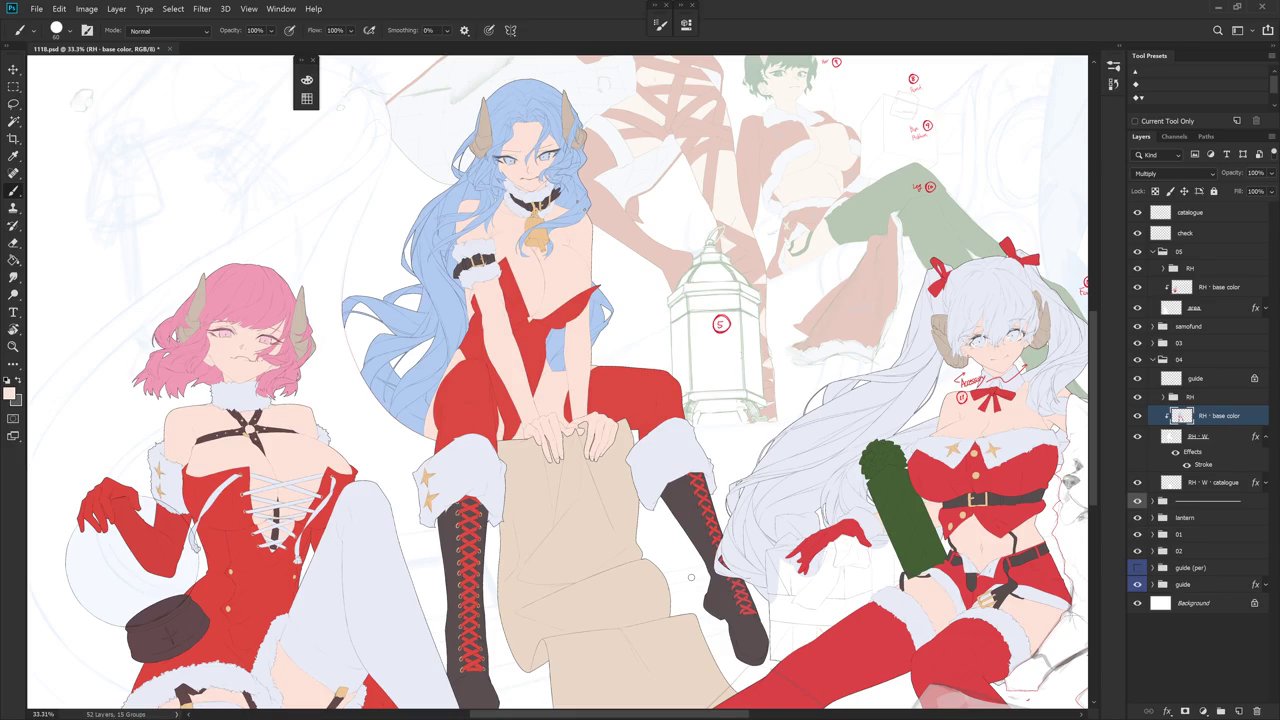
click(1164, 362)
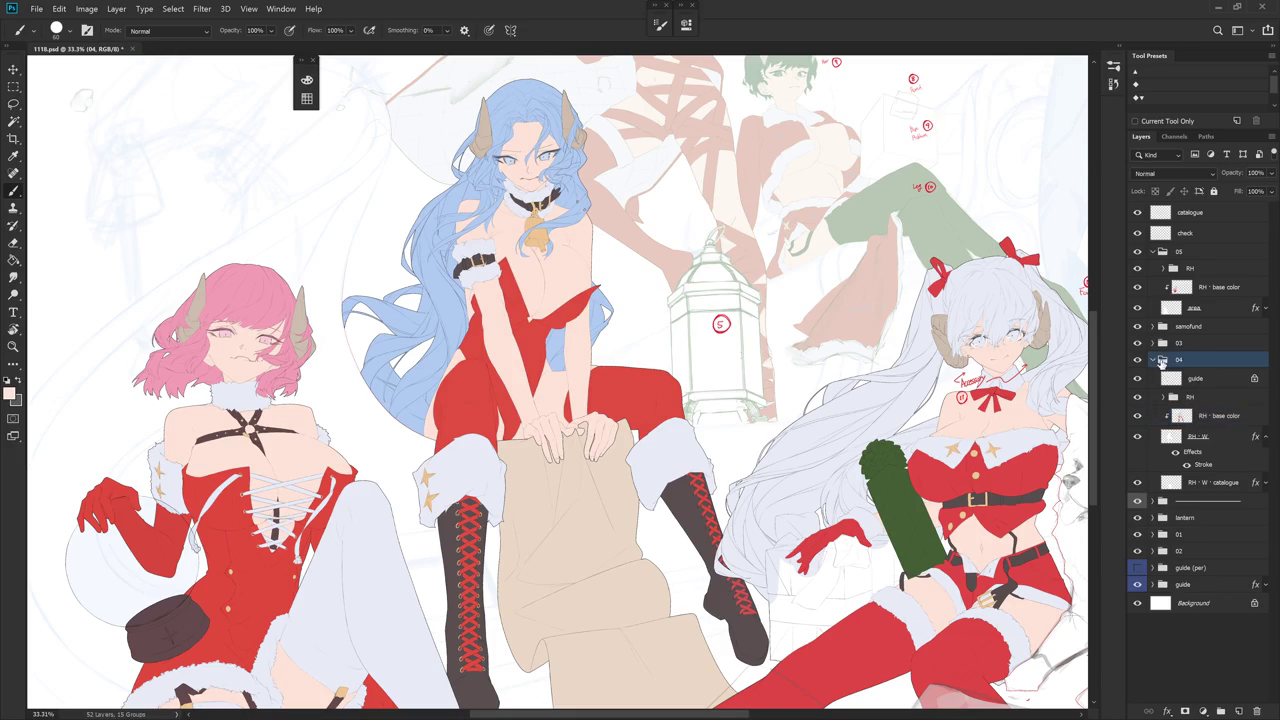
- Collapse group 04, move the unnamed group below the lantern group, and expand lantern
click(1158, 361)
drag(1195, 378, 1204, 403)
click(1157, 377)
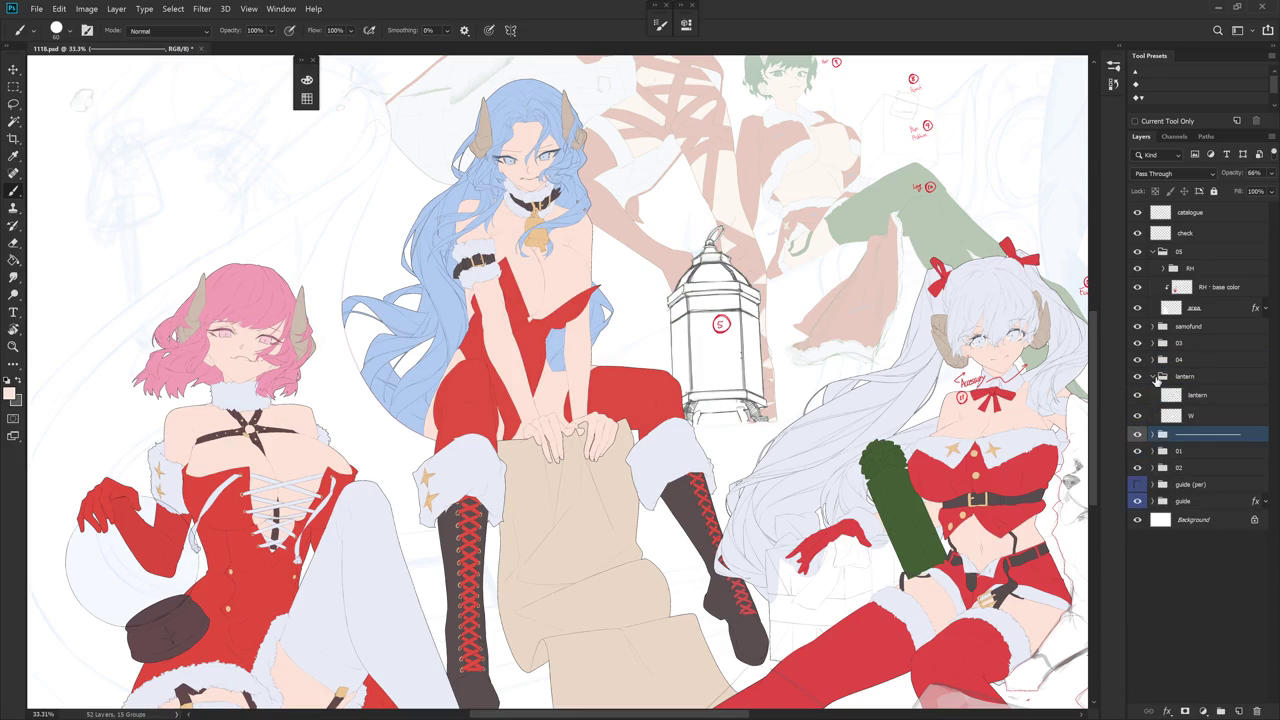
drag(842, 383, 800, 451)
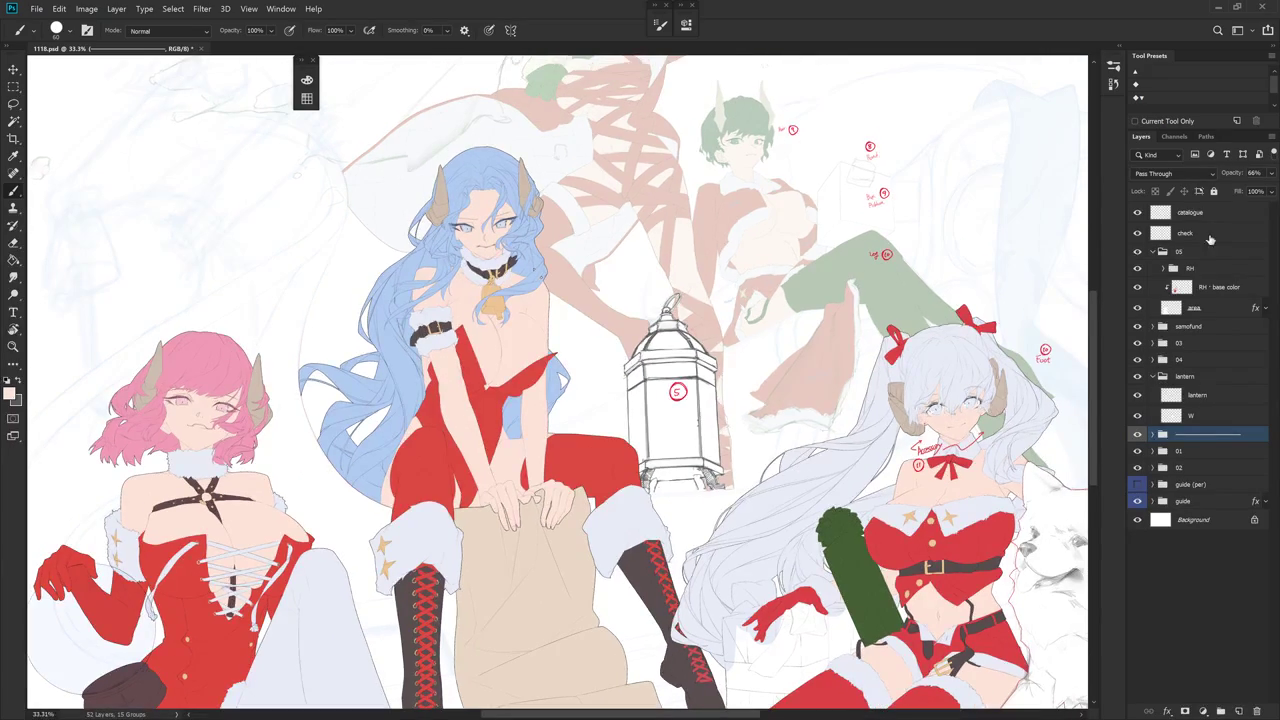
- On the check layer, lasso and move the circled 5 note off the lantern
click(1195, 234)
key(l)
key(ctrl+t)
drag(700, 378, 591, 360)
key(Return)
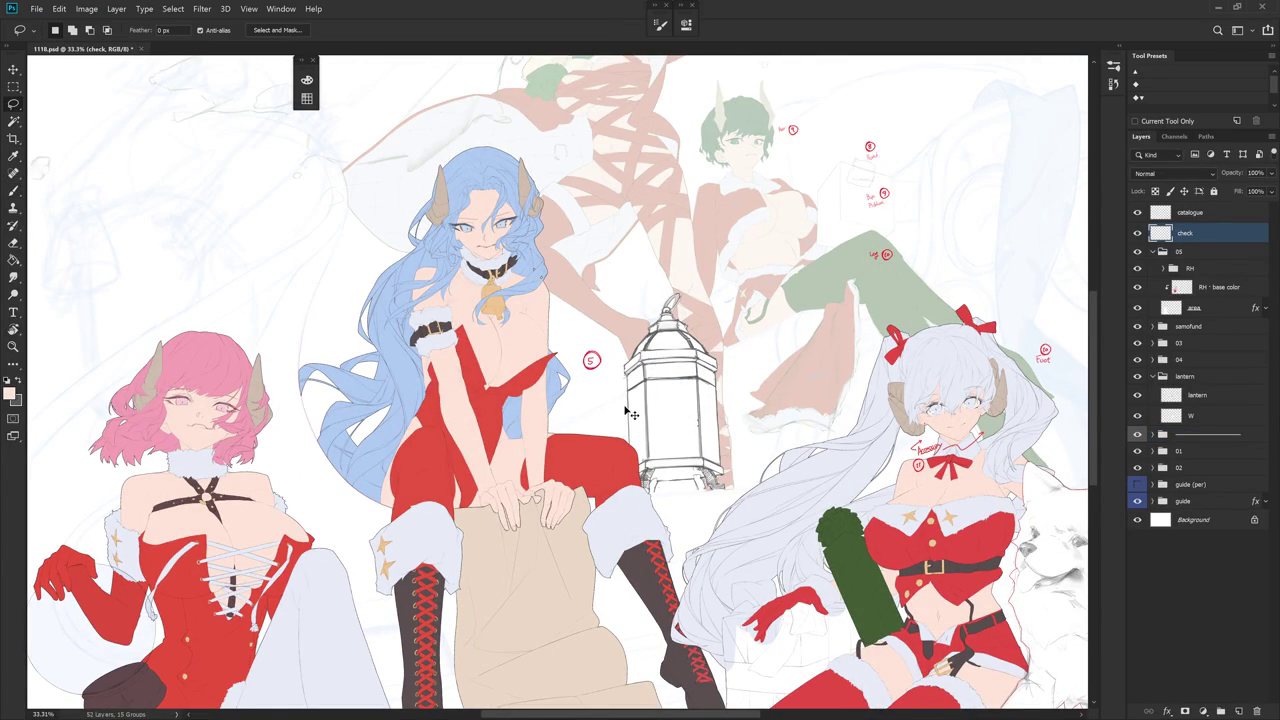
scroll(660, 530, up, 2)
scroll(660, 530, right, 1)
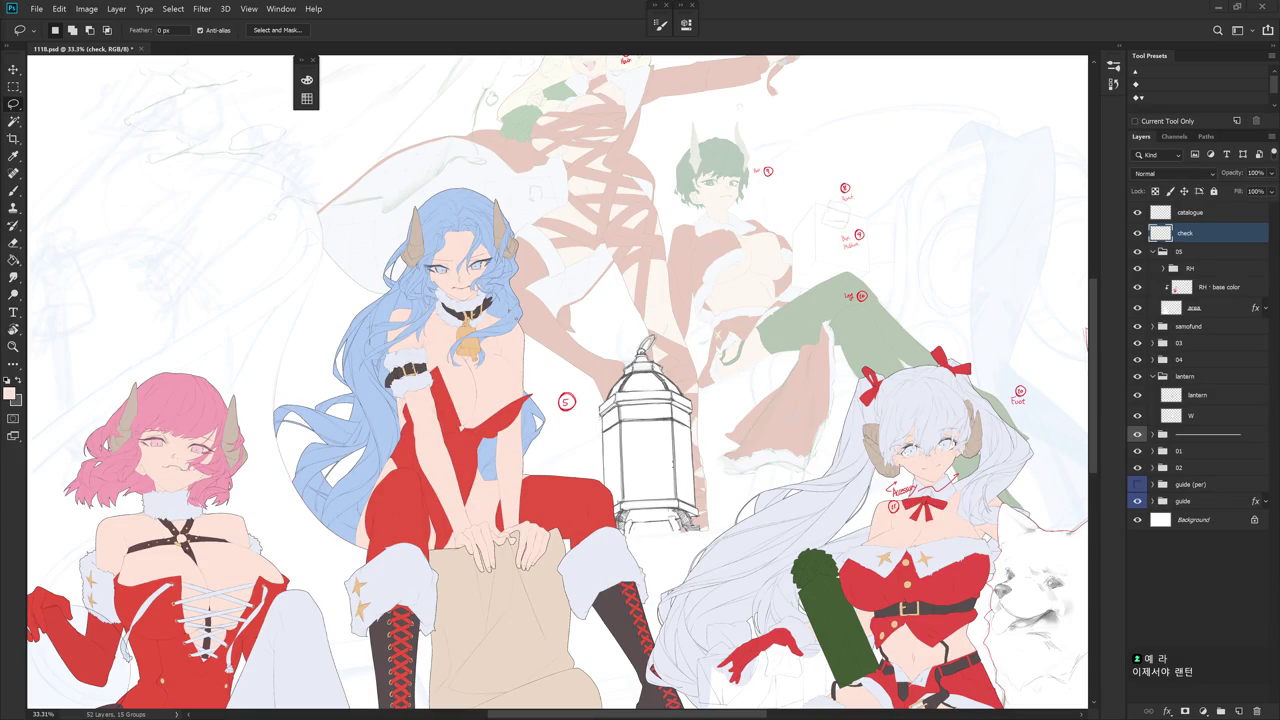
- Collapse group 05 and select the lantern line layer, zooming in on the lantern
click(1213, 305)
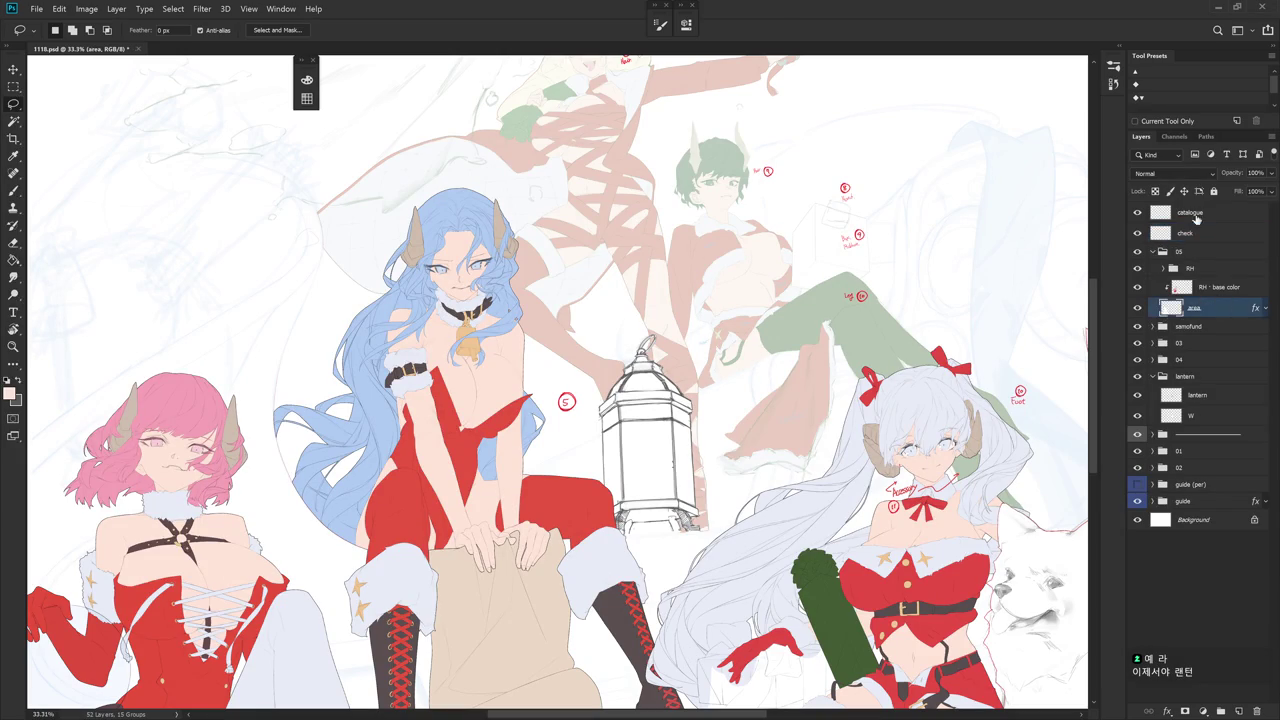
click(1152, 251)
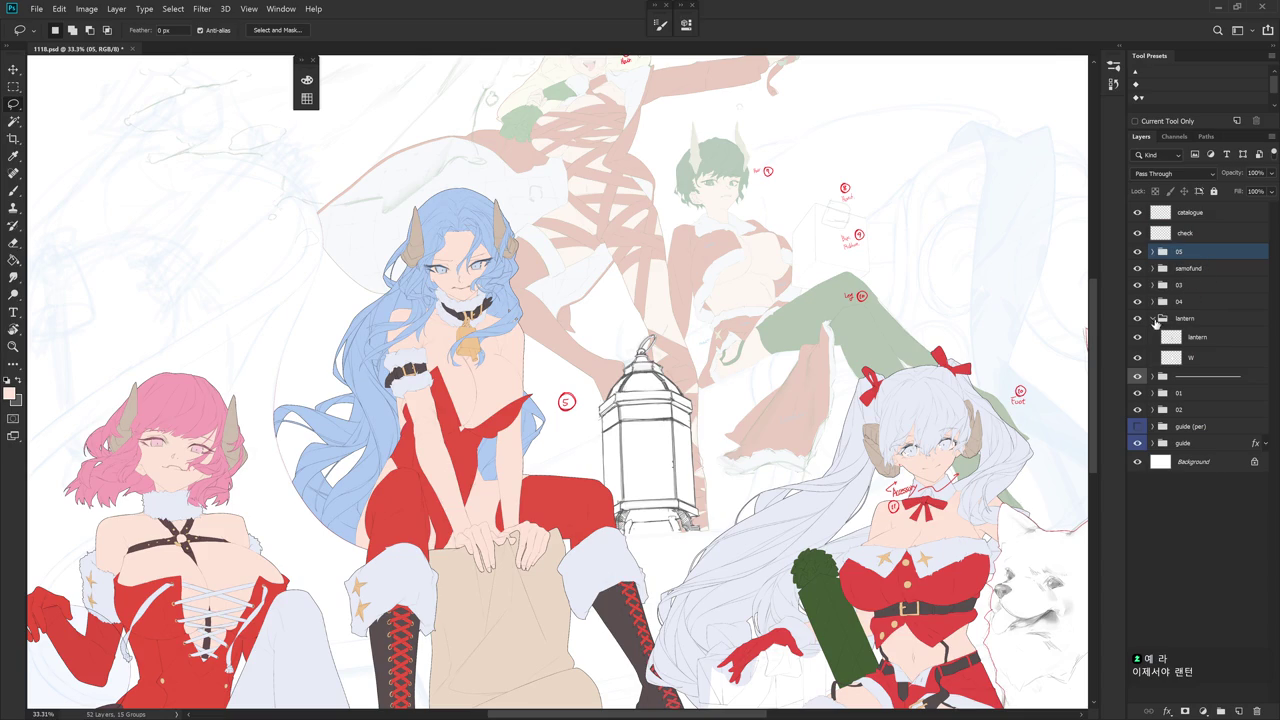
click(1195, 339)
drag(788, 494, 822, 476)
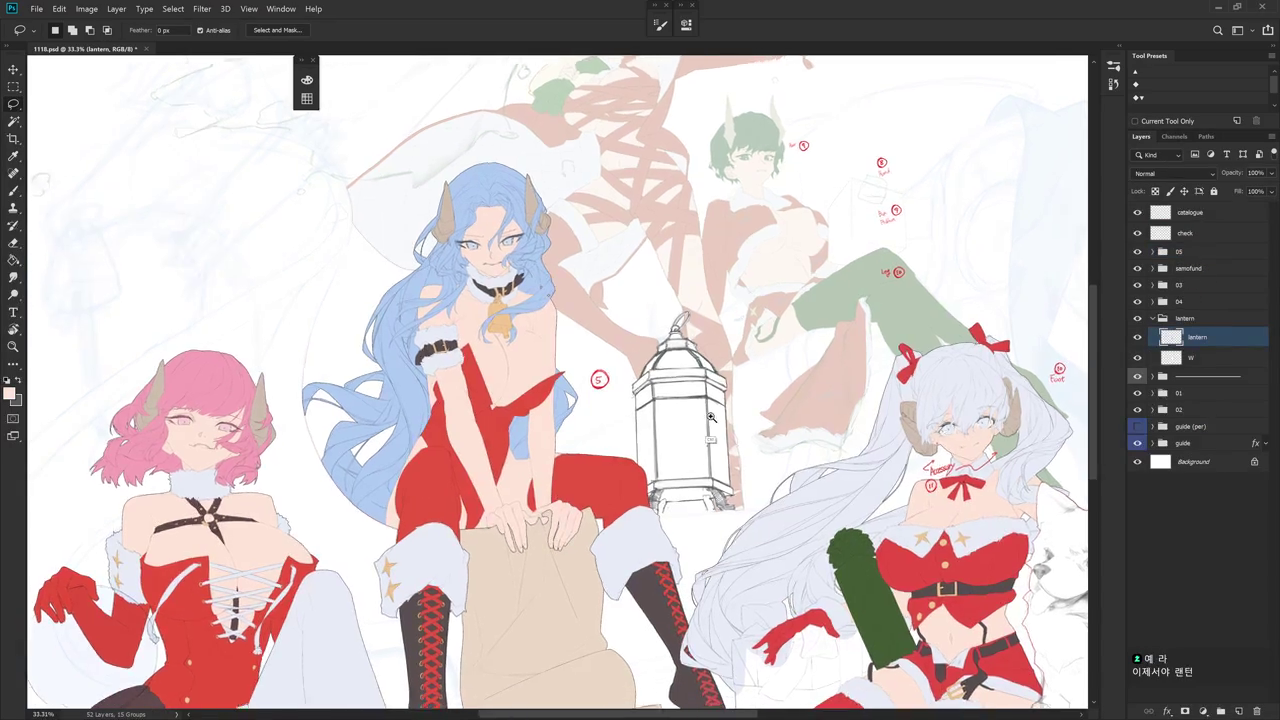
scroll(705, 425, up, 3)
key(b)
drag(723, 460, 743, 464)
- Fade the lantern sketch lines by half using a 50% Quick Mask fill and Delete
right_click(756, 440)
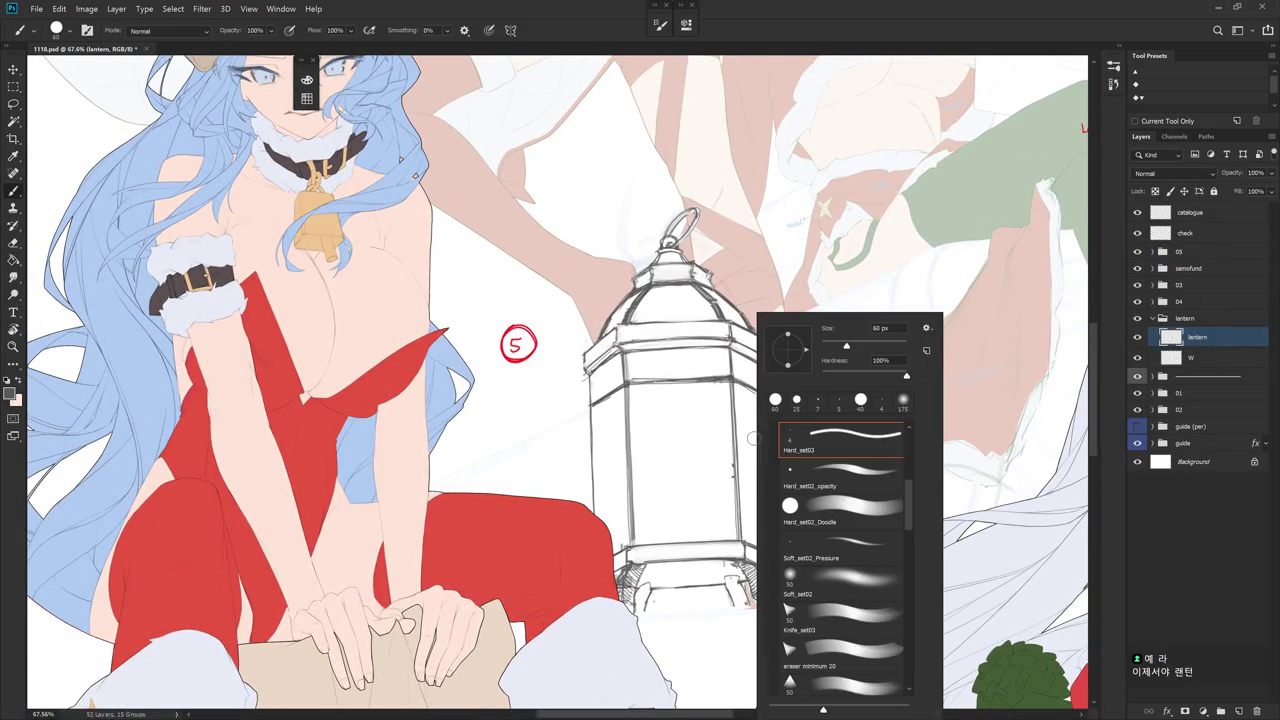
key(Escape)
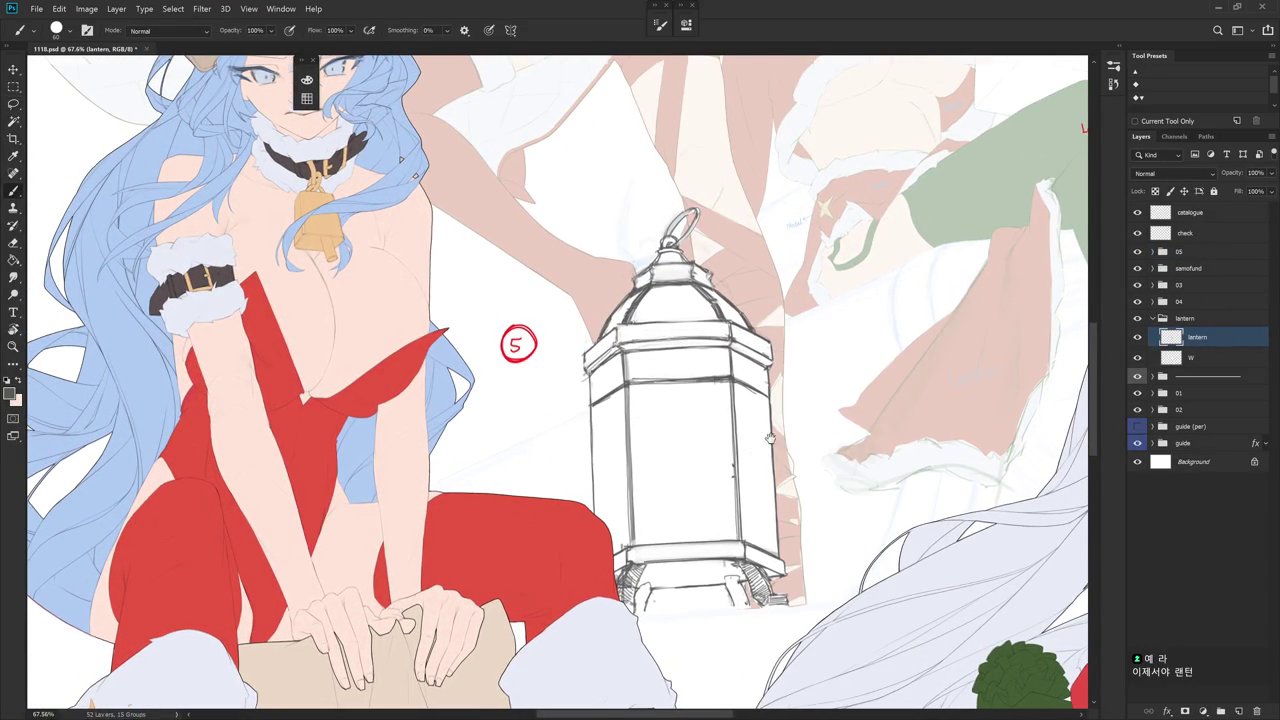
drag(760, 433, 806, 415)
key(e)
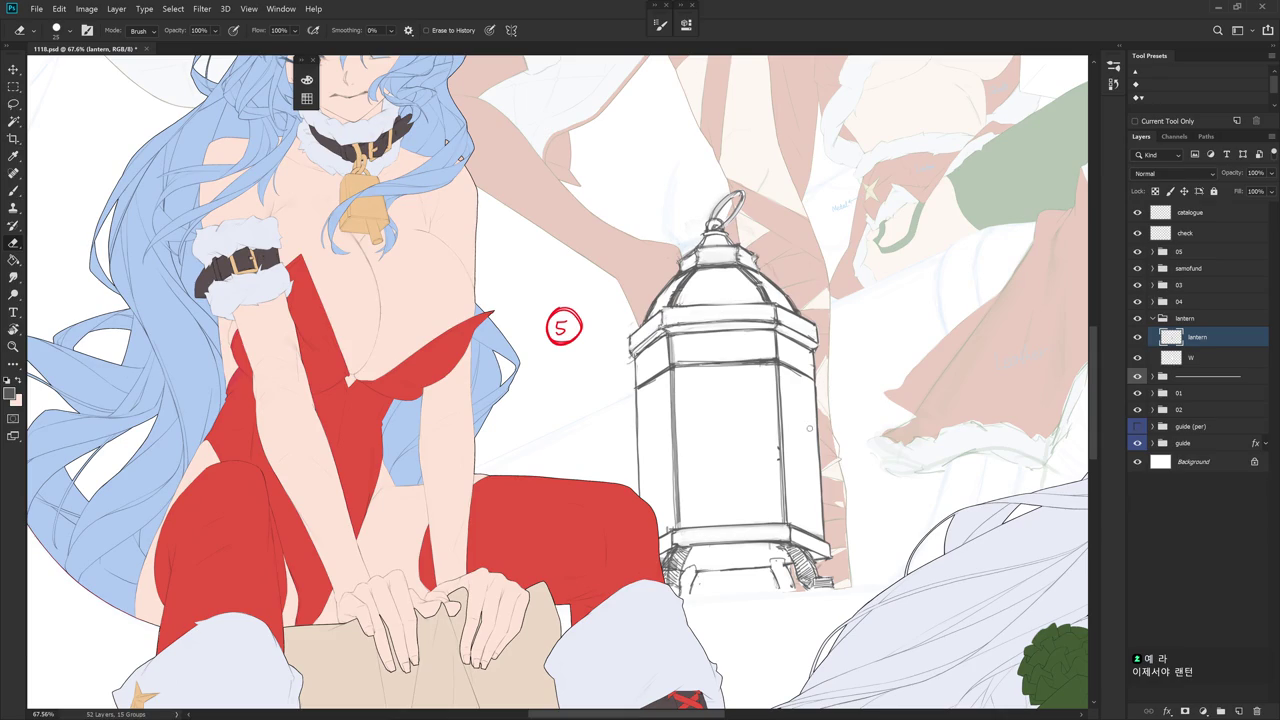
key(q)
key(g)
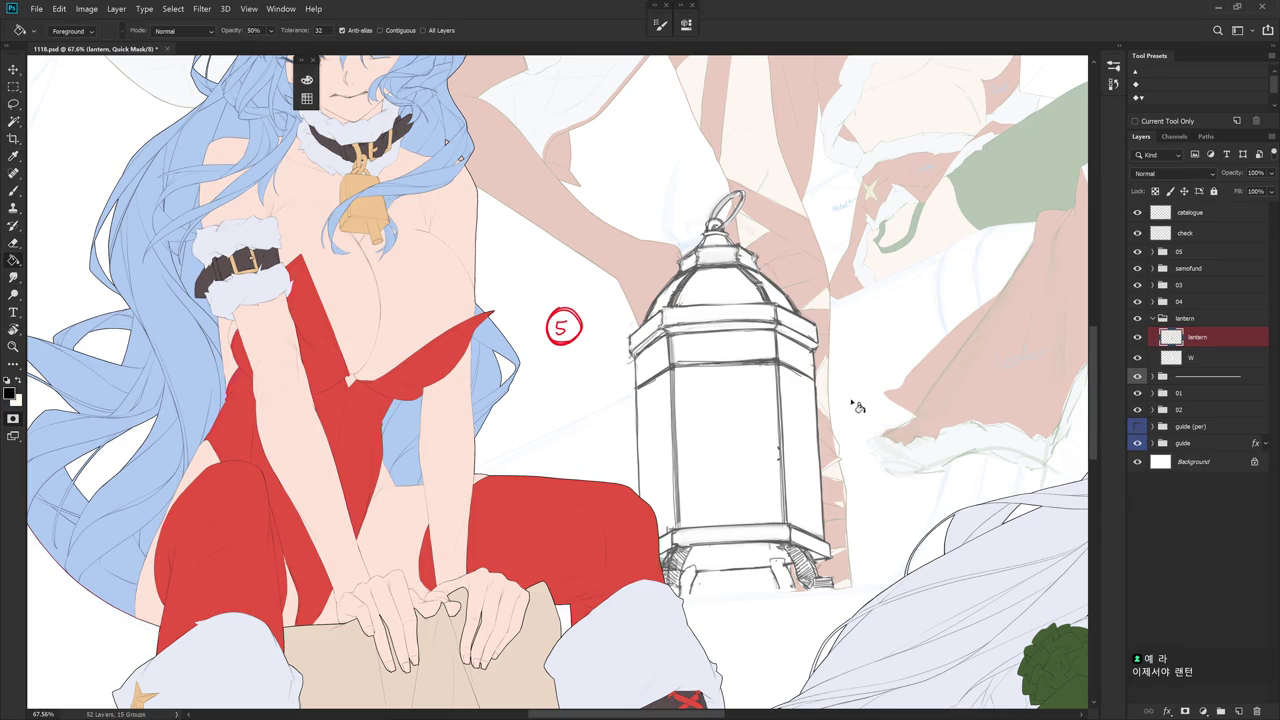
click(851, 406)
key(q)
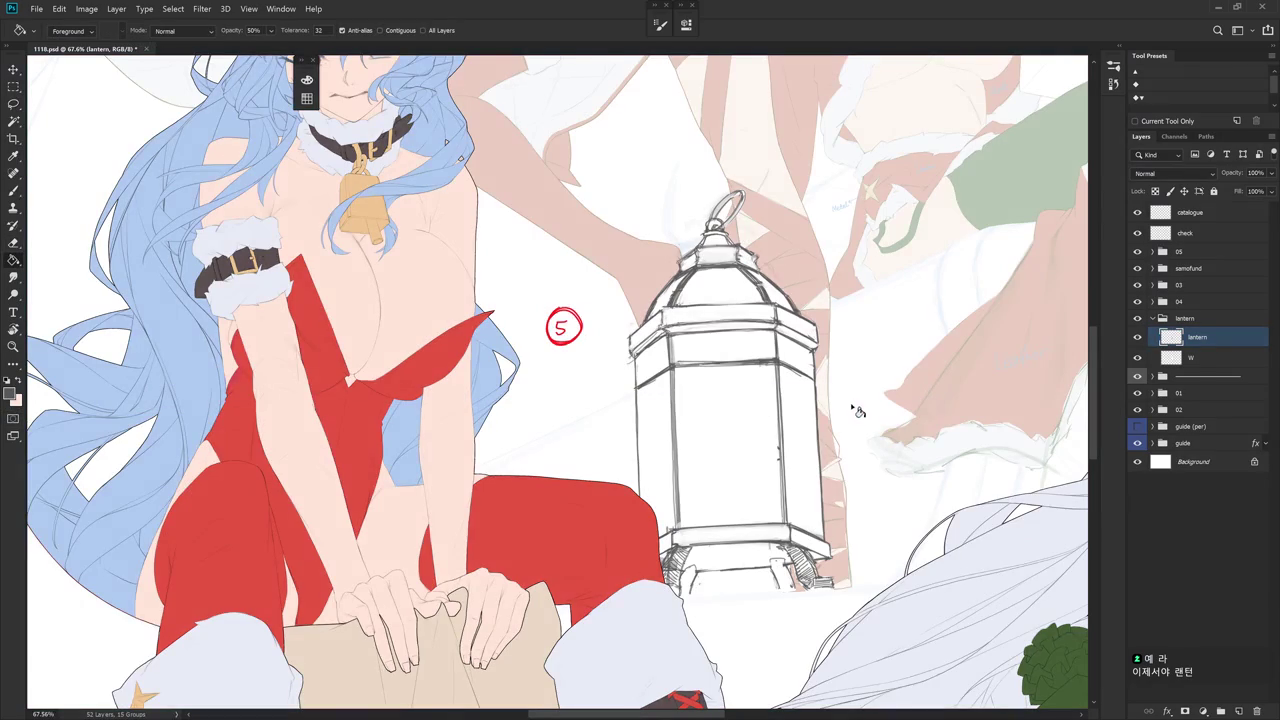
key(Delete)
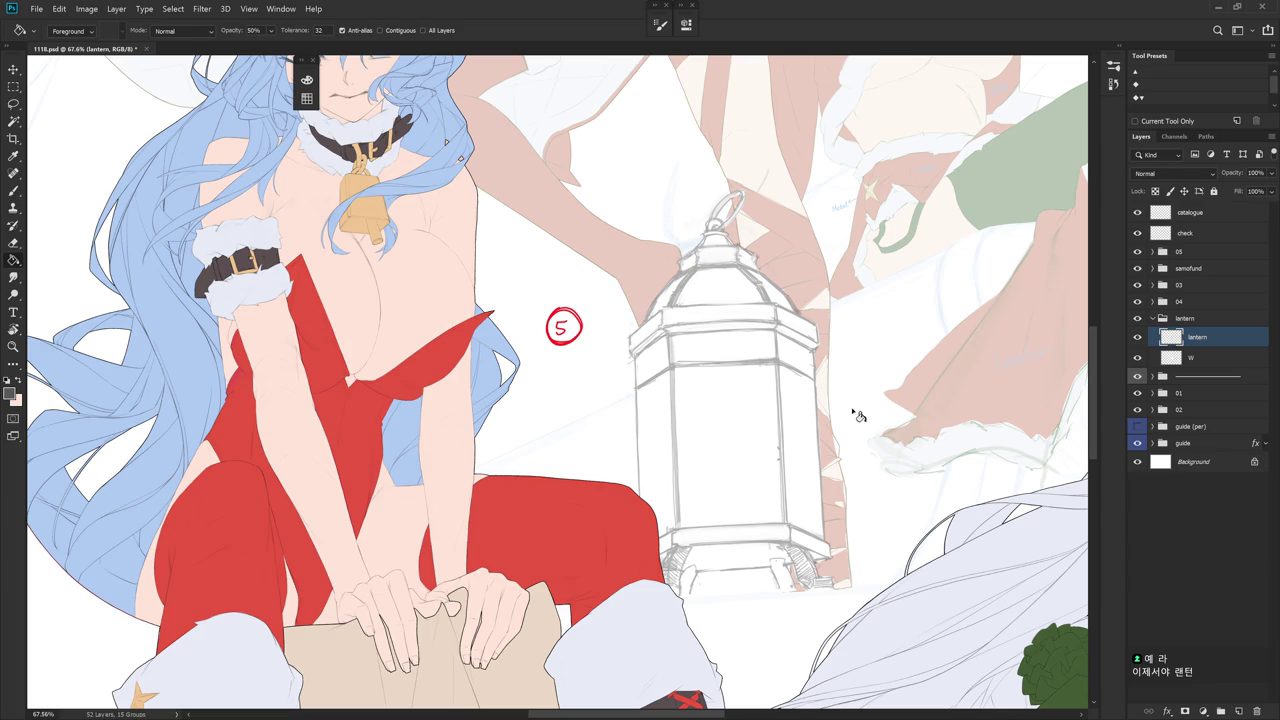
- Set the eraser to the Knife_set03 brush with Transfer minimum at 22%
key(e)
scroll(851, 400, up, 1)
right_click(857, 402)
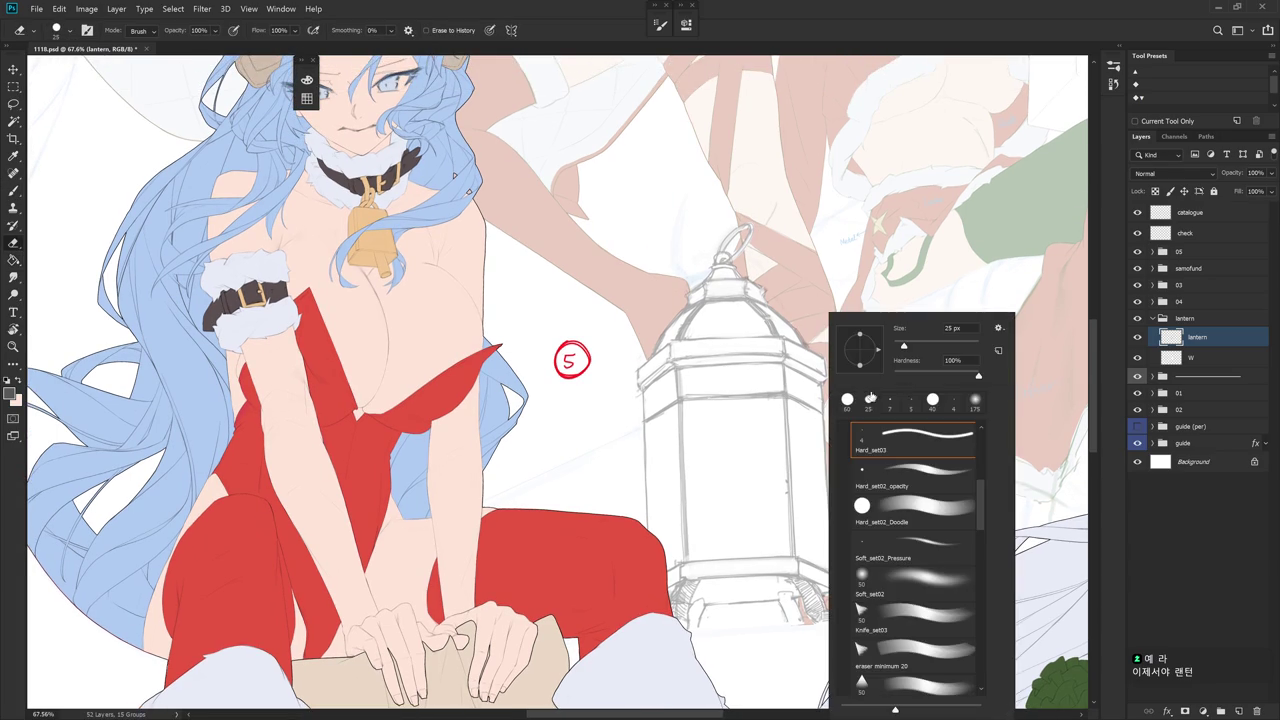
click(918, 614)
key(Return)
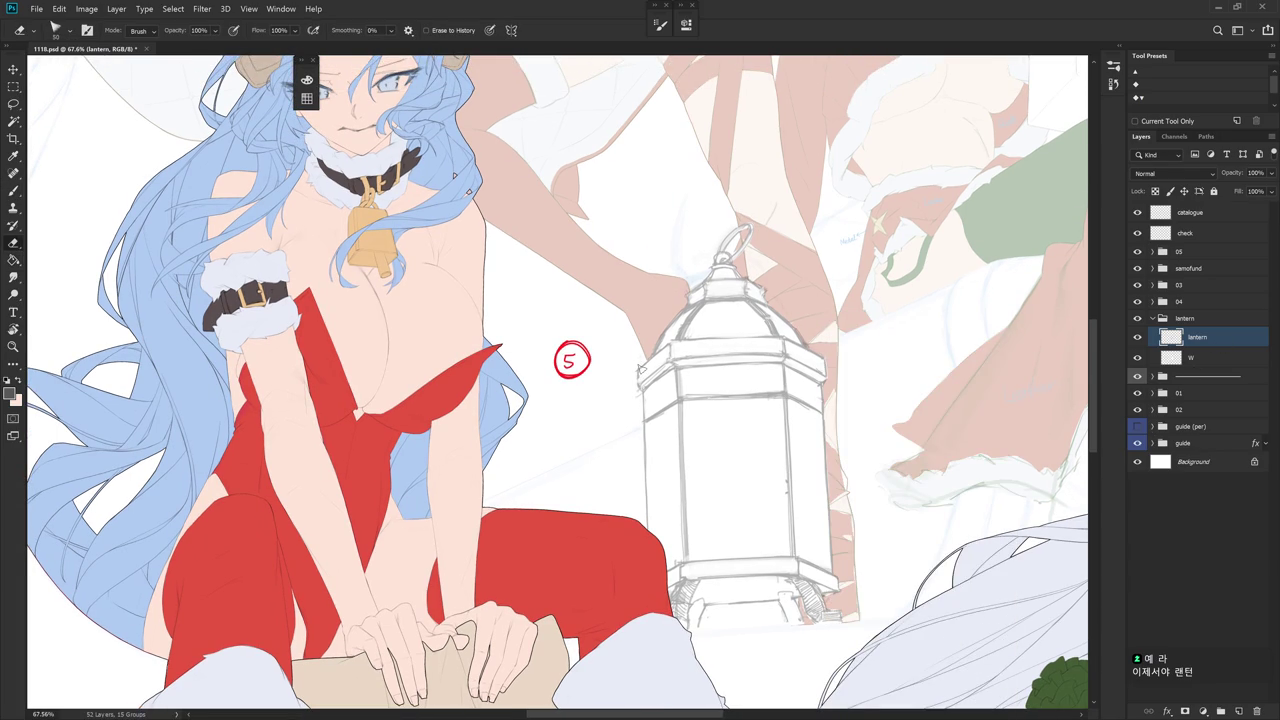
key(F5)
click(460, 81)
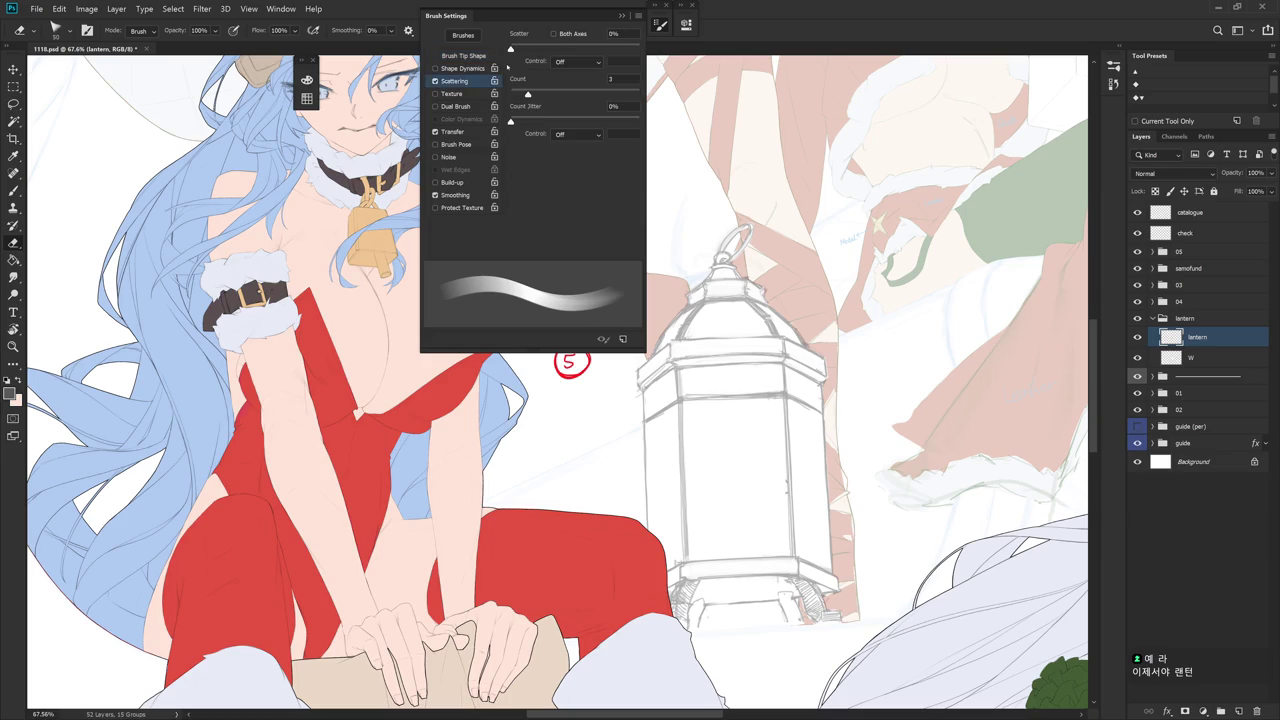
click(469, 128)
drag(544, 76, 557, 76)
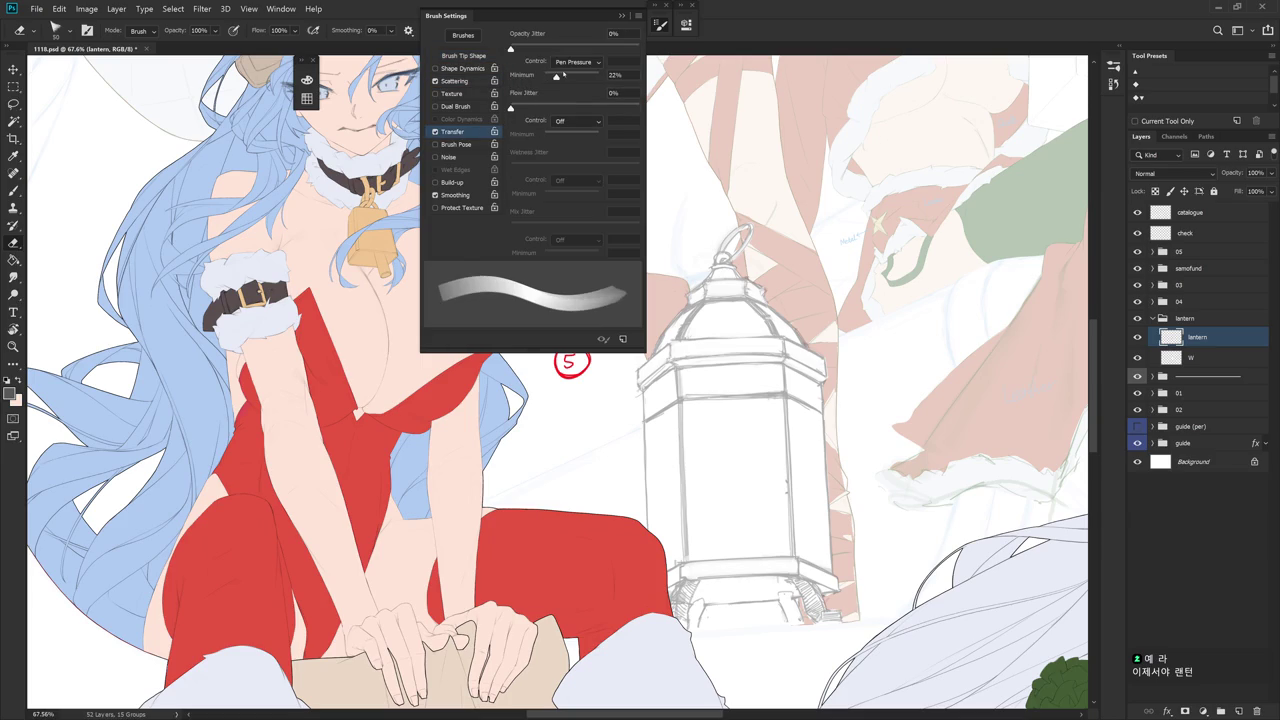
key(F5)
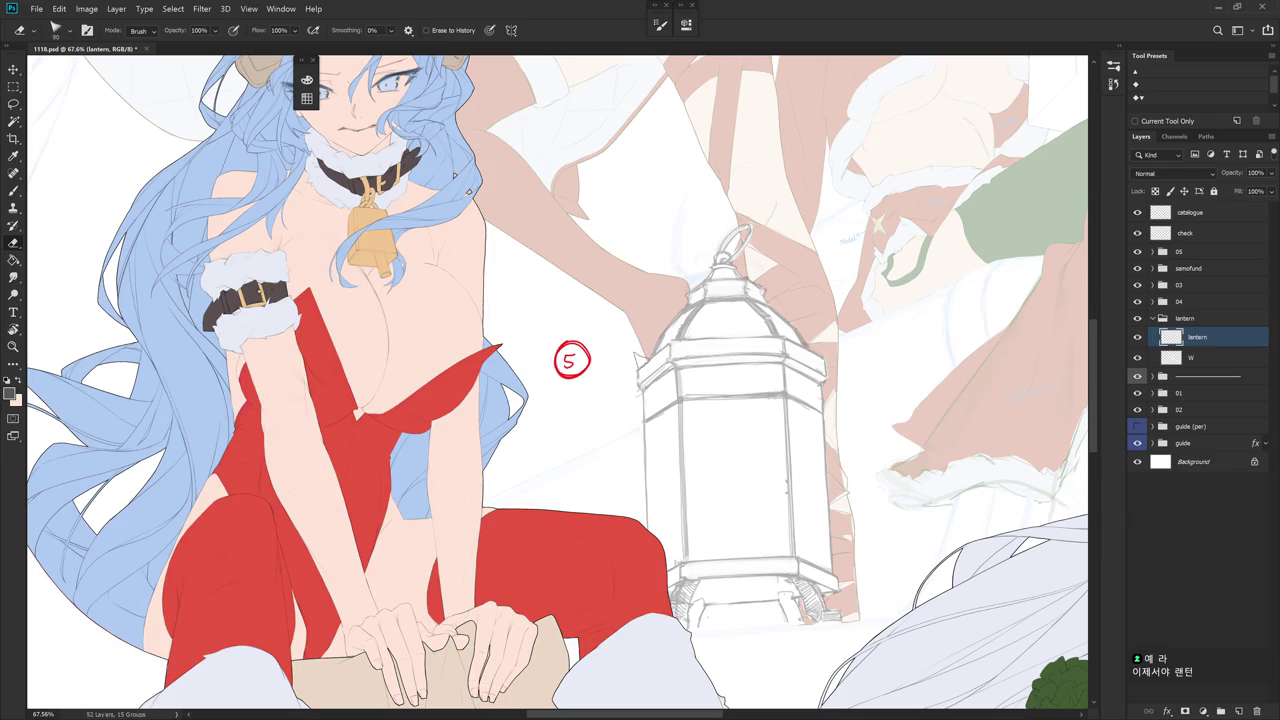
- Switch back to the brush and set a thin size for line work
scroll(640, 366, up, 3)
key(b)
right_click(627, 335)
click(750, 327)
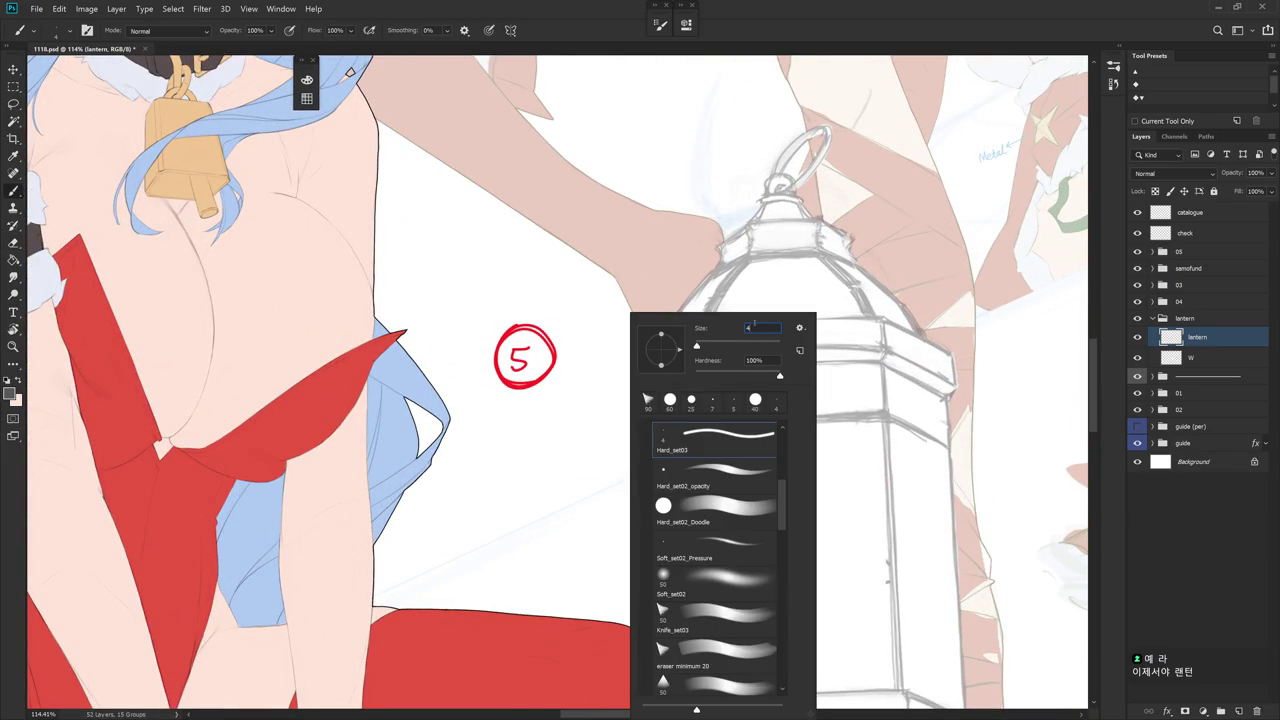
- Confirm the new brush size and check the eraser brush preset before returning to Brush
key(Return)
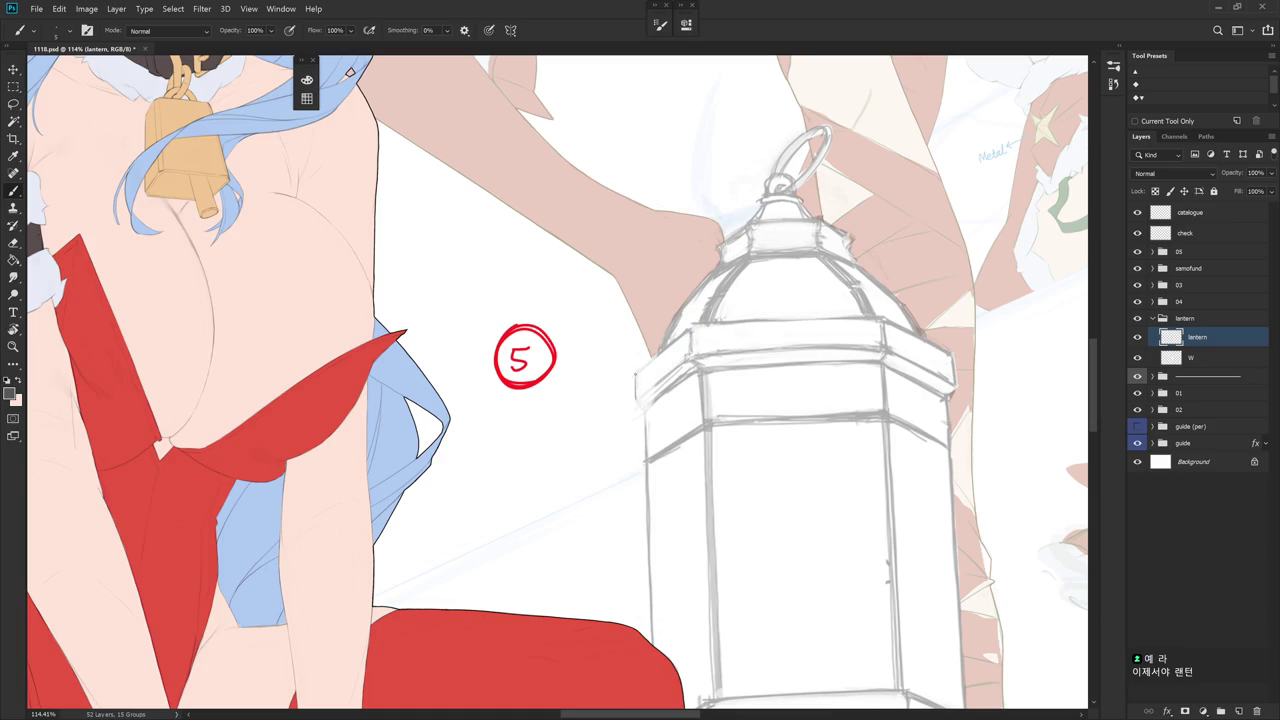
key(e)
right_click(690, 312)
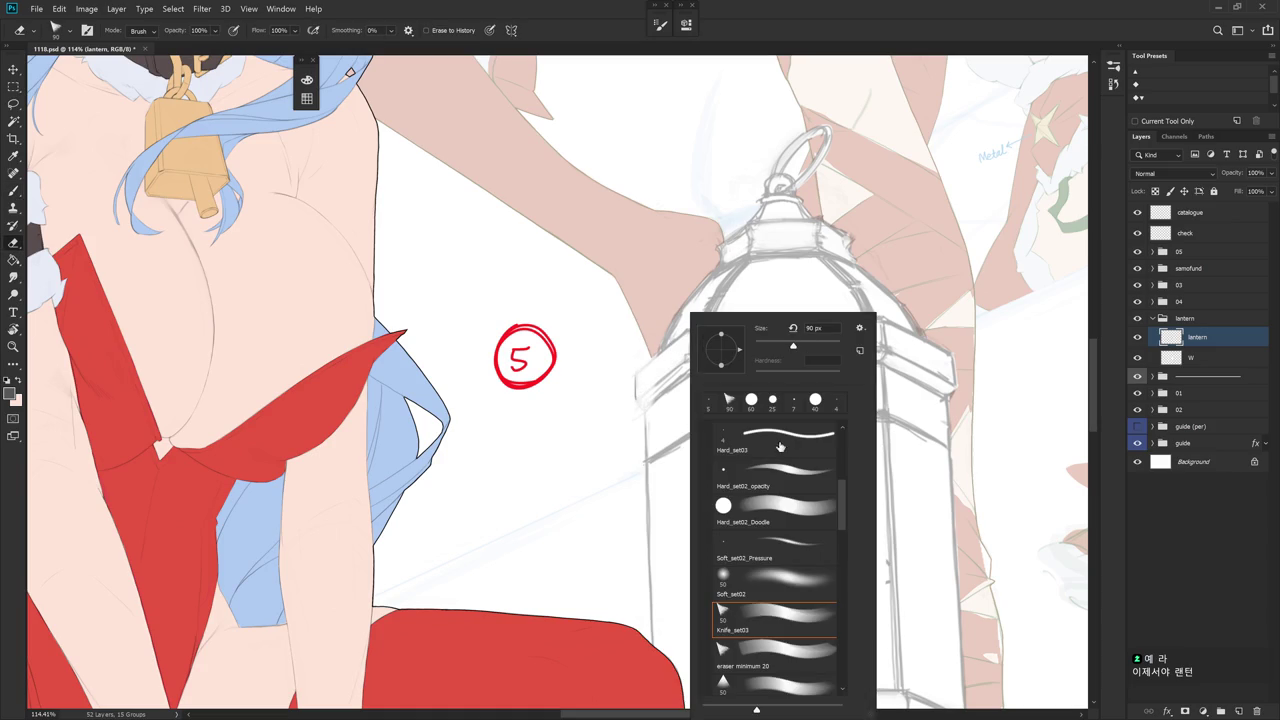
key(Return)
key(b)
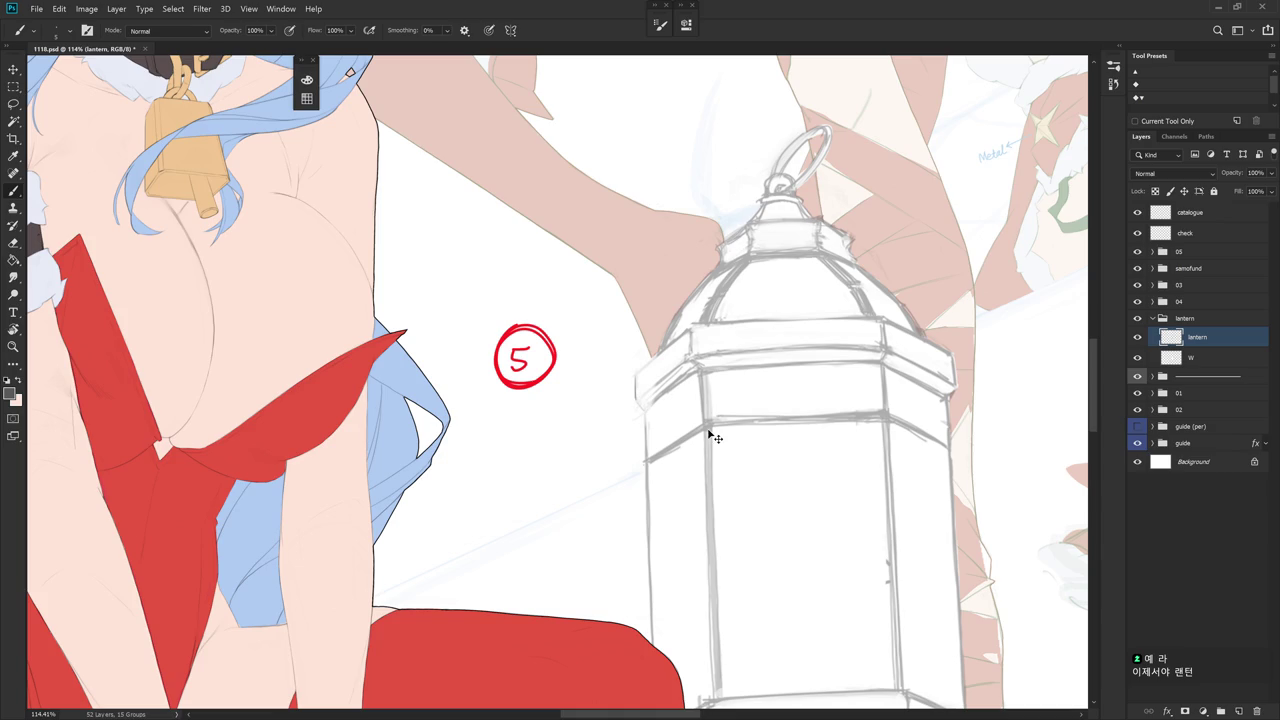
- Rotate the canvas view repeatedly to line up the lantern for drawing
key(r)
drag(350, 73, 425, 40)
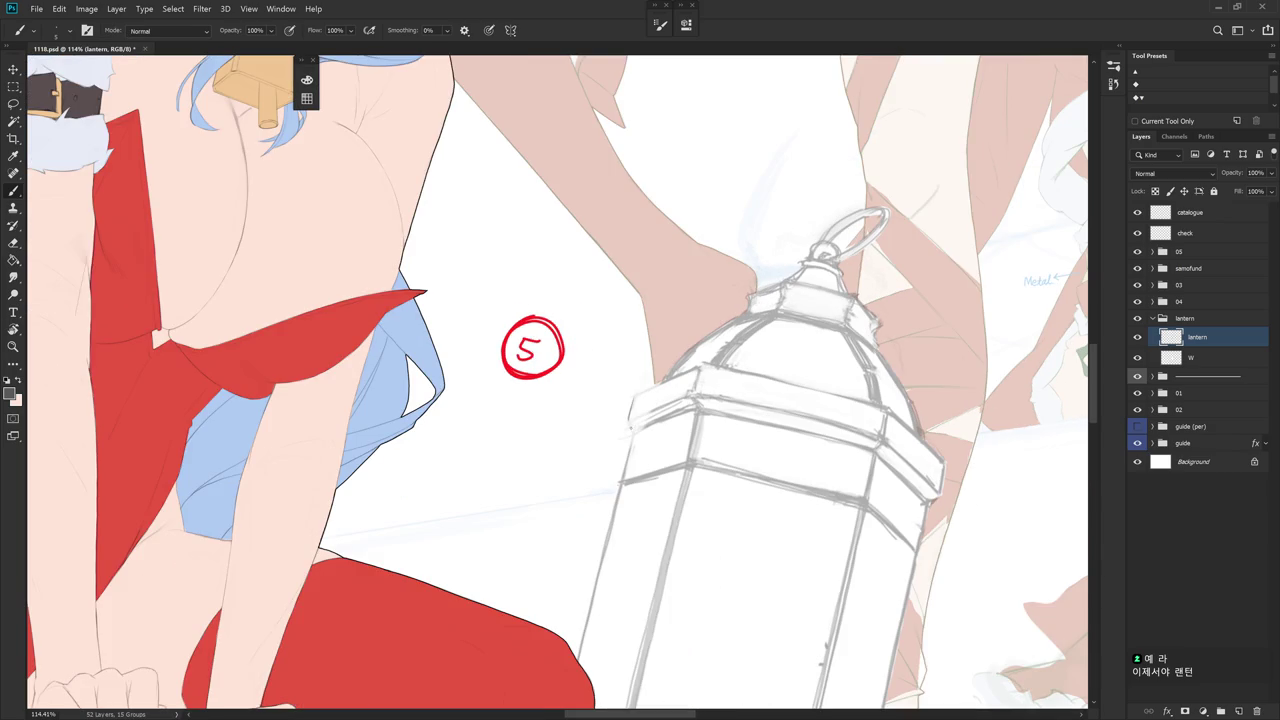
drag(614, 447, 620, 322)
key(e)
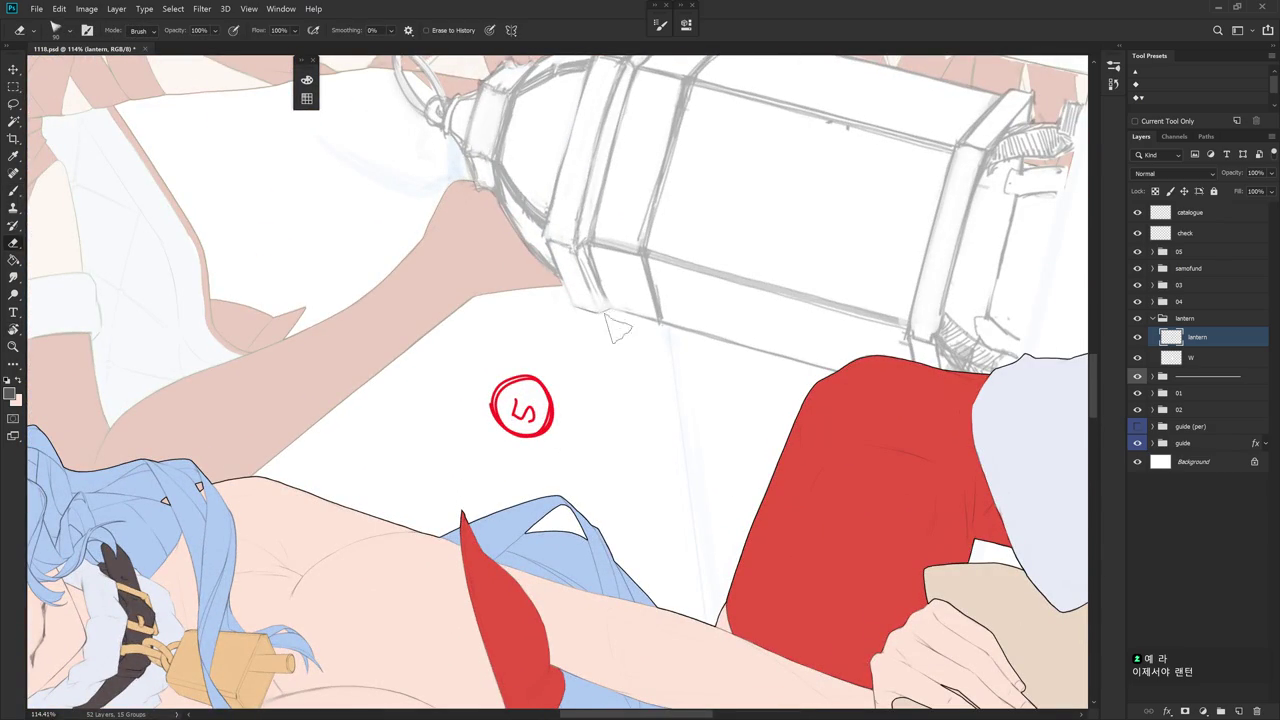
key(r)
drag(615, 328, 630, 480)
key(l)
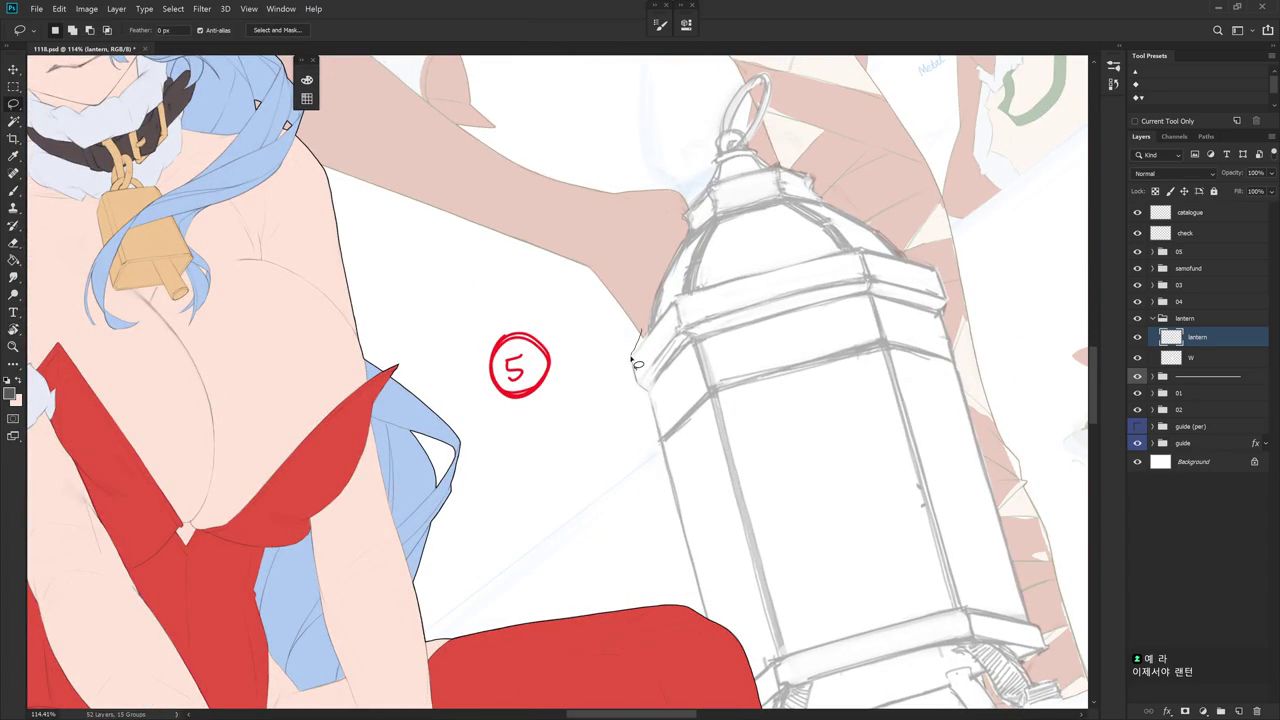
key(r)
mouse_move(705, 425)
mouse_down()
mouse_move(634, 372)
mouse_move(620, 342)
mouse_up()
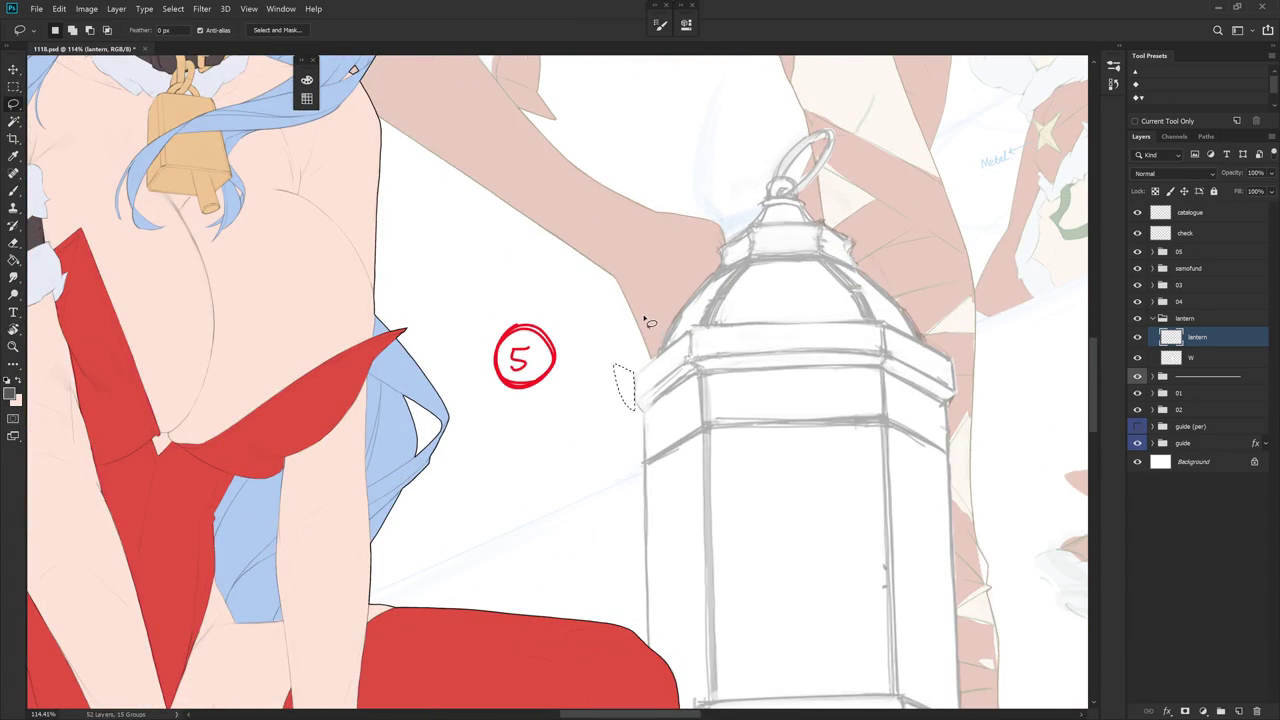
key(r)
drag(636, 475, 509, 329)
key(b)
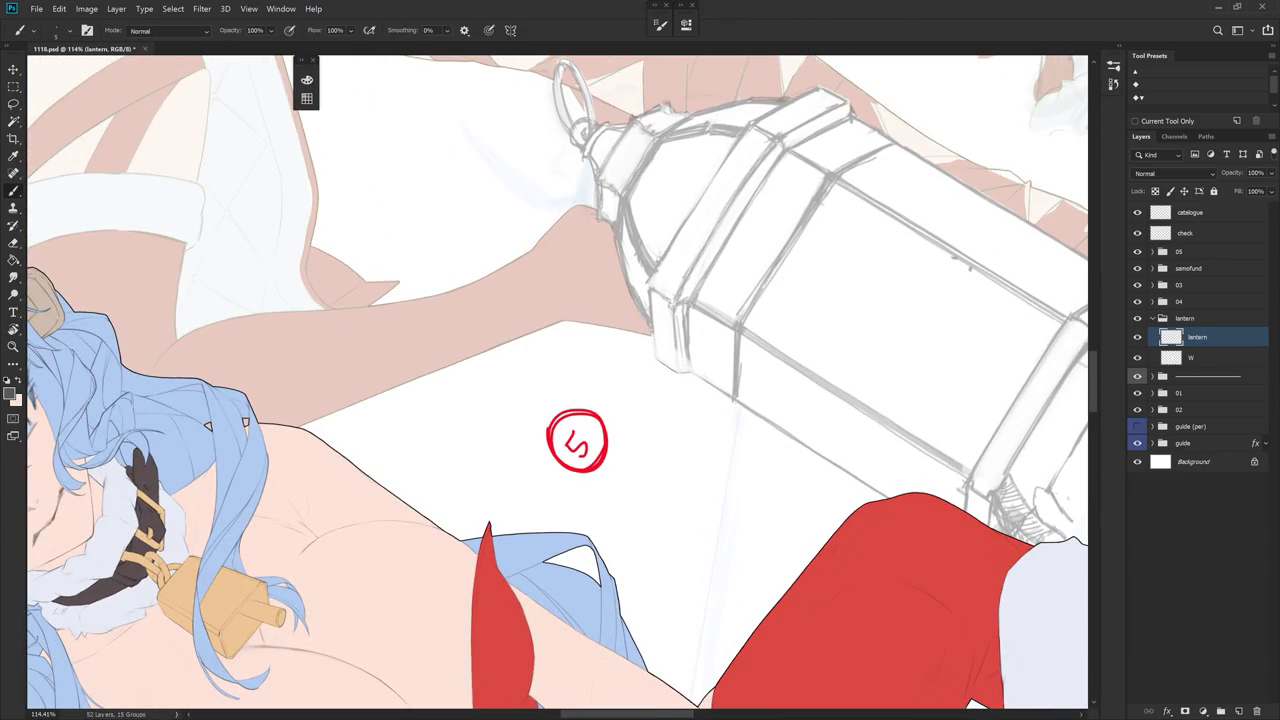
key(r)
drag(560, 380, 640, 300)
key(e)
key(b)
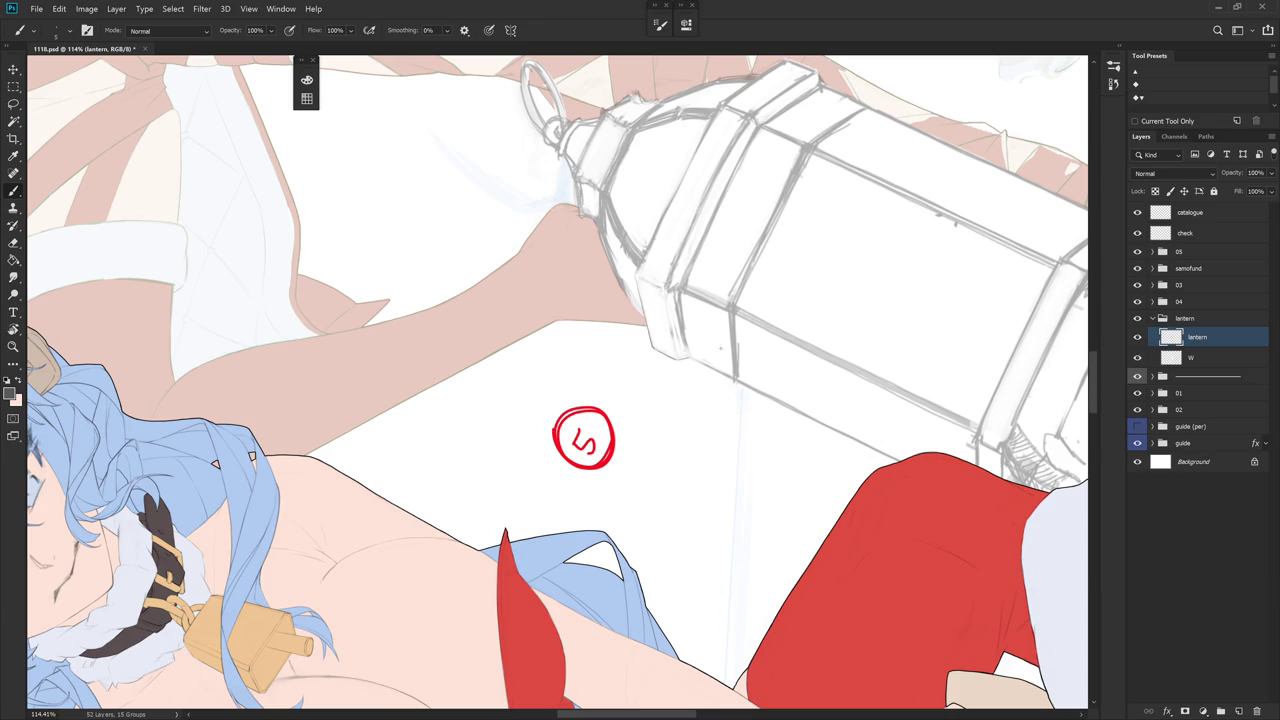
- Draw a short gray line at the lantern's lower-left corner, redoing it once
drag(677, 457, 707, 439)
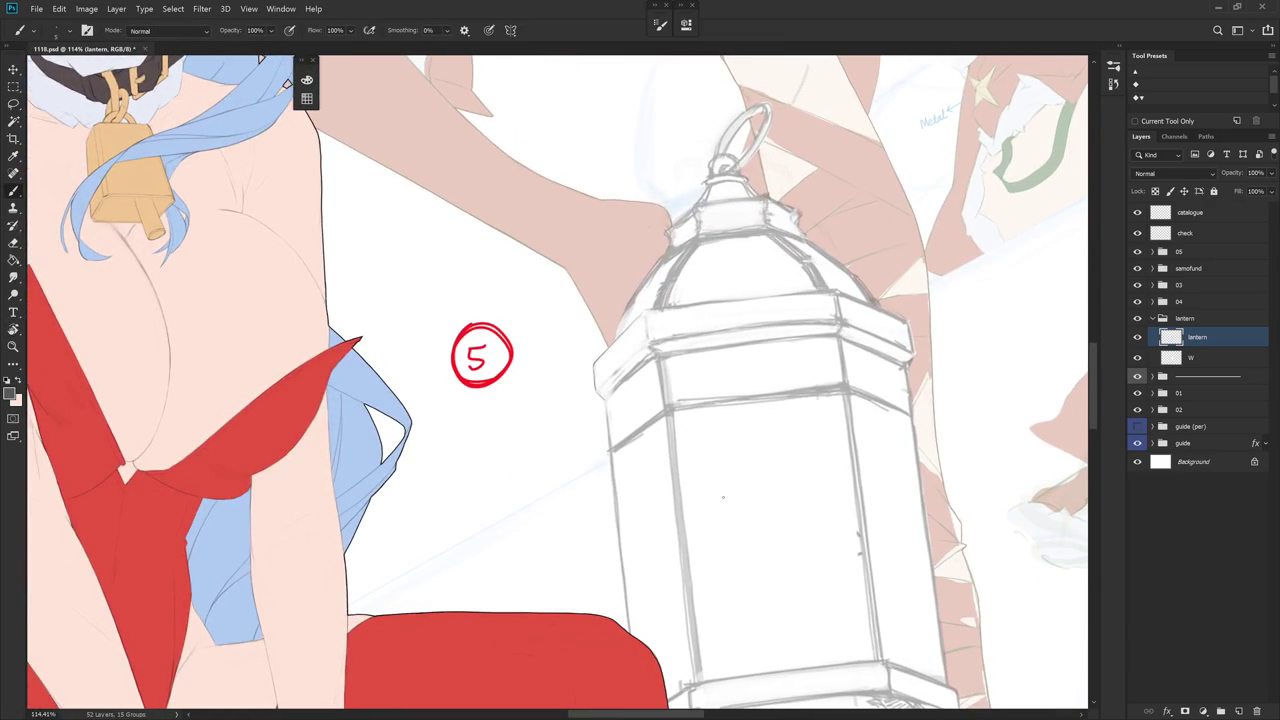
drag(717, 543, 580, 318)
key(e)
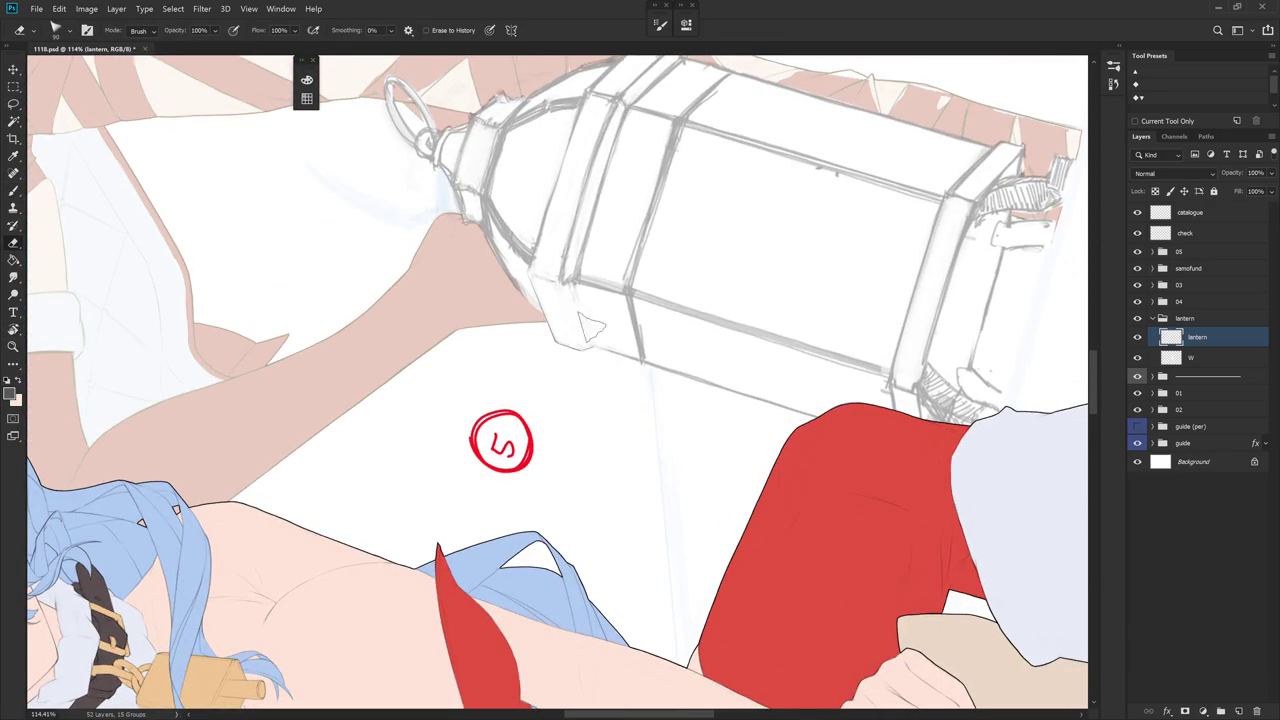
drag(597, 287, 610, 330)
key(b)
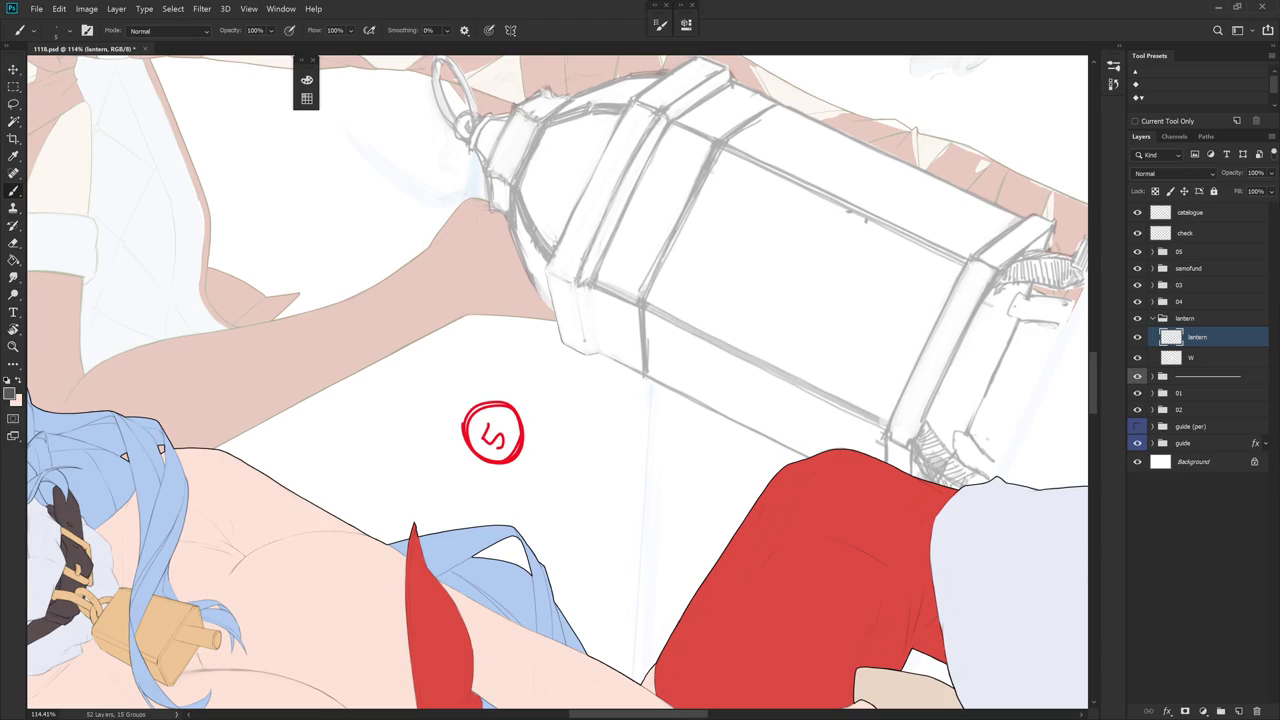
drag(578, 312, 581, 338)
key(ctrl+z)
drag(591, 301, 597, 321)
drag(677, 268, 667, 524)
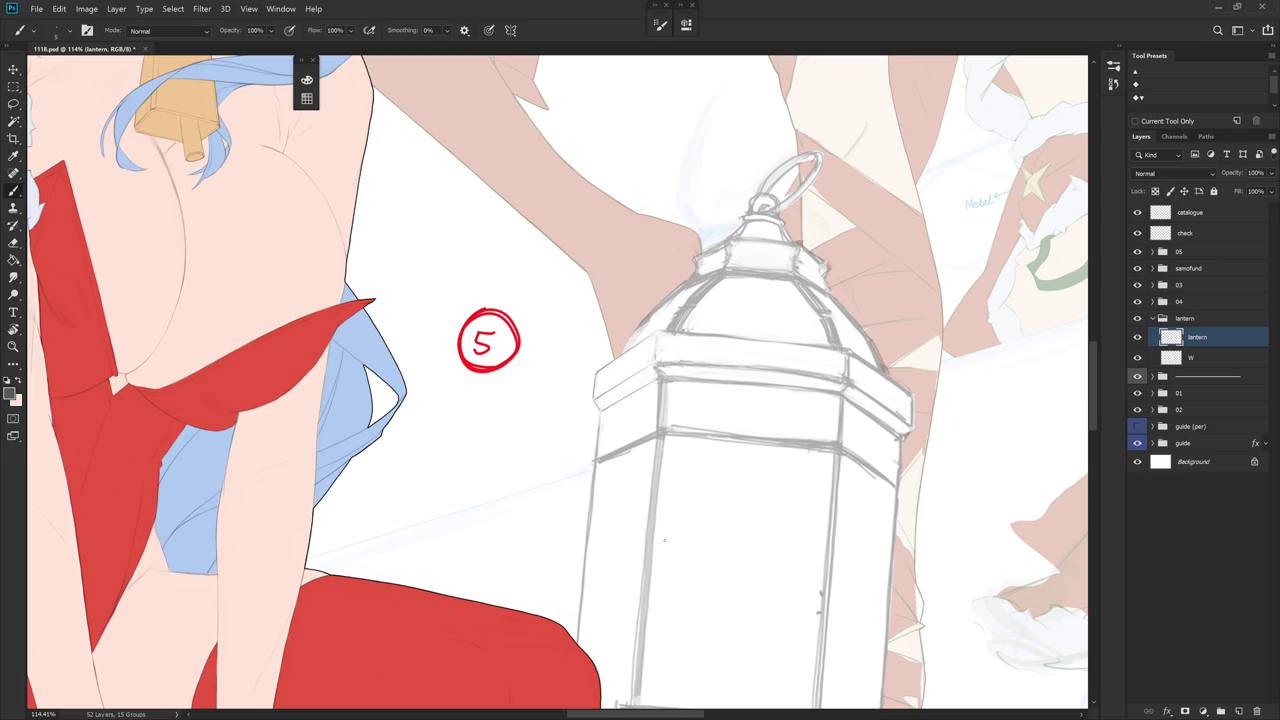
- Rotate the canvas view until the lantern lies sideways
key(r)
drag(664, 540, 743, 342)
key(e)
key(r)
drag(691, 303, 746, 403)
key(e)
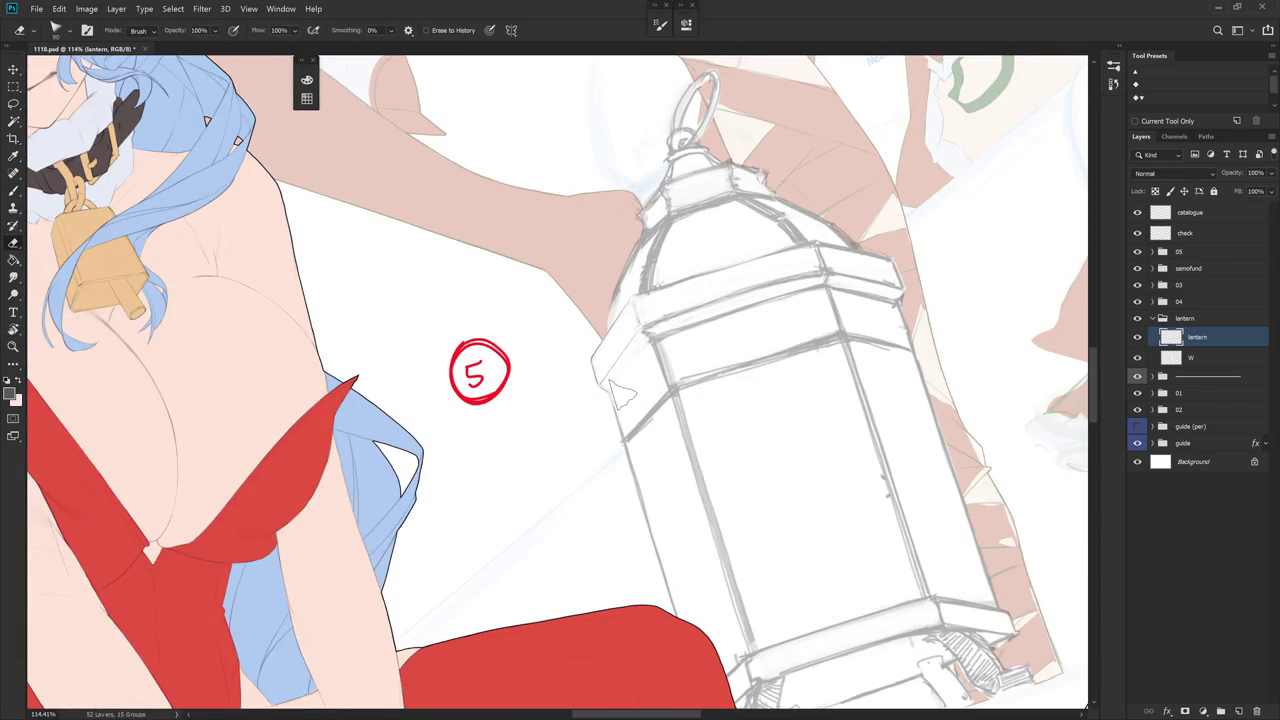
key(b)
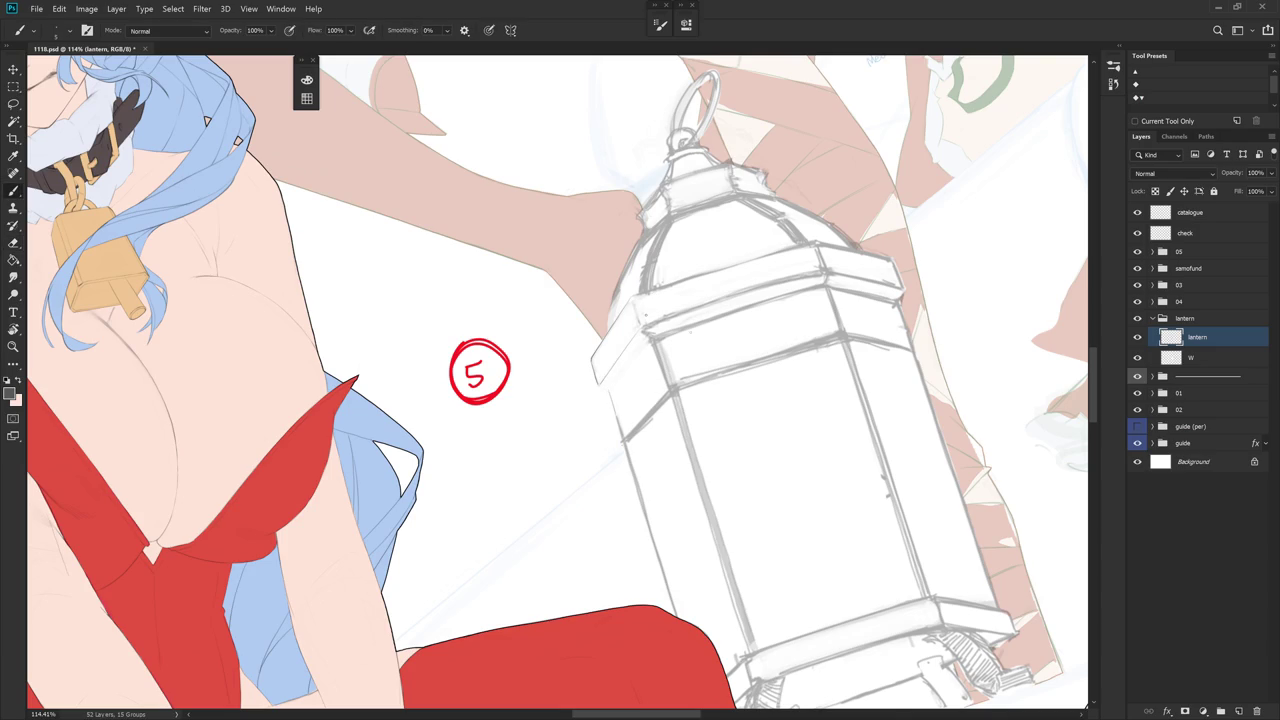
drag(600, 400, 609, 457)
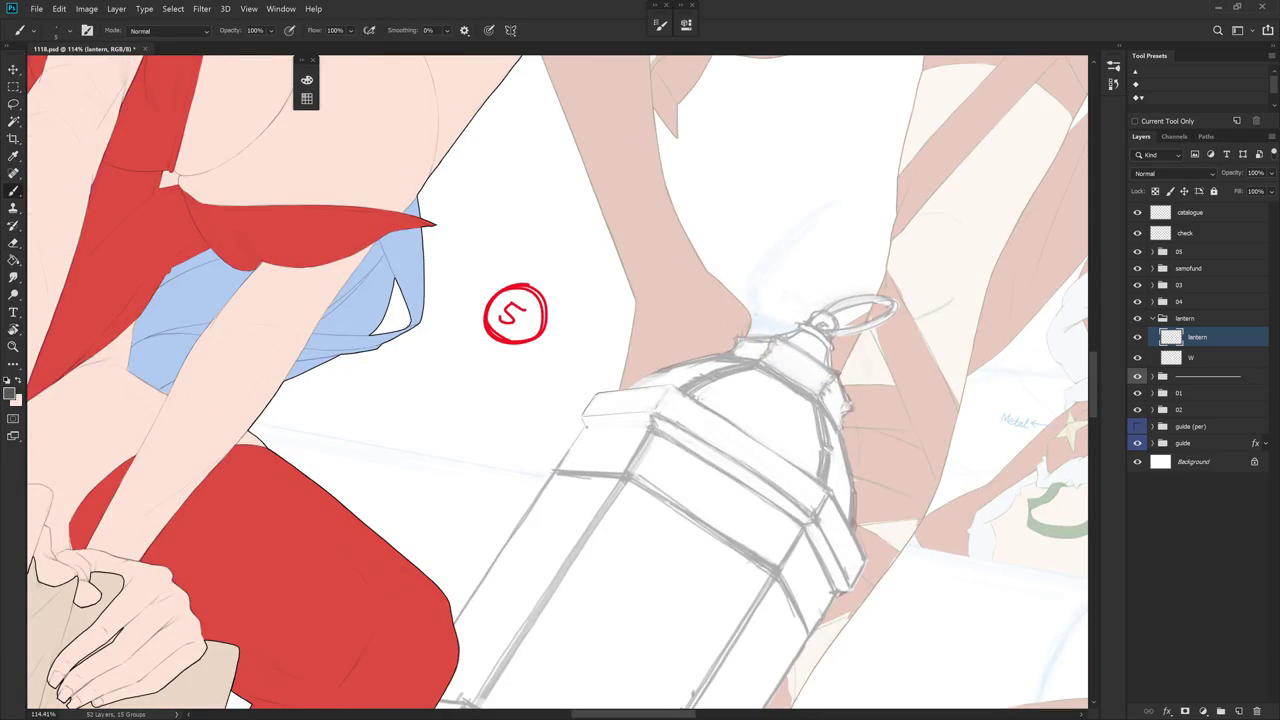
drag(609, 457, 632, 328)
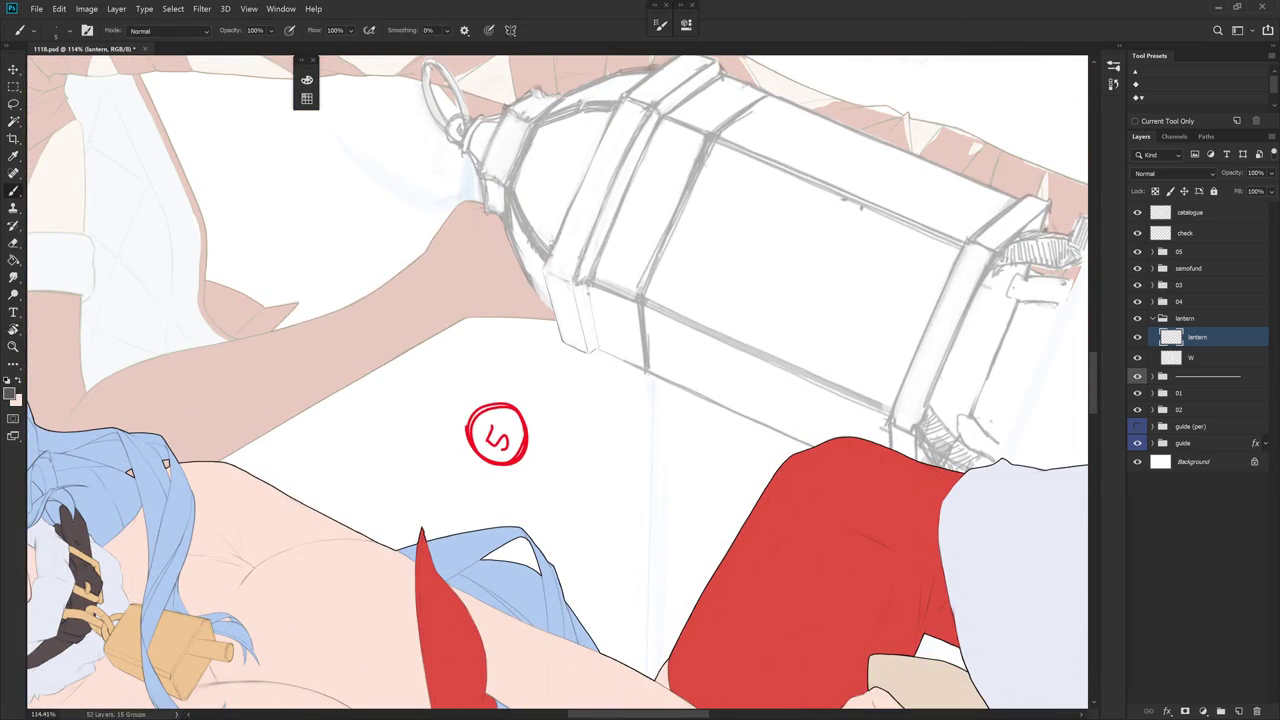
- Try a short test mark at the lantern's lower-left corner, undo it, and reset the view
drag(588, 292, 589, 310)
key(ctrl+z)
key(e)
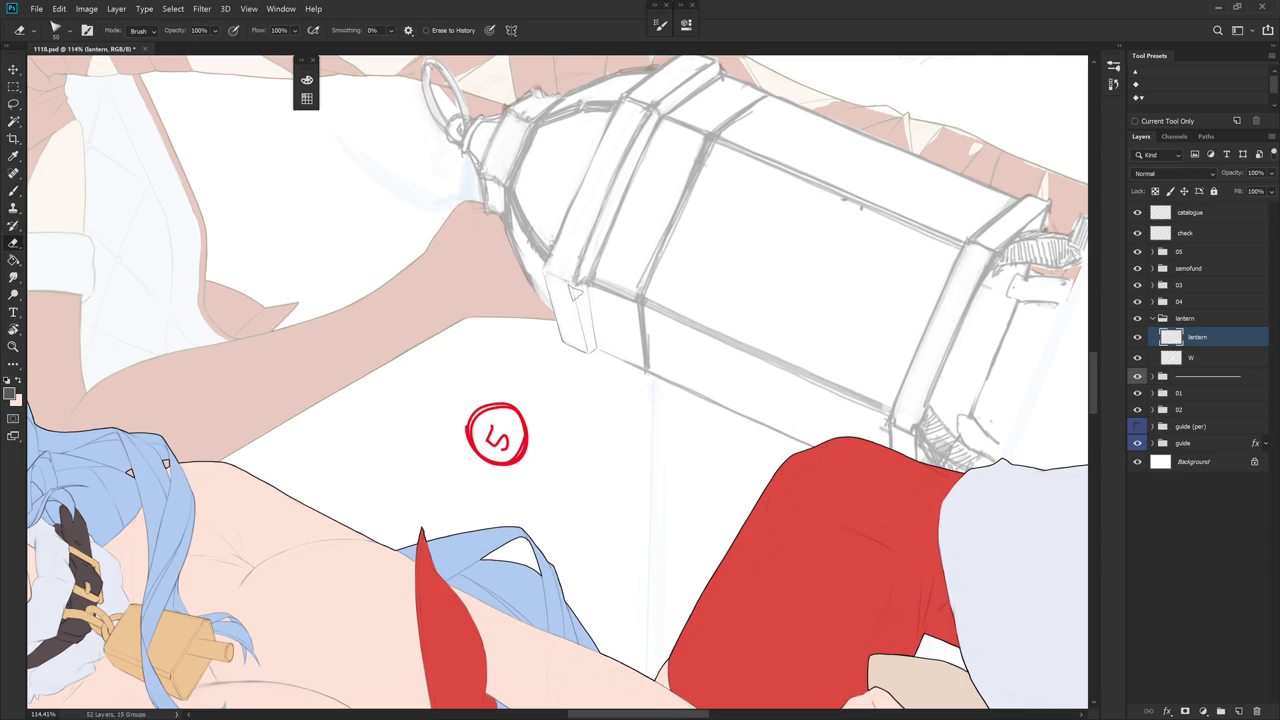
key(b)
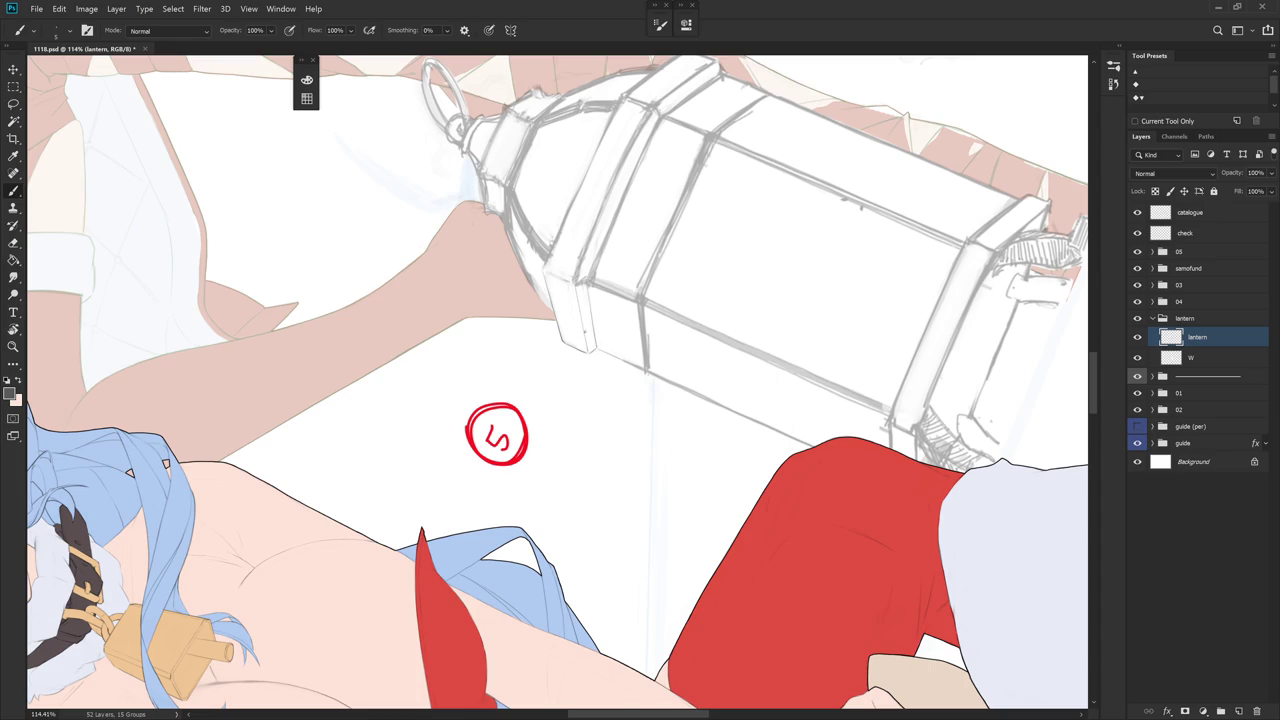
key(r)
key(Escape)
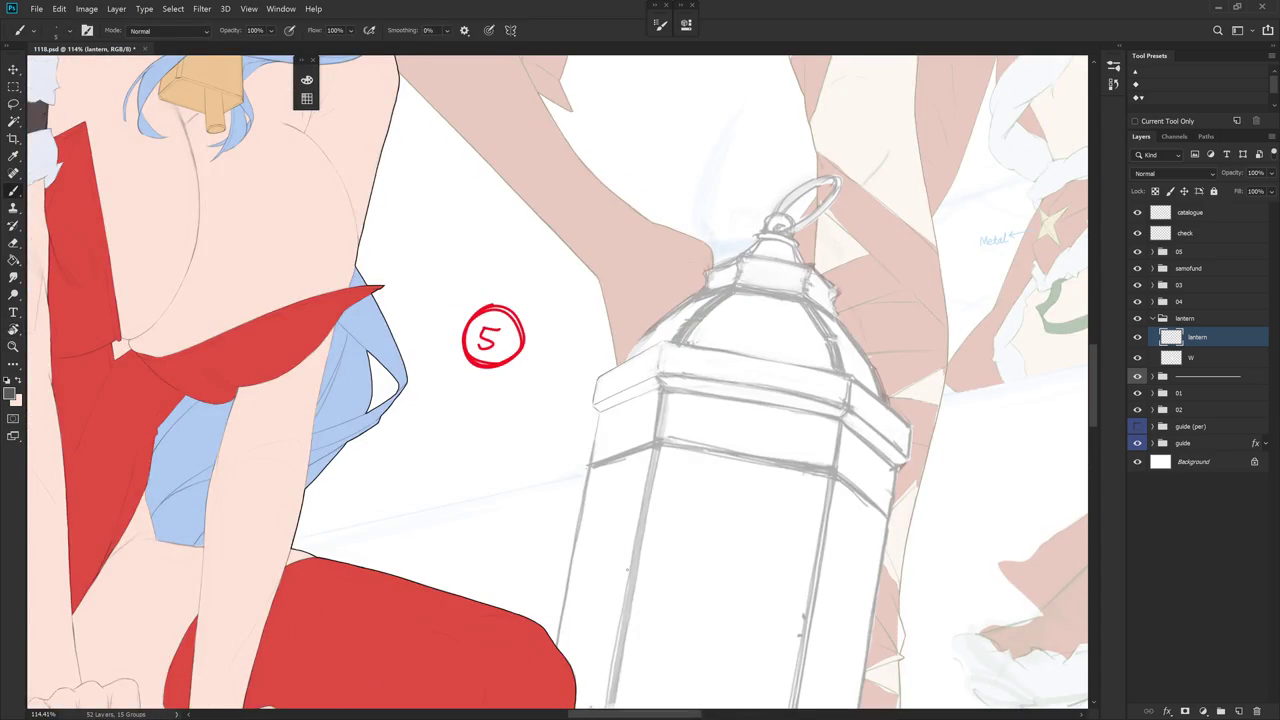
- Tilt the canvas view to a new angle while switching between Brush and Eraser
drag(628, 570, 626, 362)
key(e)
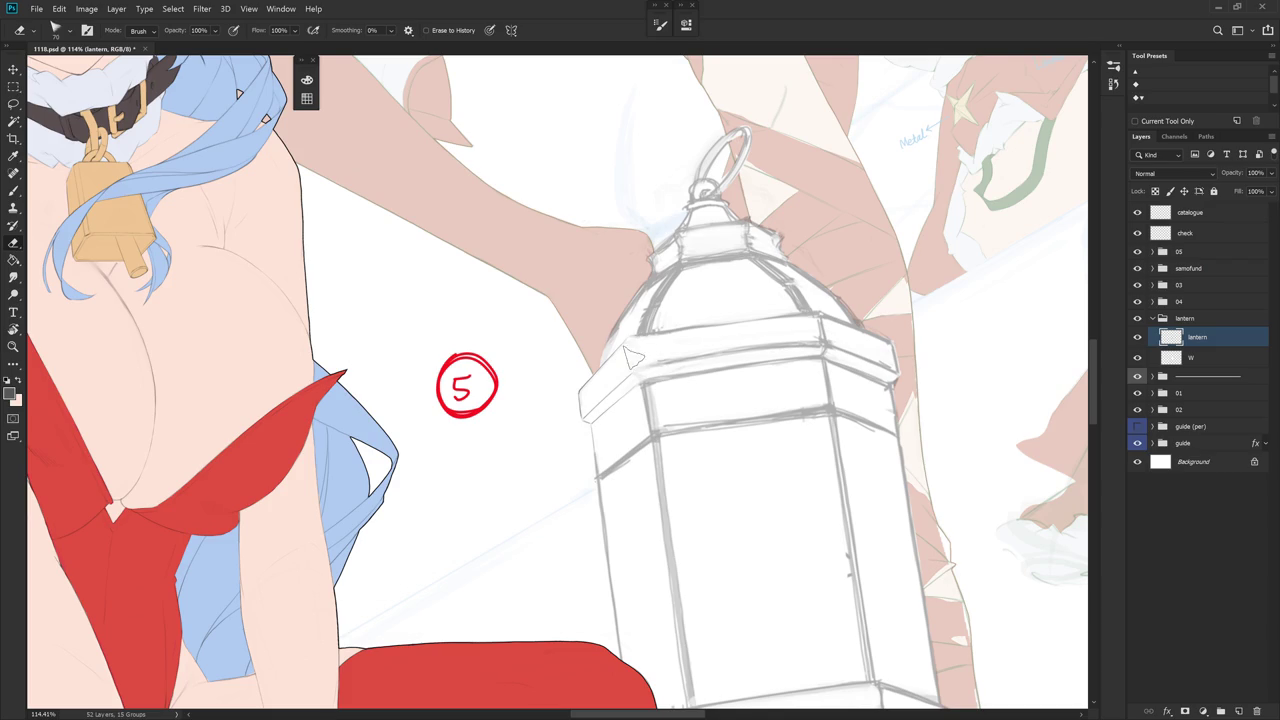
key(b)
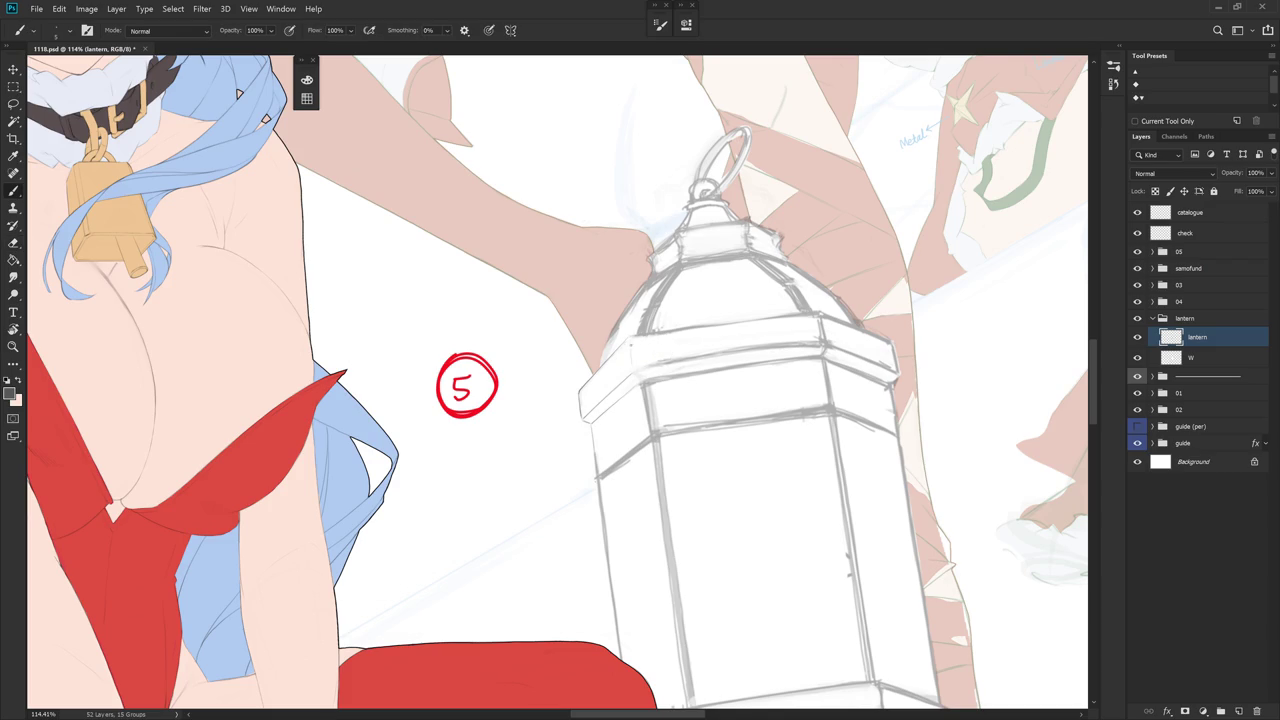
mouse_move(624, 368)
mouse_down()
mouse_move(600, 340)
mouse_move(627, 362)
mouse_up()
key(e)
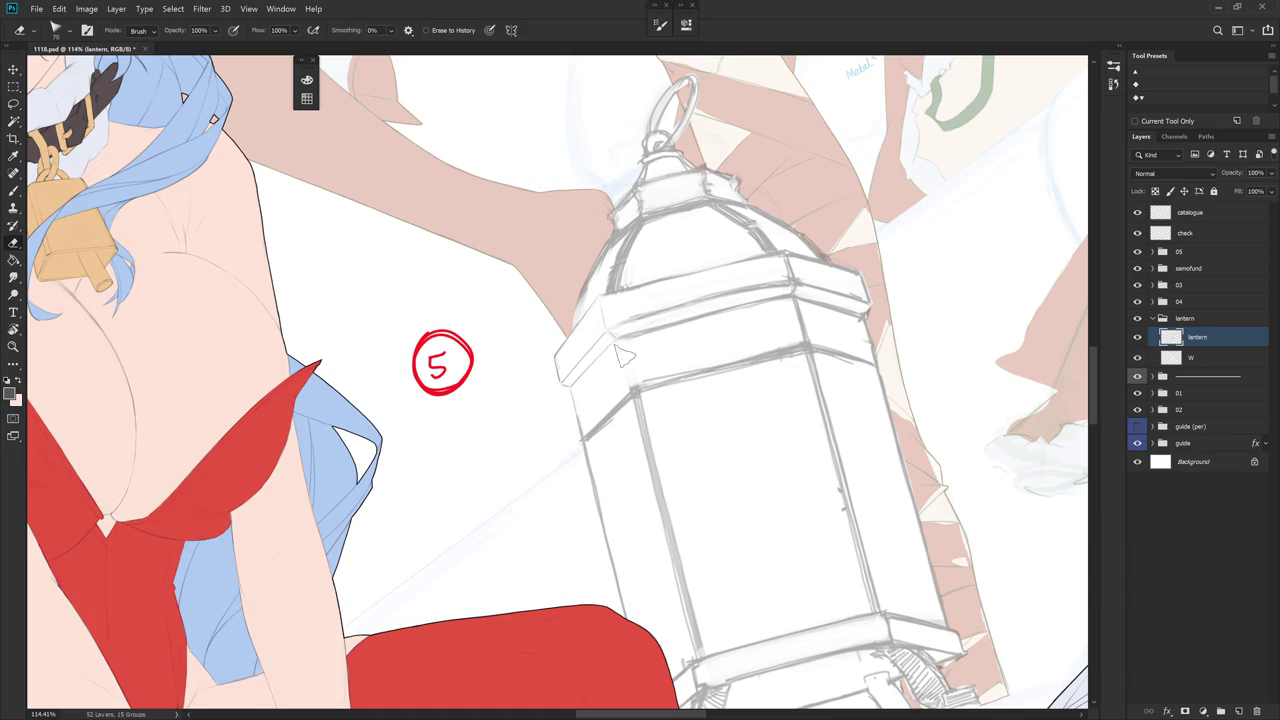
key(b)
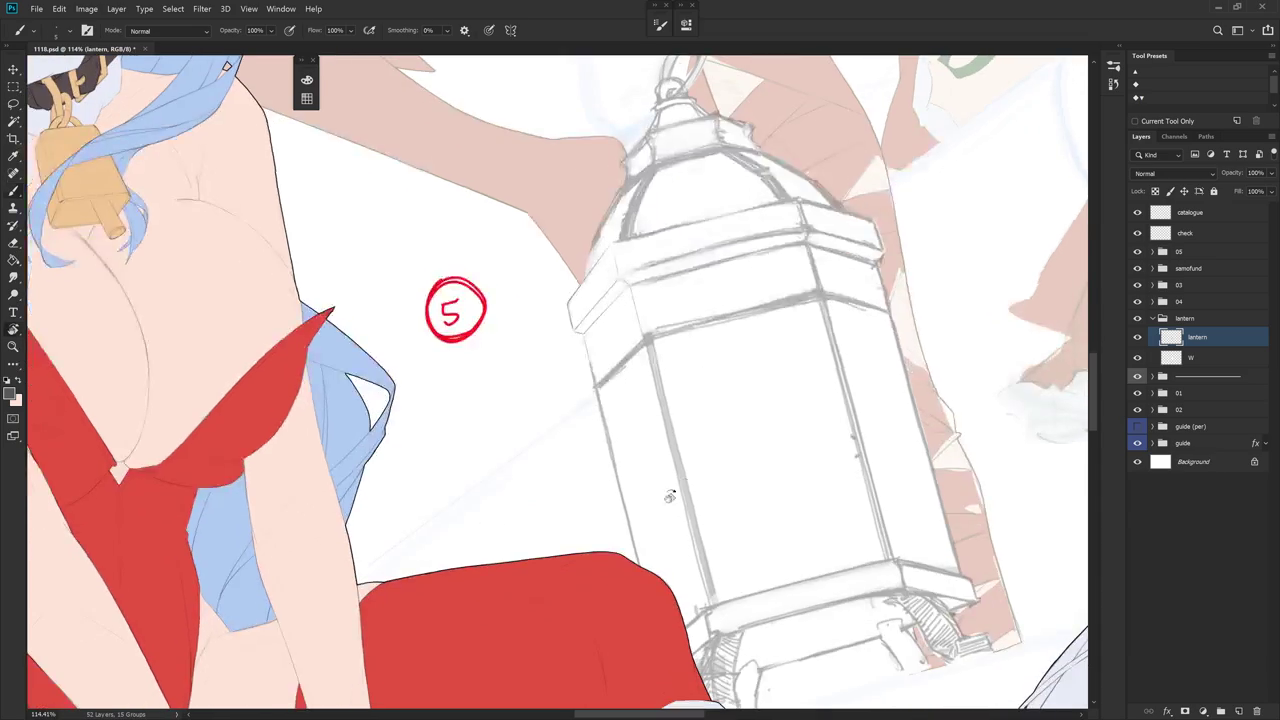
key(e)
- Erase parts of the lantern's left vertical sketch line and hide the check layer
drag(1060, 322, 760, 503)
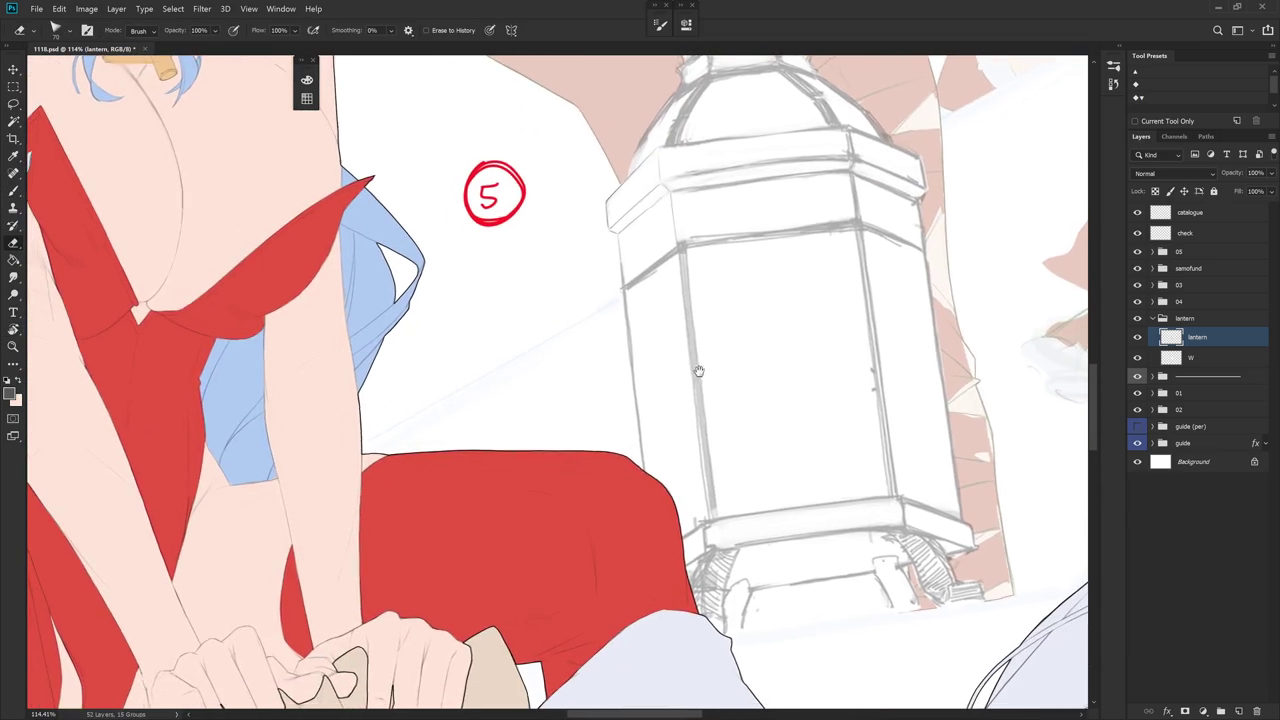
mouse_move(672, 260)
mouse_down()
mouse_move(666, 414)
mouse_move(661, 370)
mouse_up()
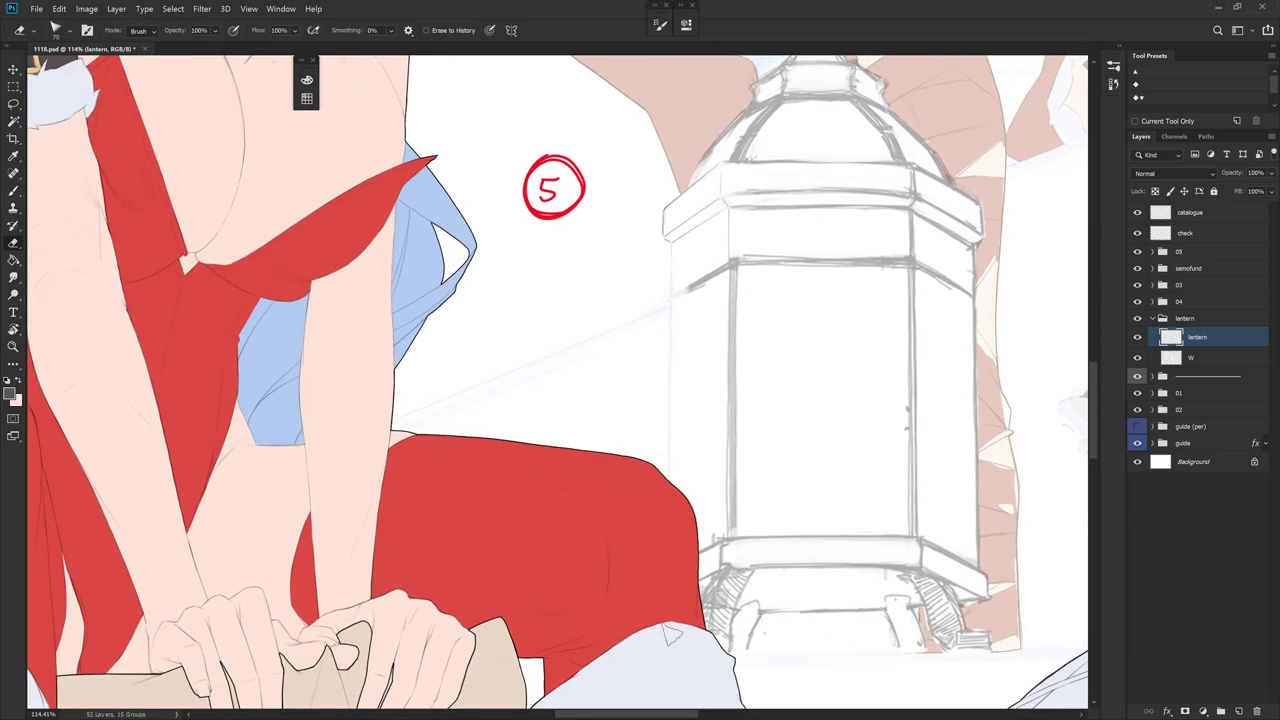
click(1138, 233)
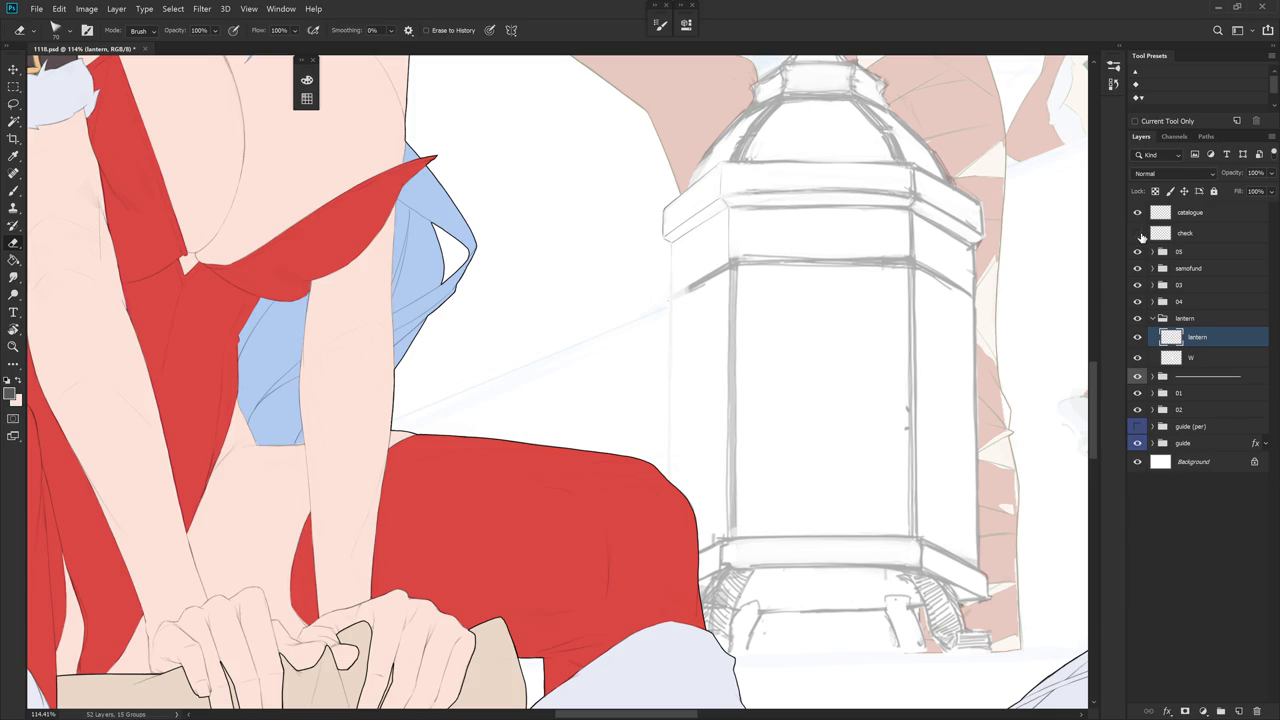
- Show the check layer, toggle the W layer to compare, and zoom out
click(1138, 233)
click(1137, 357)
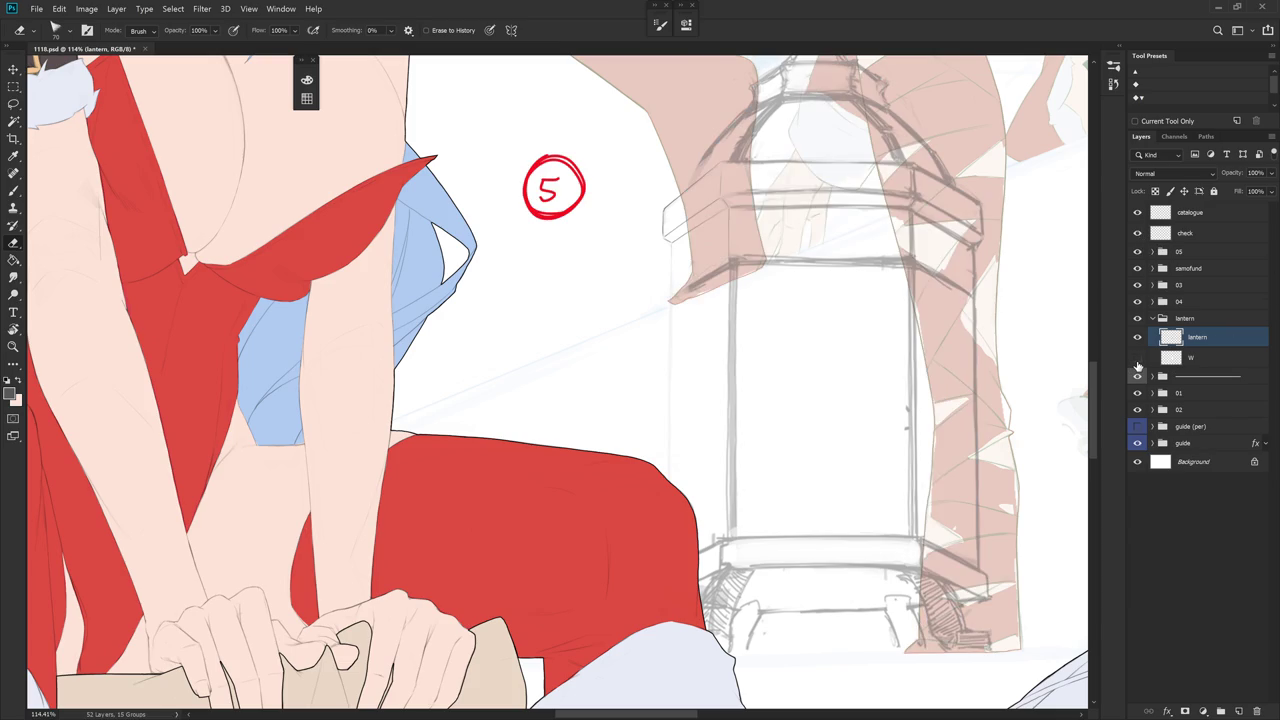
click(1137, 357)
scroll(766, 470, down, 2)
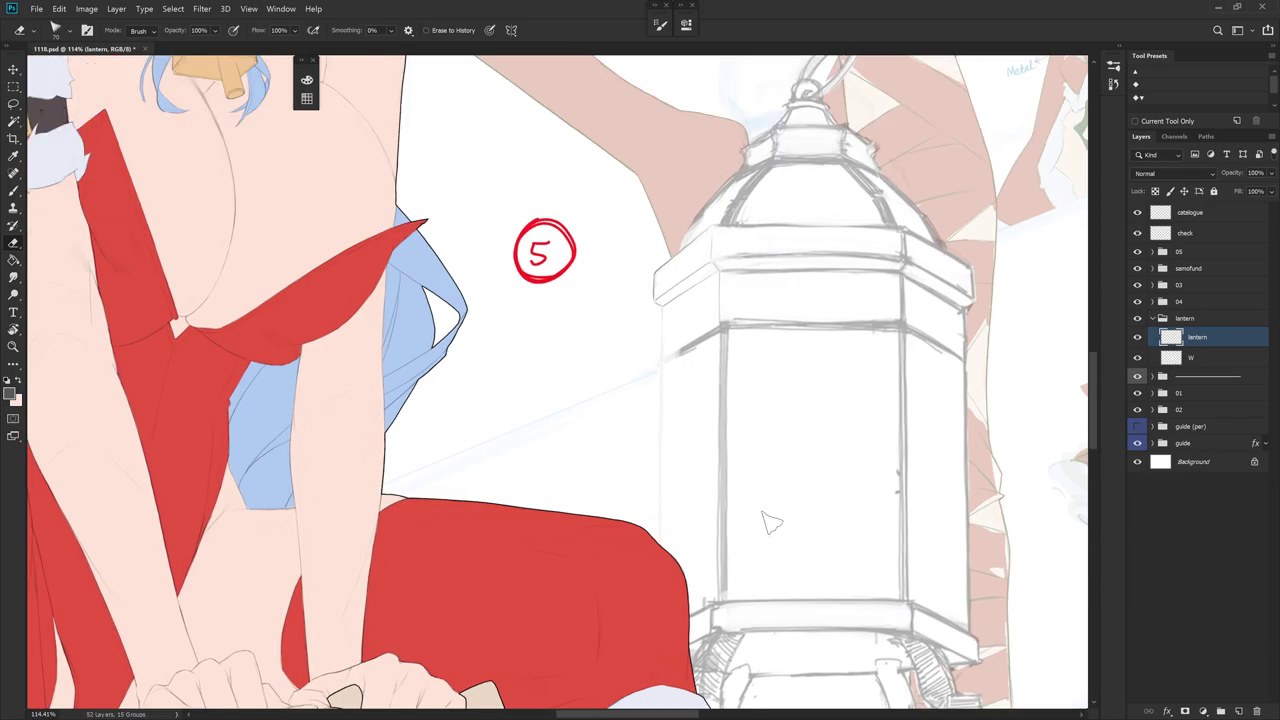
scroll(777, 523, down, 3)
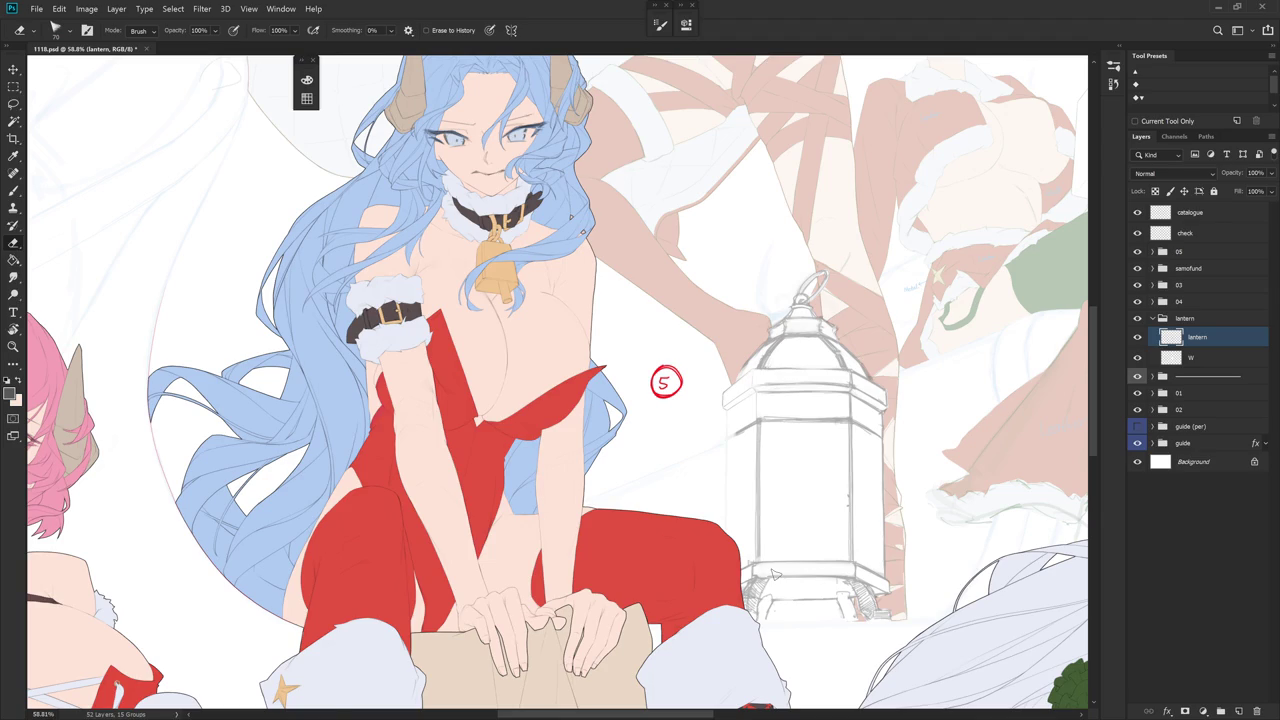
- Hide layer 04 so the lantern shows without the blue-haired figure
click(1137, 301)
click(1137, 301)
click(1137, 301)
scroll(789, 533, down, 1)
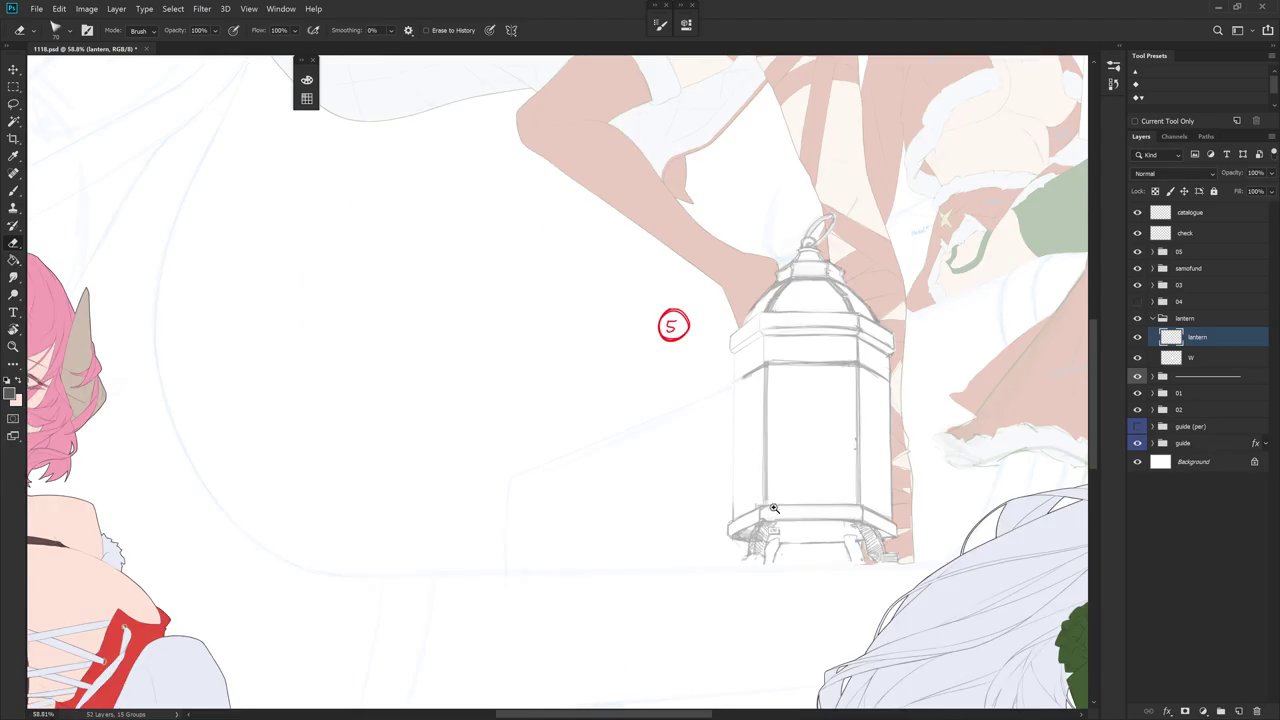
scroll(774, 511, up, 3)
- Redraw a faint Brush line down the lantern's left edge
key(space)
drag(815, 468, 806, 366)
key(b)
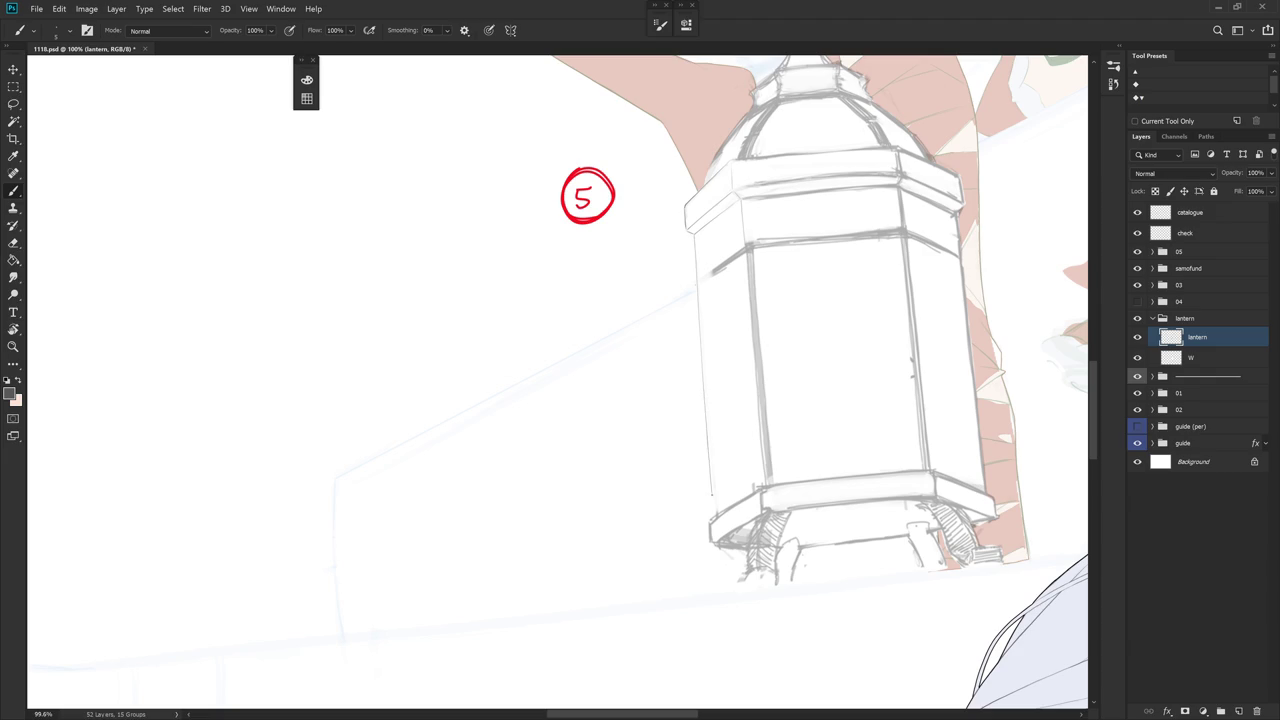
key(ctrl+z)
drag(697, 270, 710, 451)
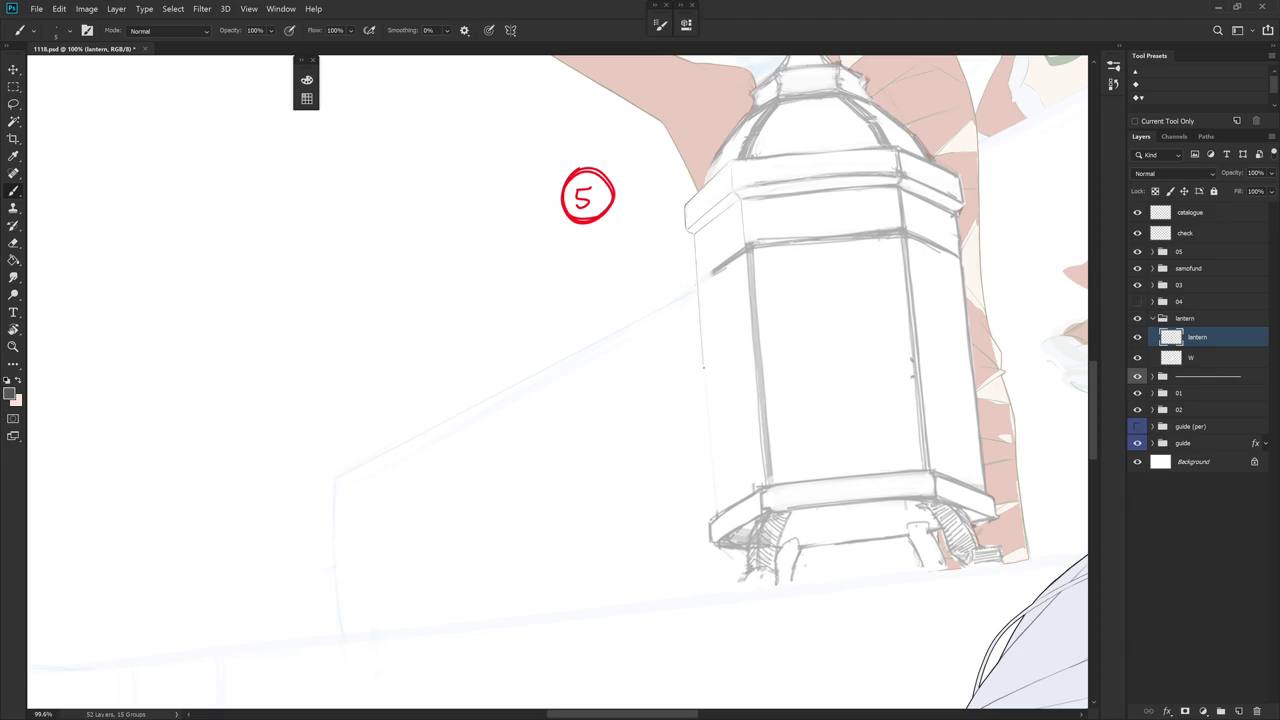